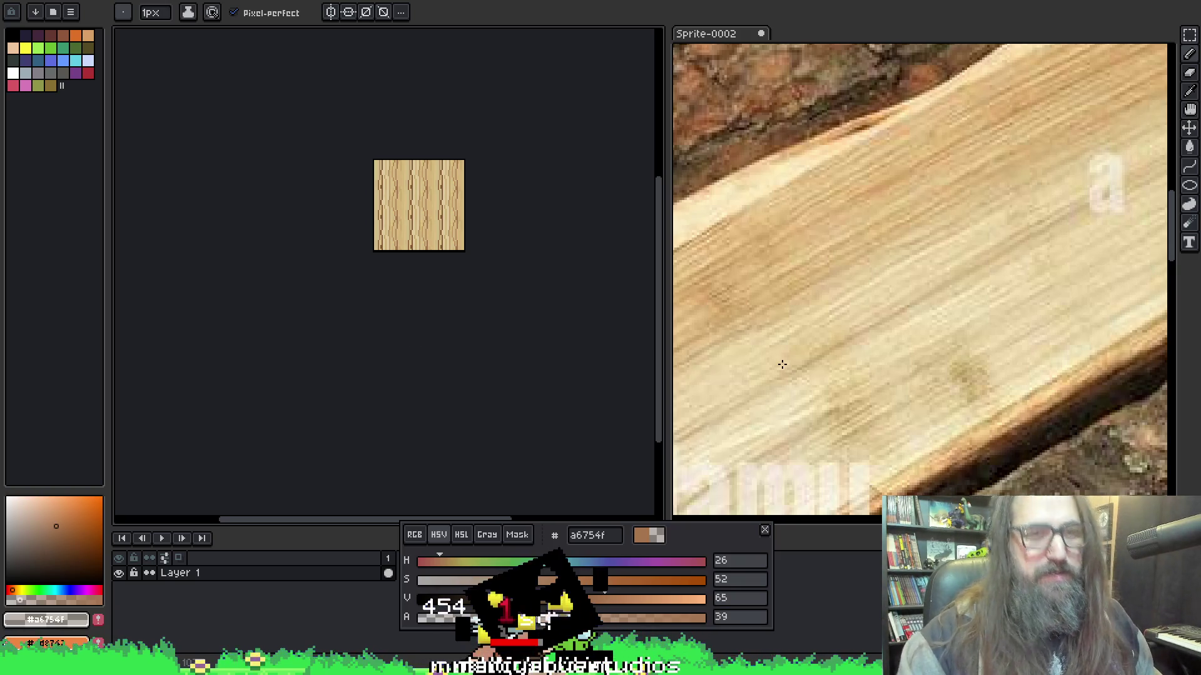
Zoom in and pan so the wood-grain tile sits enlarged beside the reference photo.
key(h)
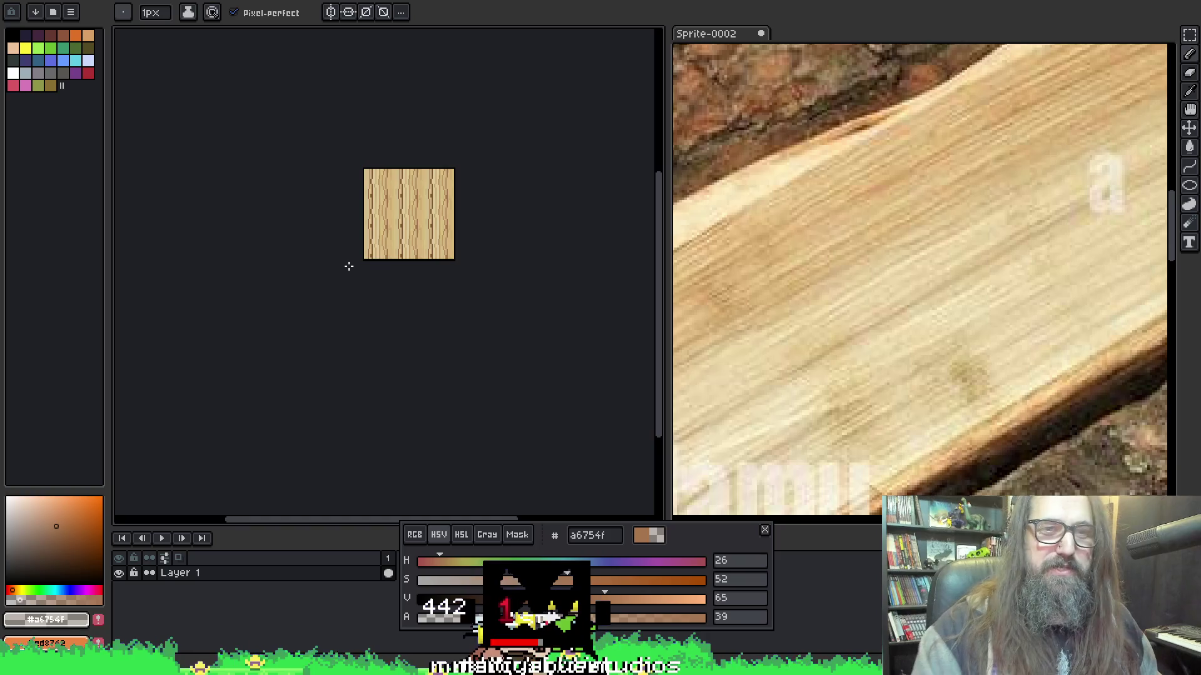
scroll(366, 237, up, 4)
drag(454, 241, 394, 300)
key(b)
key(h)
scroll(415, 281, right, 3)
key(b)
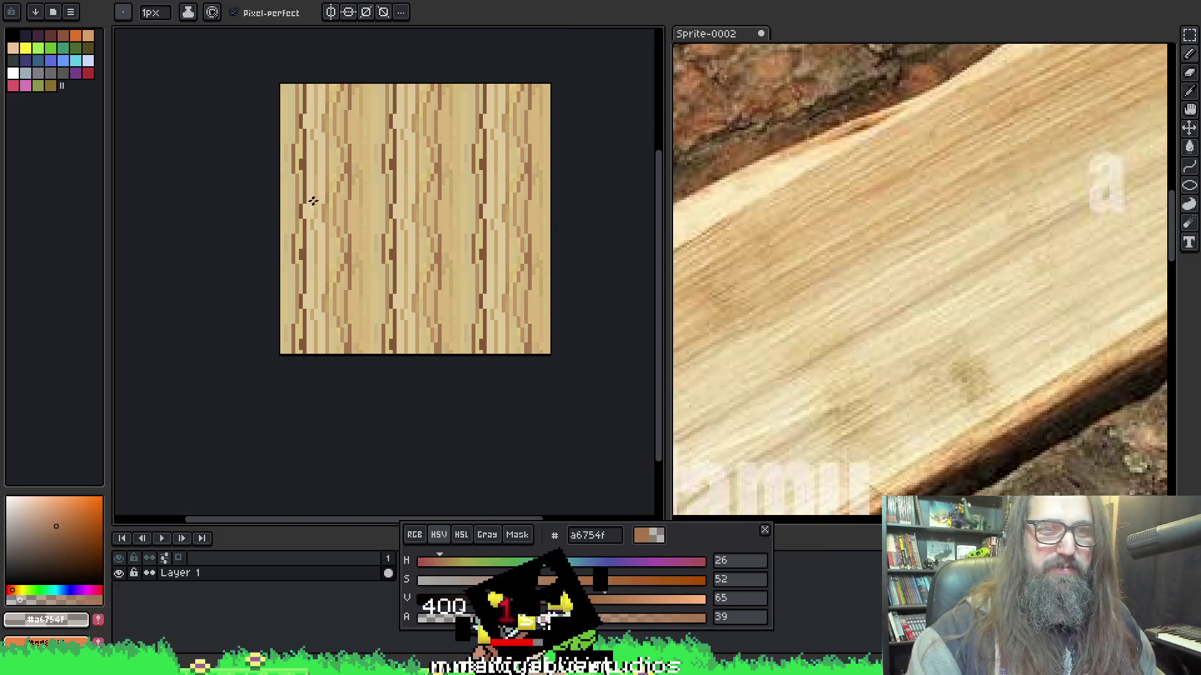
key(h)
scroll(450, 237, right, 2)
key(b)
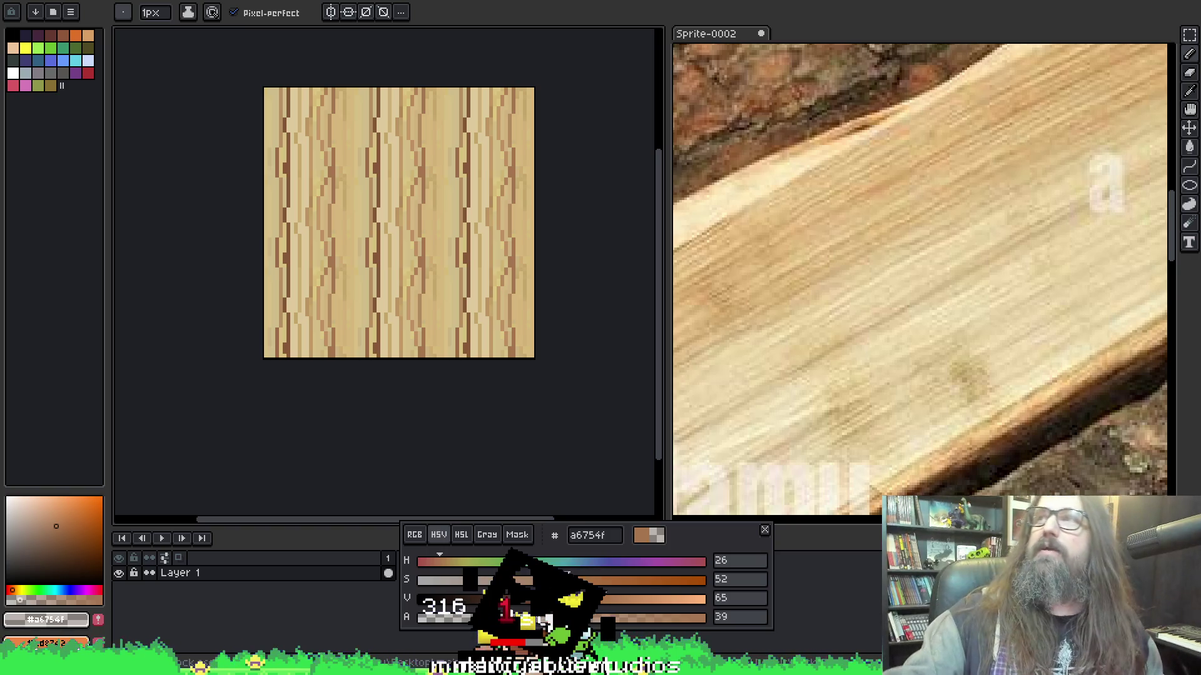
drag(432, 234, 416, 223)
key(i)
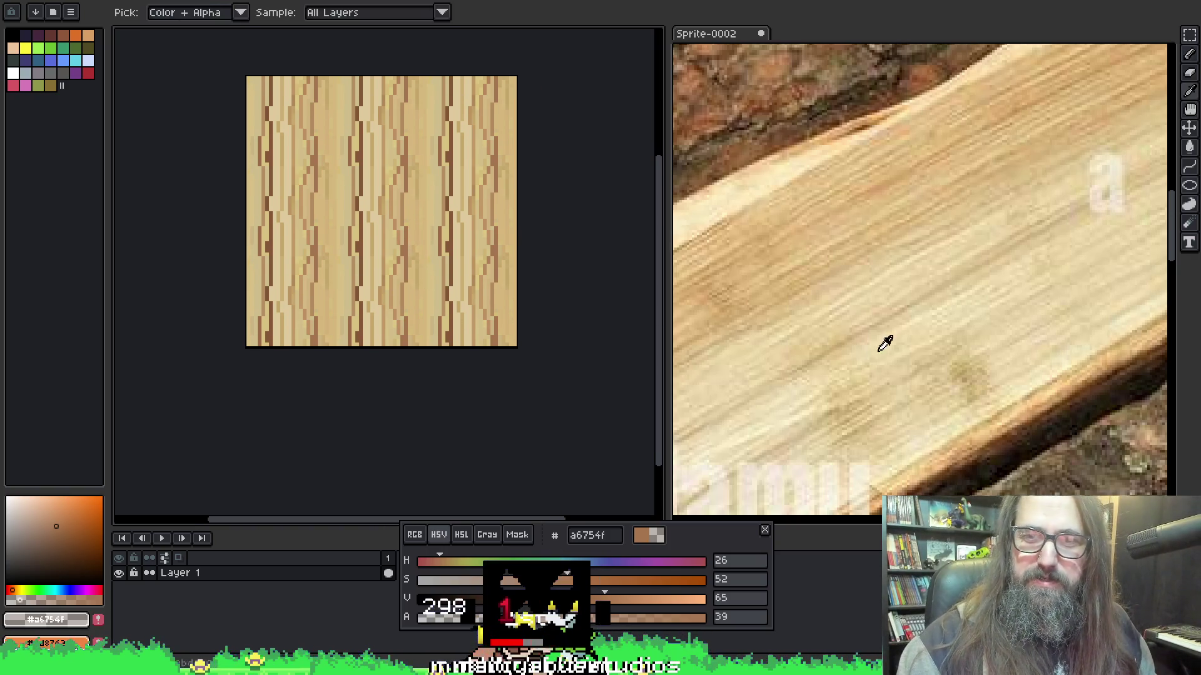
Sample the light tan d19e69 from the wood photo as the drawing colour, with the Paint Bucket active.
mouse_move(869, 384)
mouse_down()
mouse_move(858, 335)
mouse_move(886, 181)
mouse_up()
key(b)
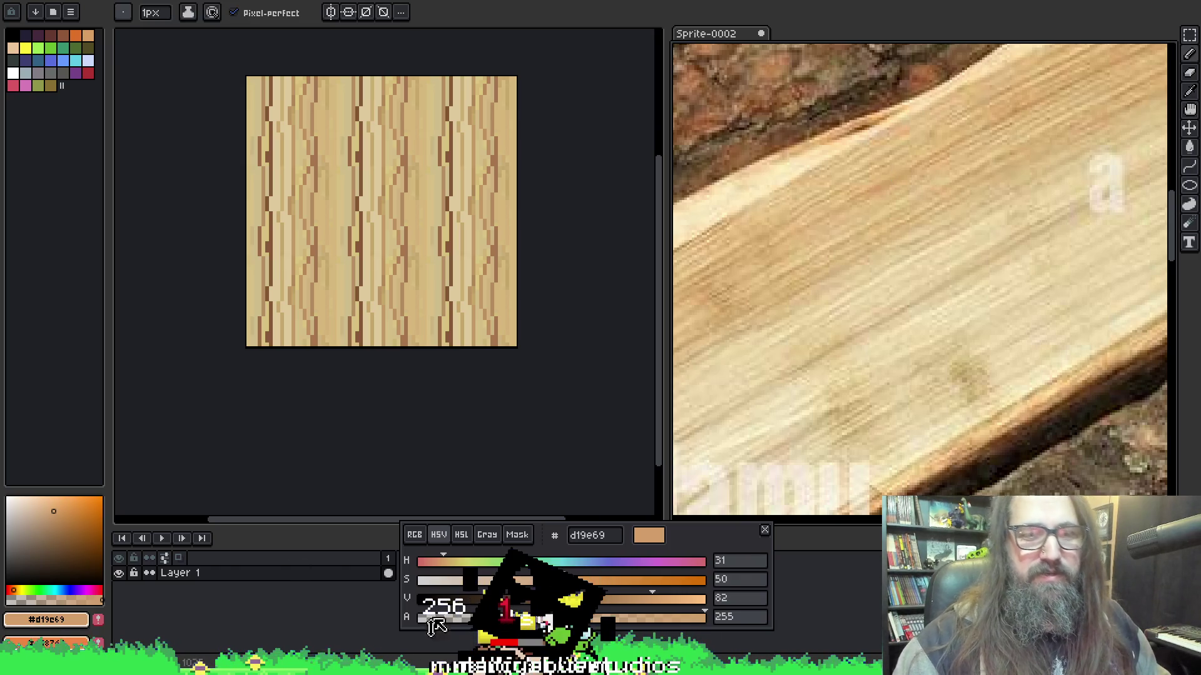
key(g)
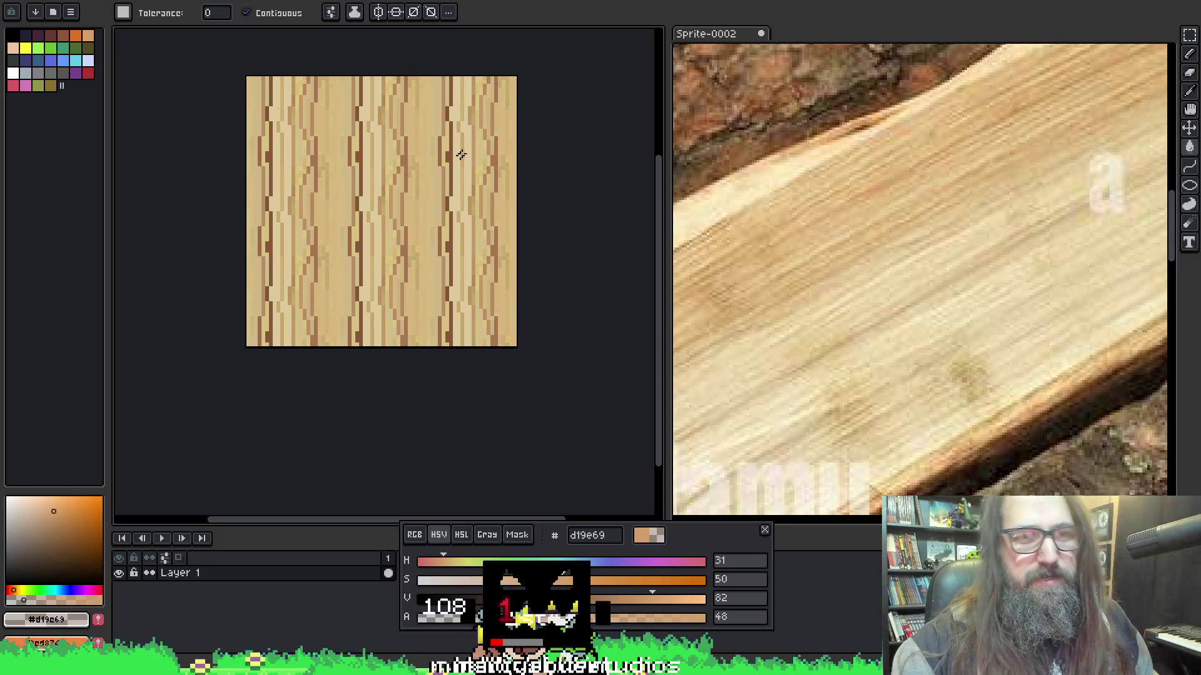
drag(511, 111, 544, 123)
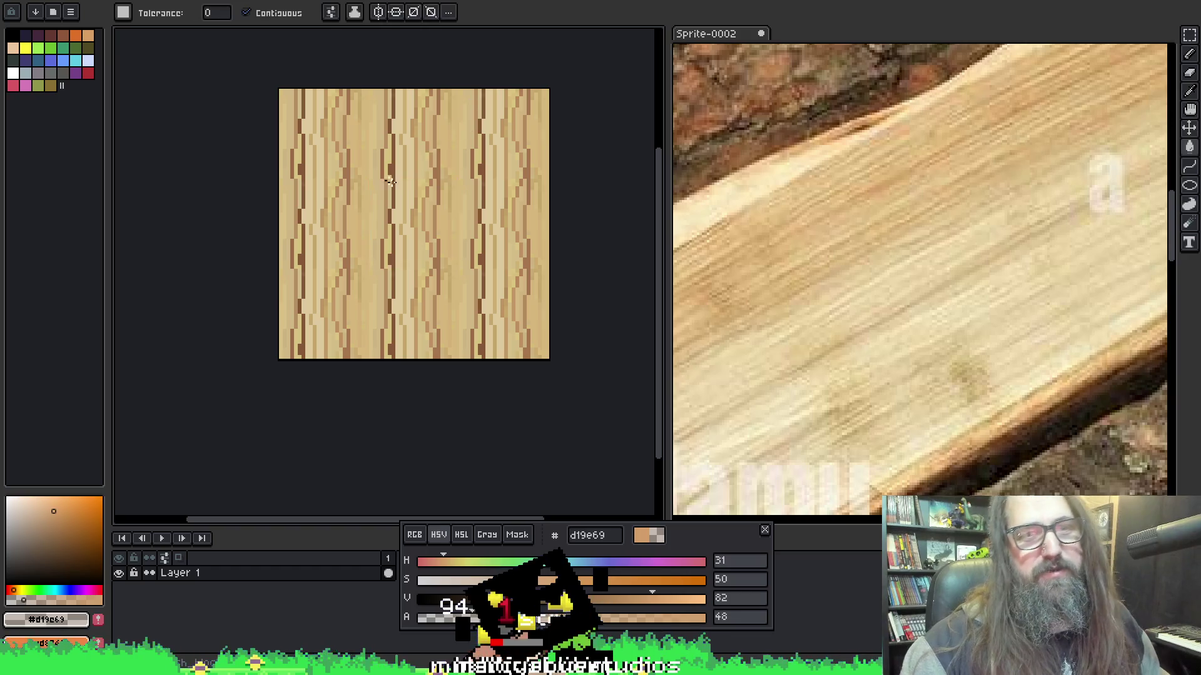
drag(389, 180, 404, 176)
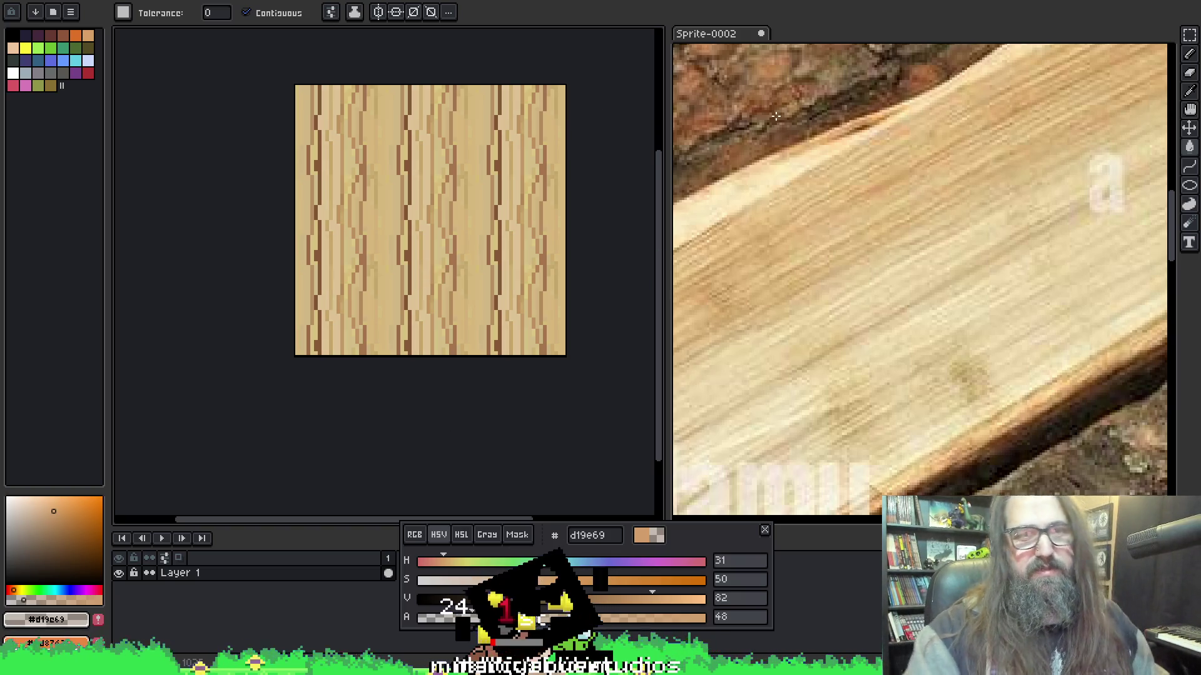
scroll(513, 195, down, 1)
scroll(513, 195, up, 1)
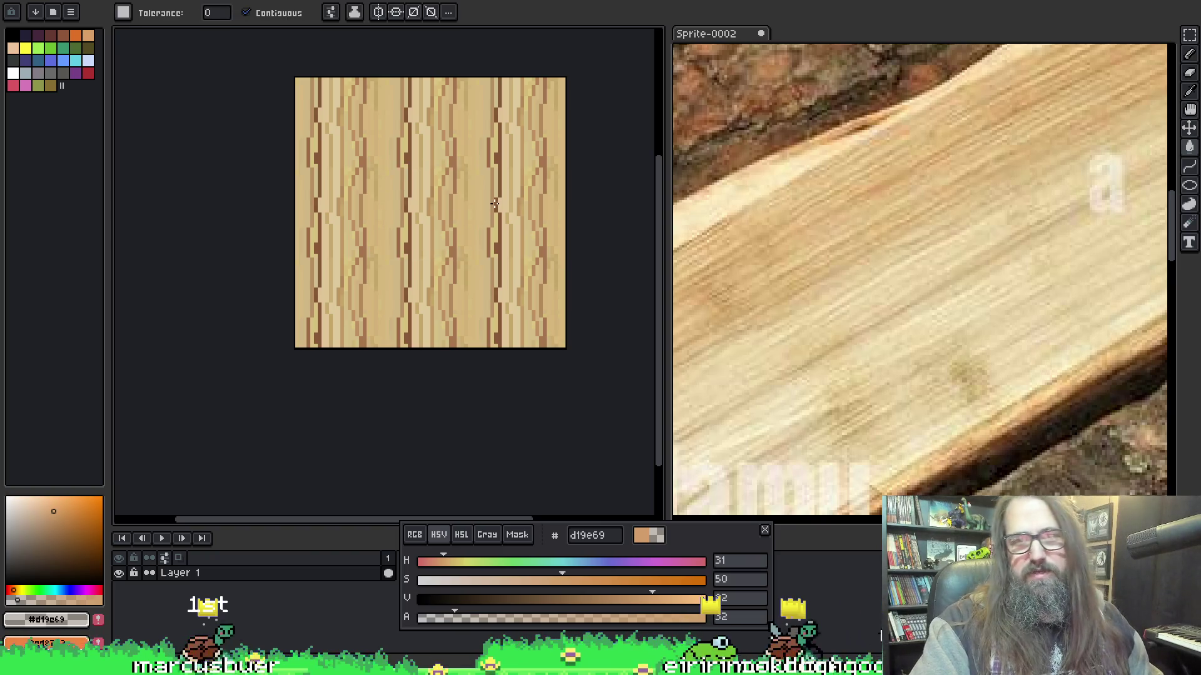
scroll(413, 158, up, 2)
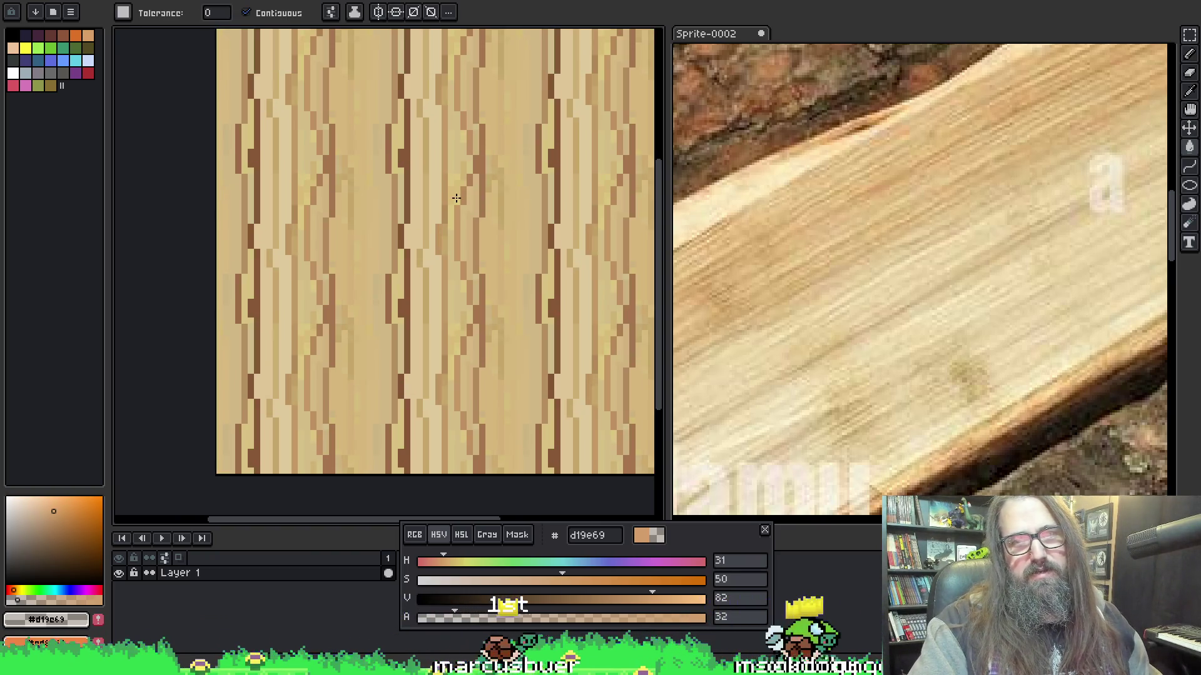
scroll(457, 198, down, 1)
key(i)
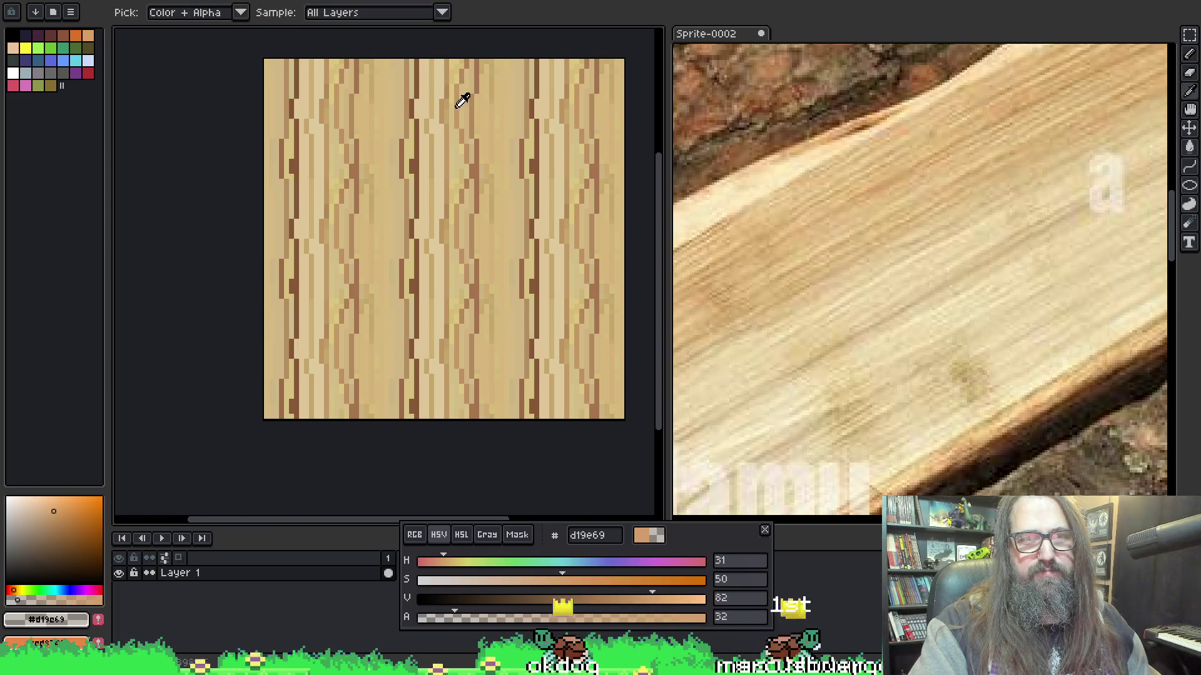
Sample tan c7a76b from the tile and draw a stroke down one grain column.
click(380, 82)
key(b)
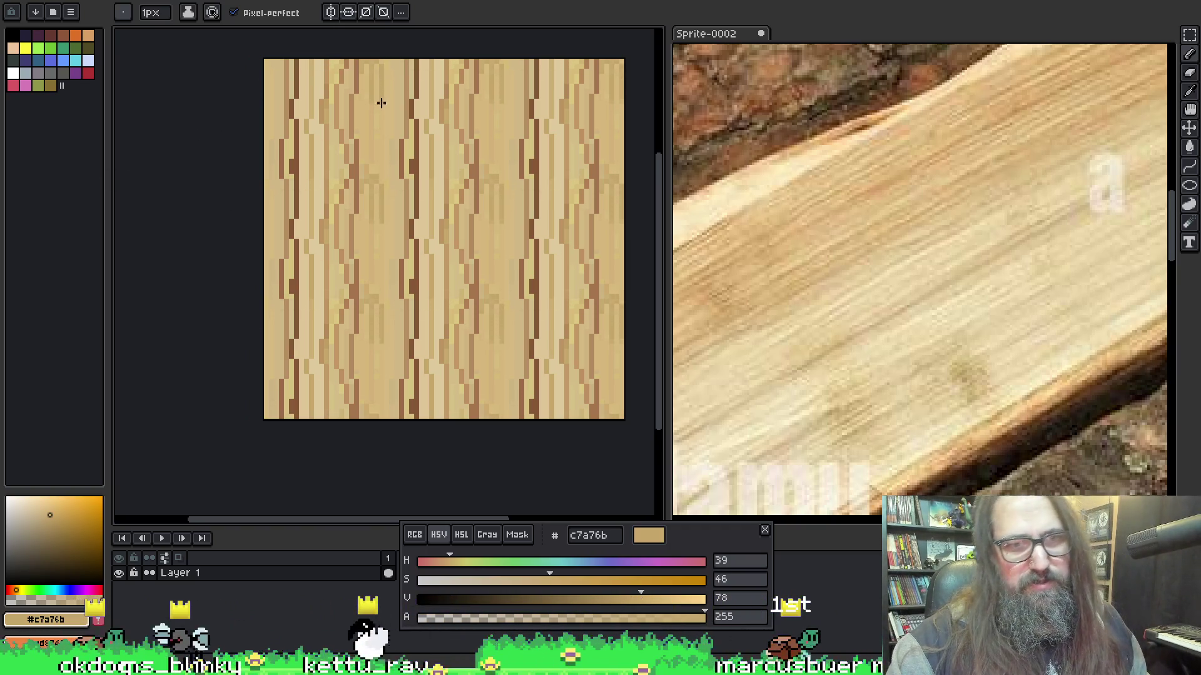
drag(387, 60, 391, 163)
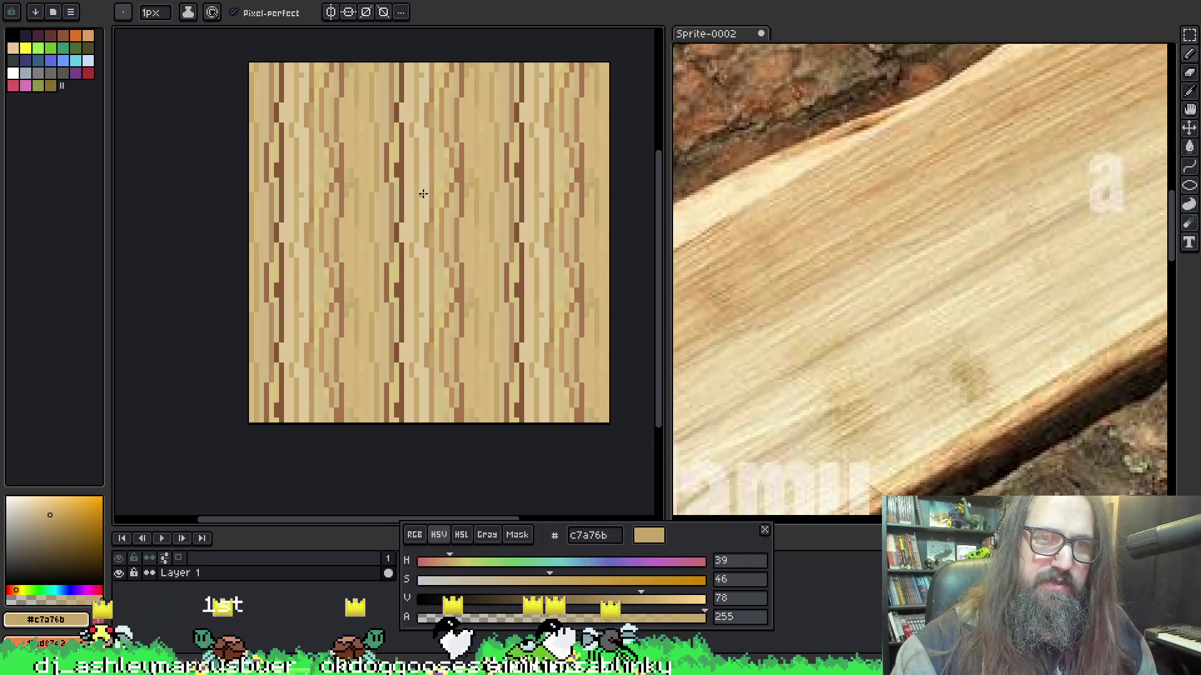
Pick pale cream e4d3a7 from the photo and lower its opacity to about 50.
key(i)
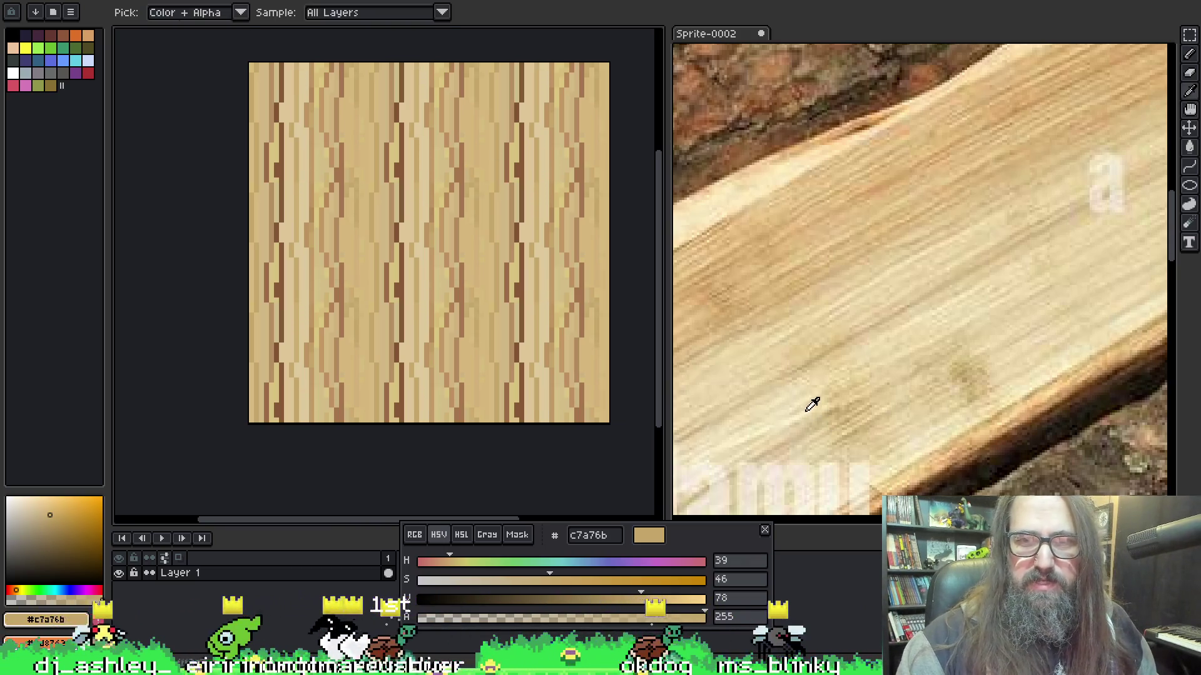
click(811, 406)
click(531, 617)
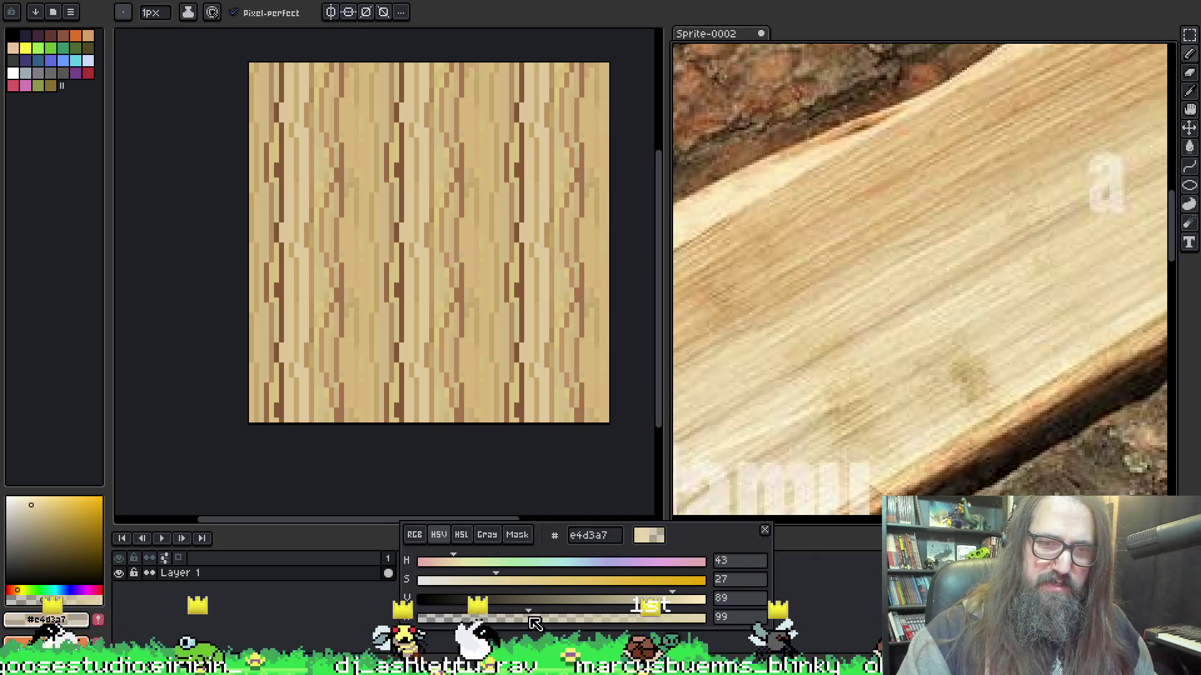
drag(472, 617, 474, 618)
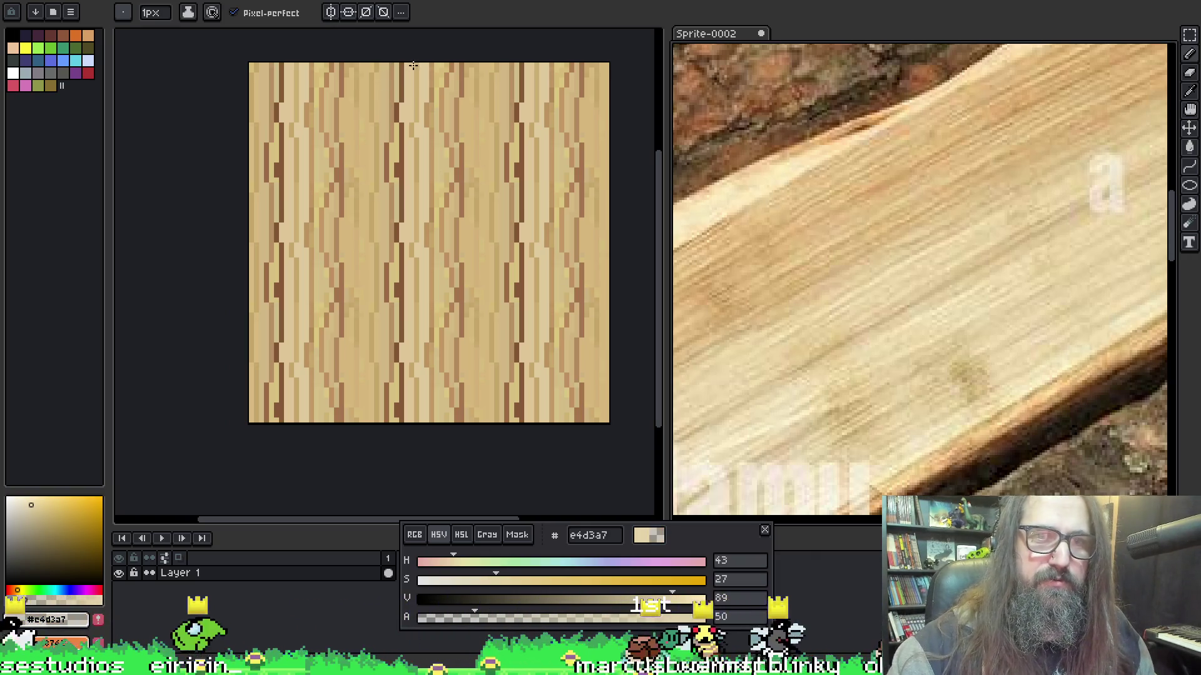
Switch to lighter cream f0dbac and paint translucent streaks at opacities between 24 and 83.
alt+click(750, 348)
alt+click(822, 282)
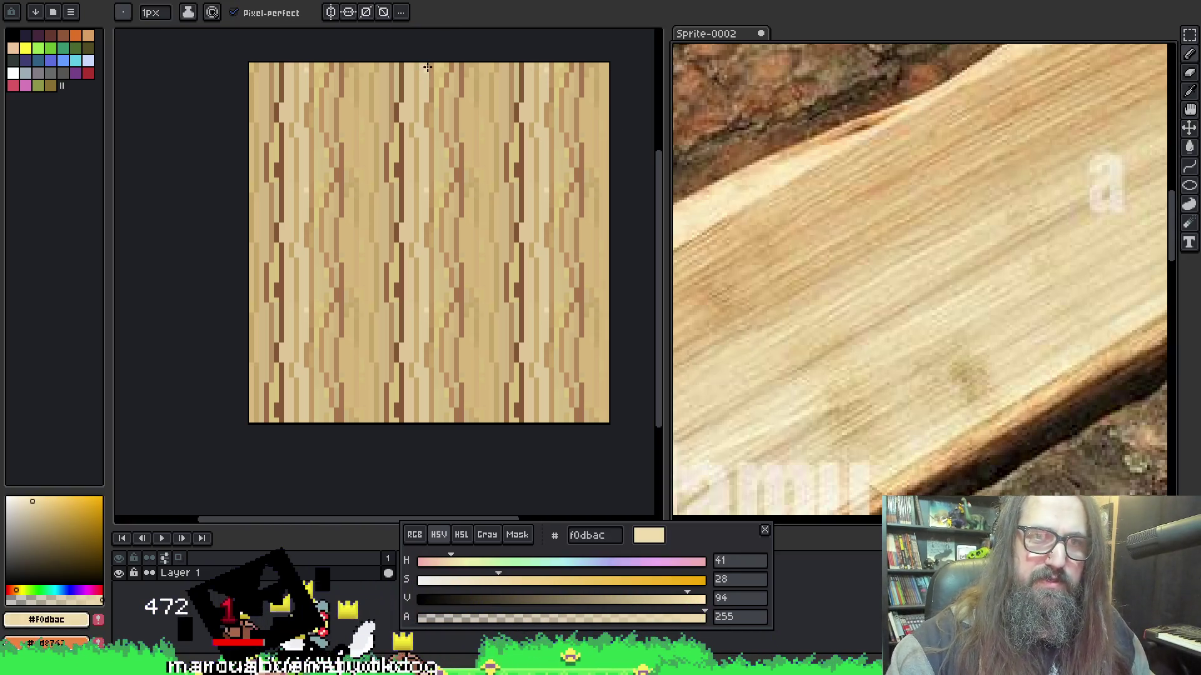
key(v)
click(448, 618)
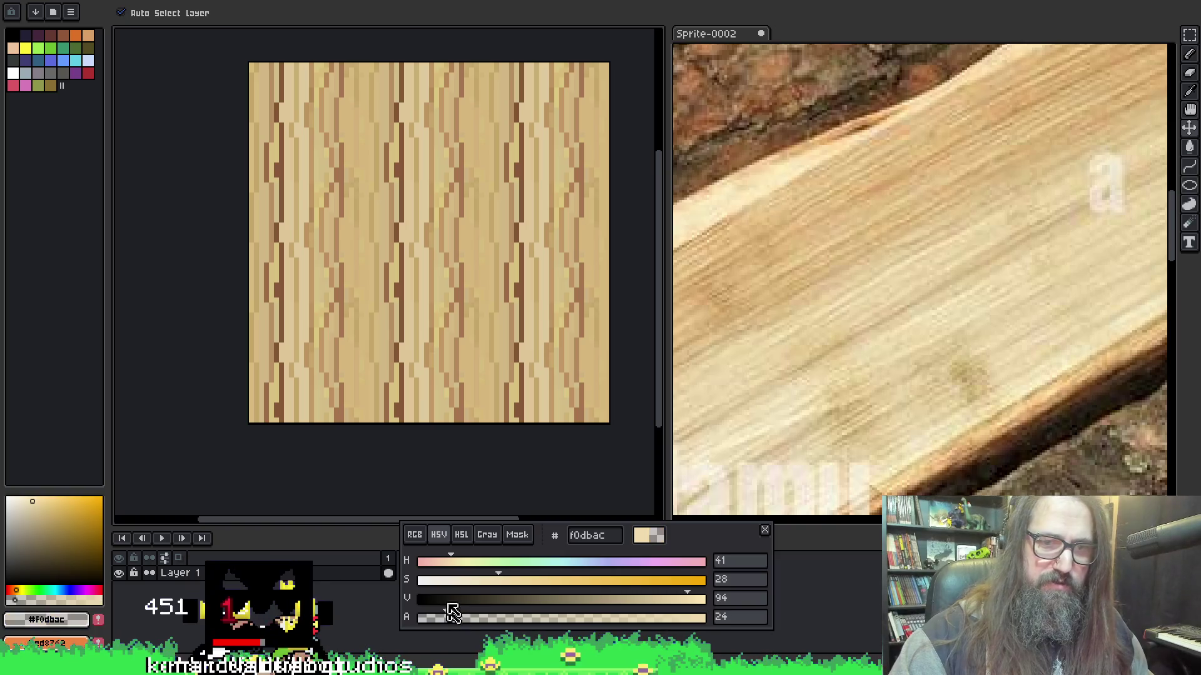
key(b)
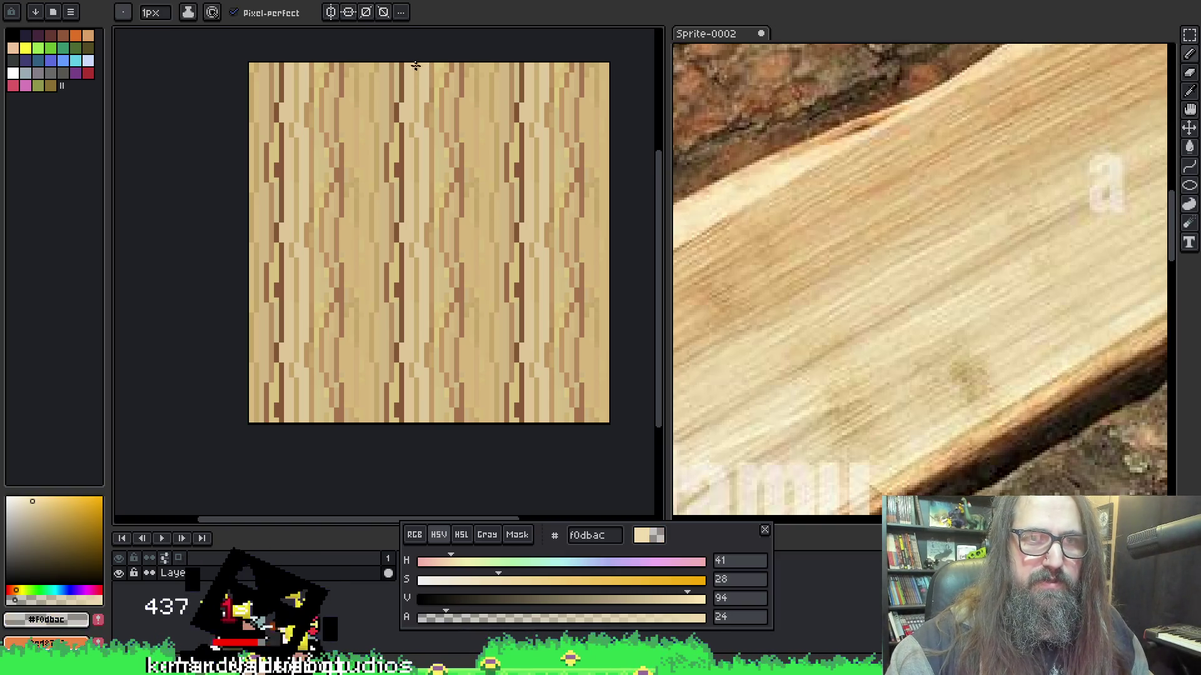
click(512, 618)
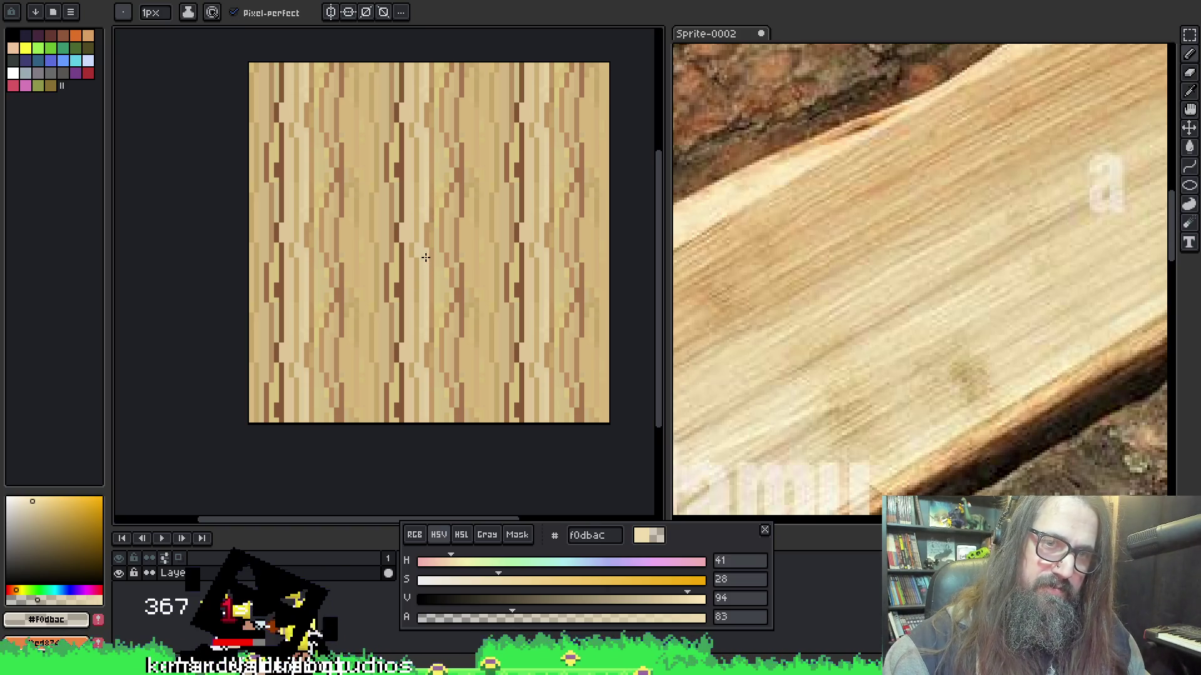
key(v)
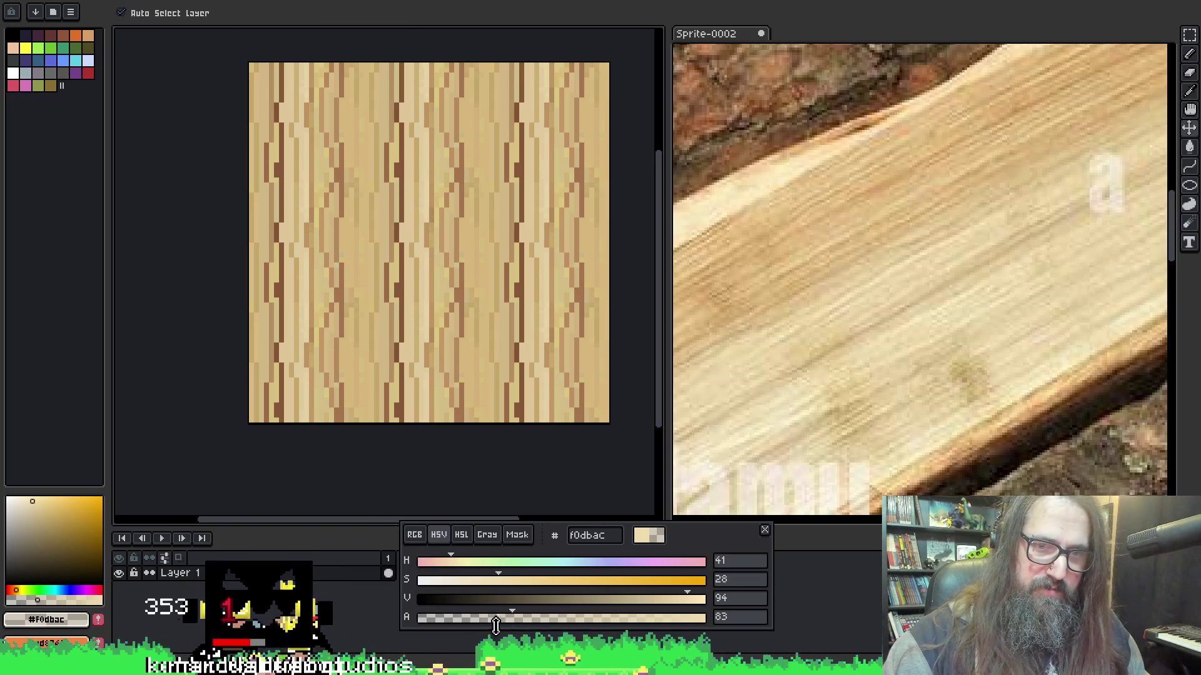
key(b)
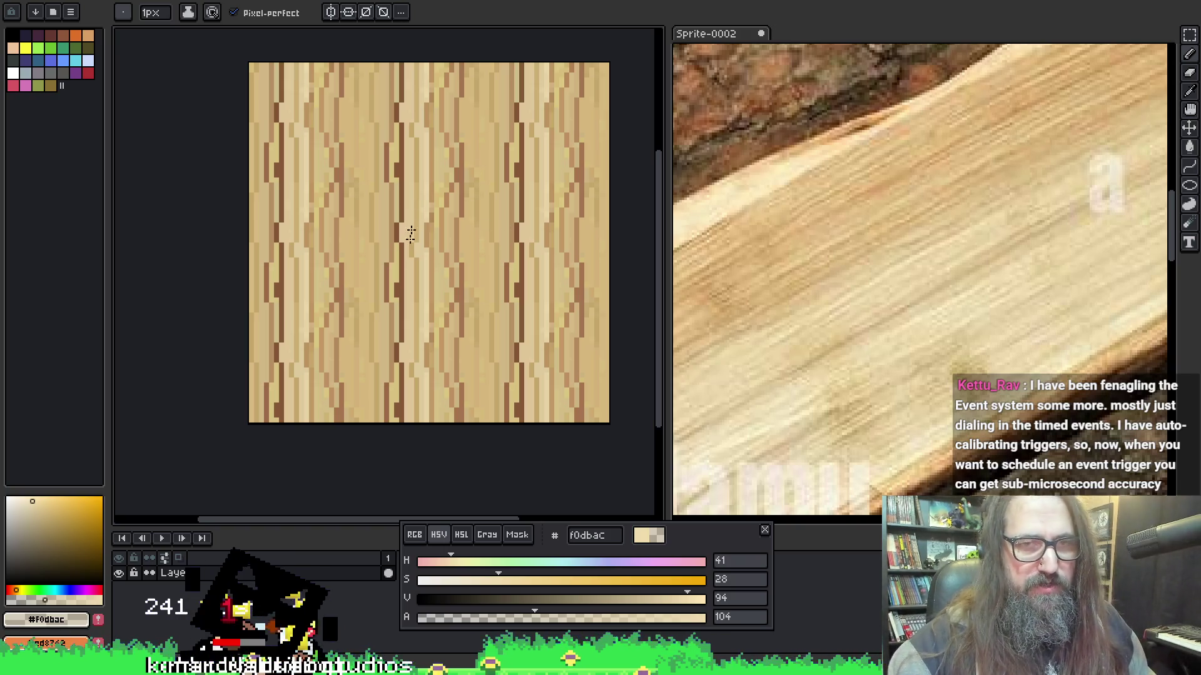
alt+click(400, 275)
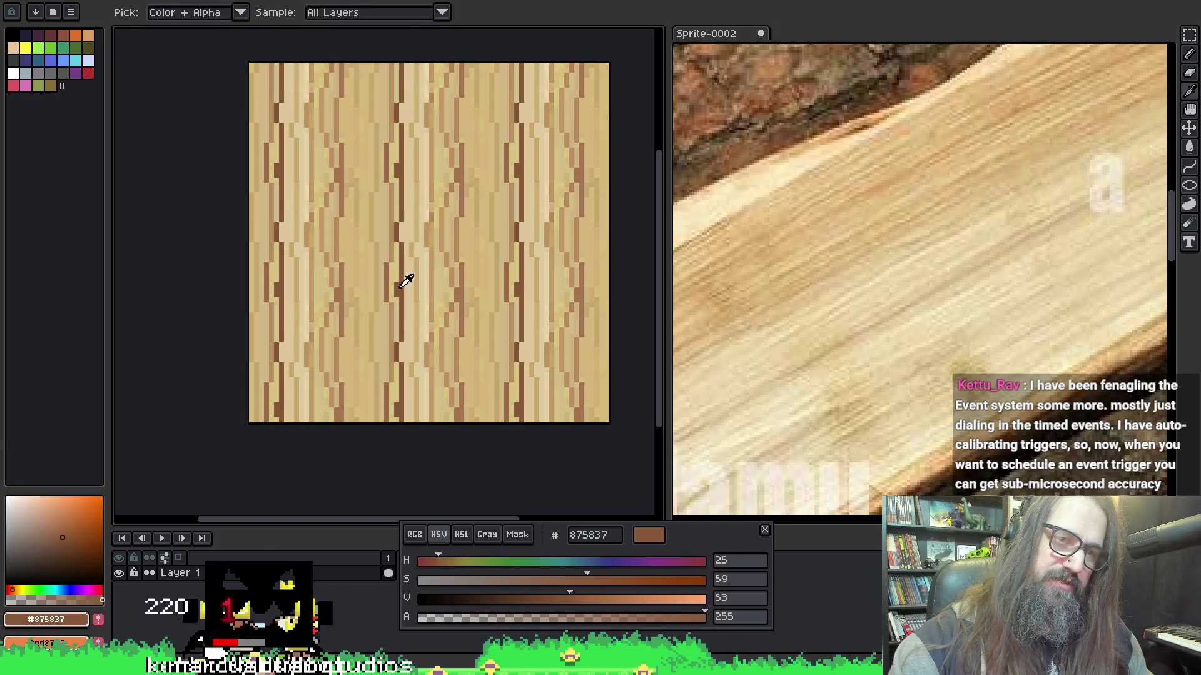
Sample pale beige dec596 from the tile, set opacity around 43, and blend soft streaks into the grain.
key(b)
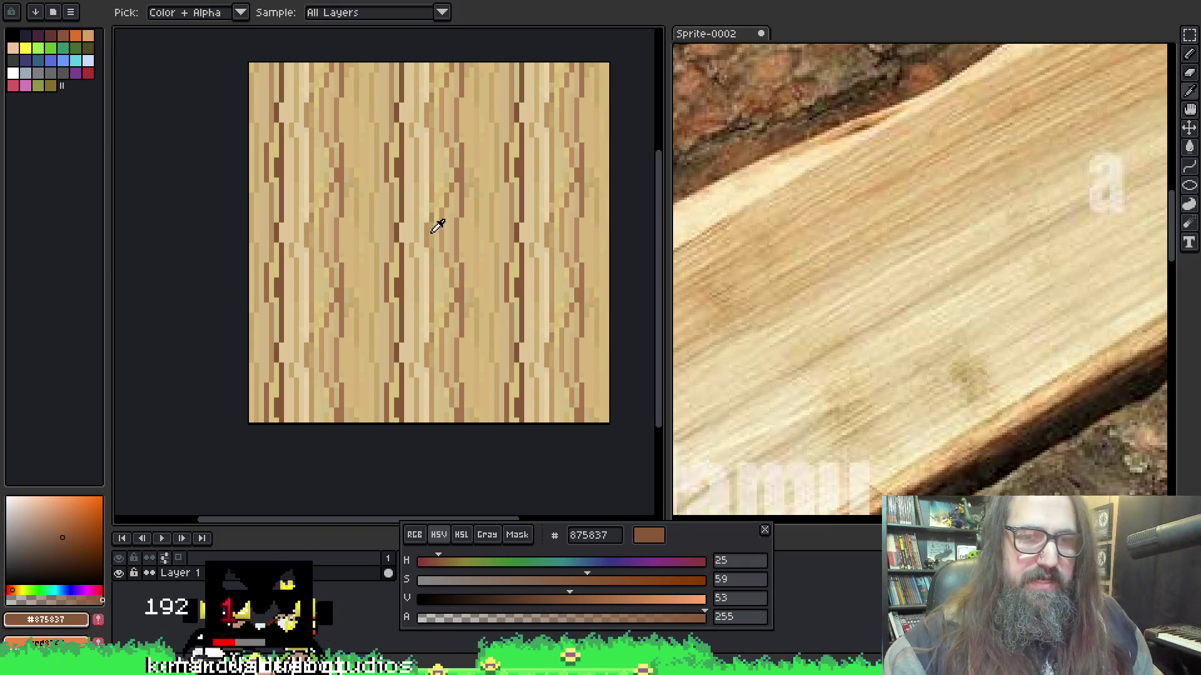
alt+click(415, 275)
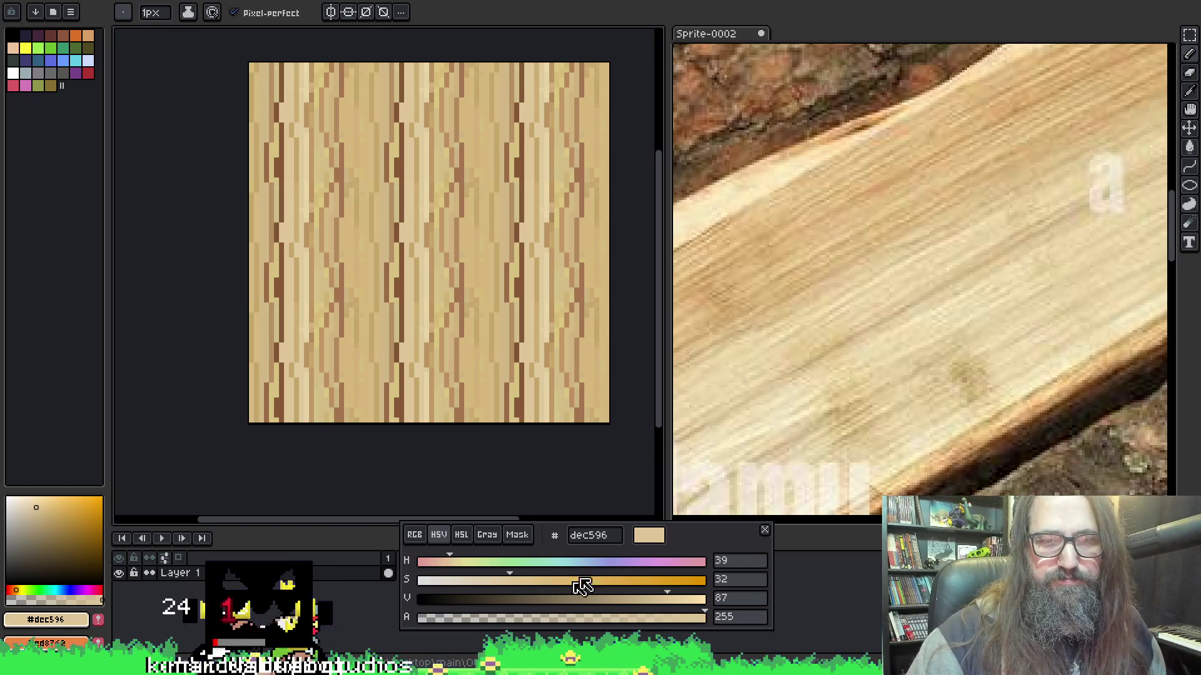
drag(394, 165, 404, 176)
drag(490, 265, 427, 253)
key(alt)
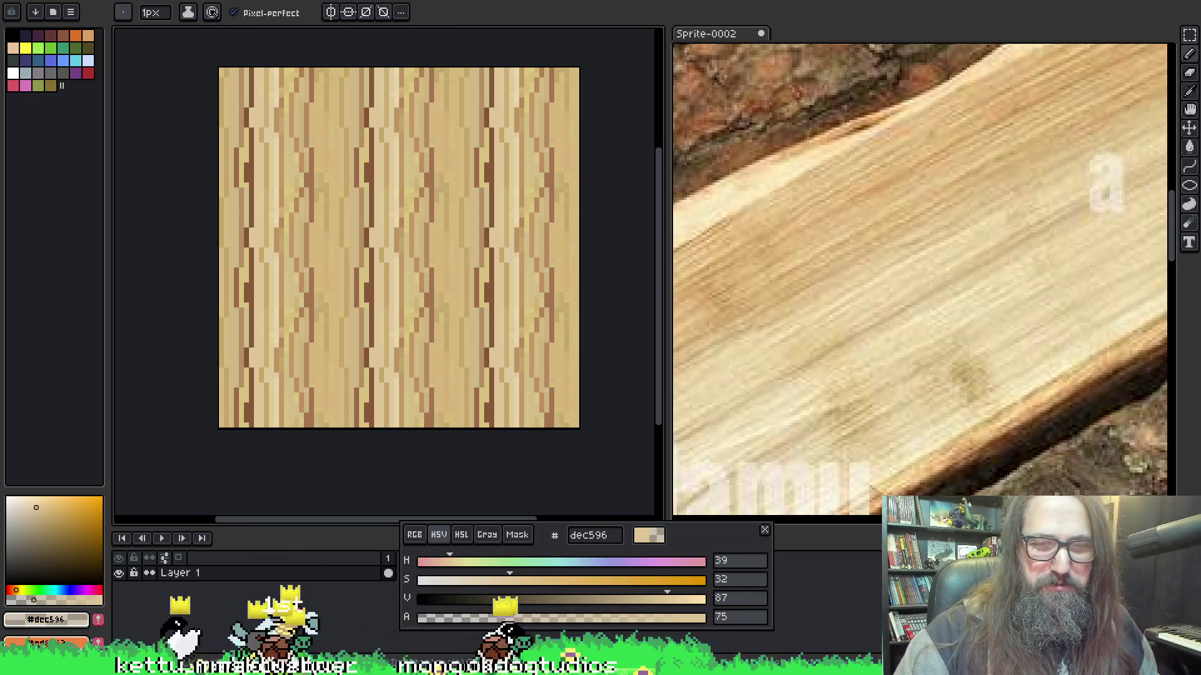
click(482, 618)
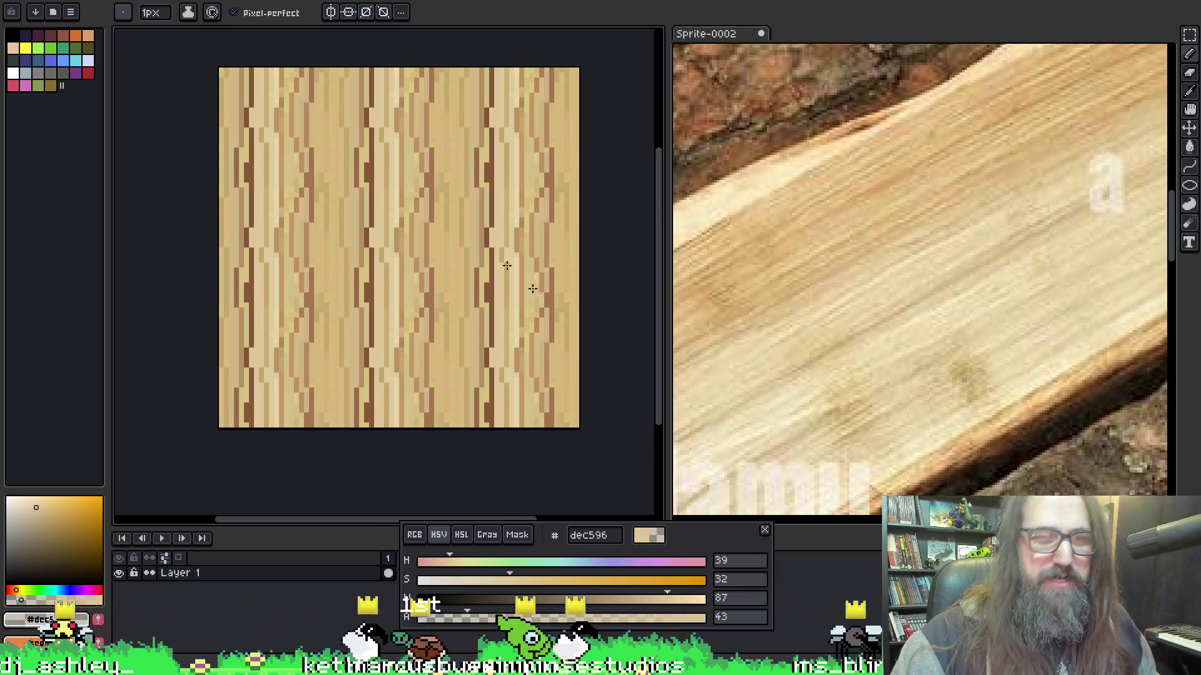
key(ctrl)
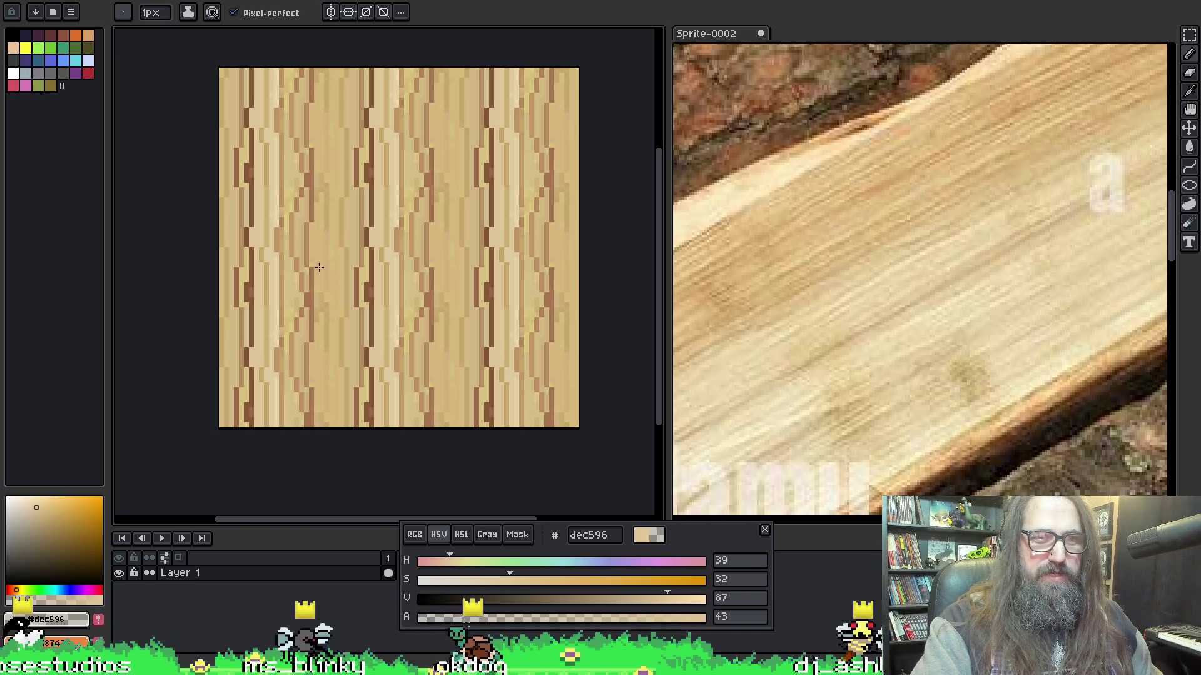
Pick tan dab277 from the photo, then save the wood texture file.
key(i)
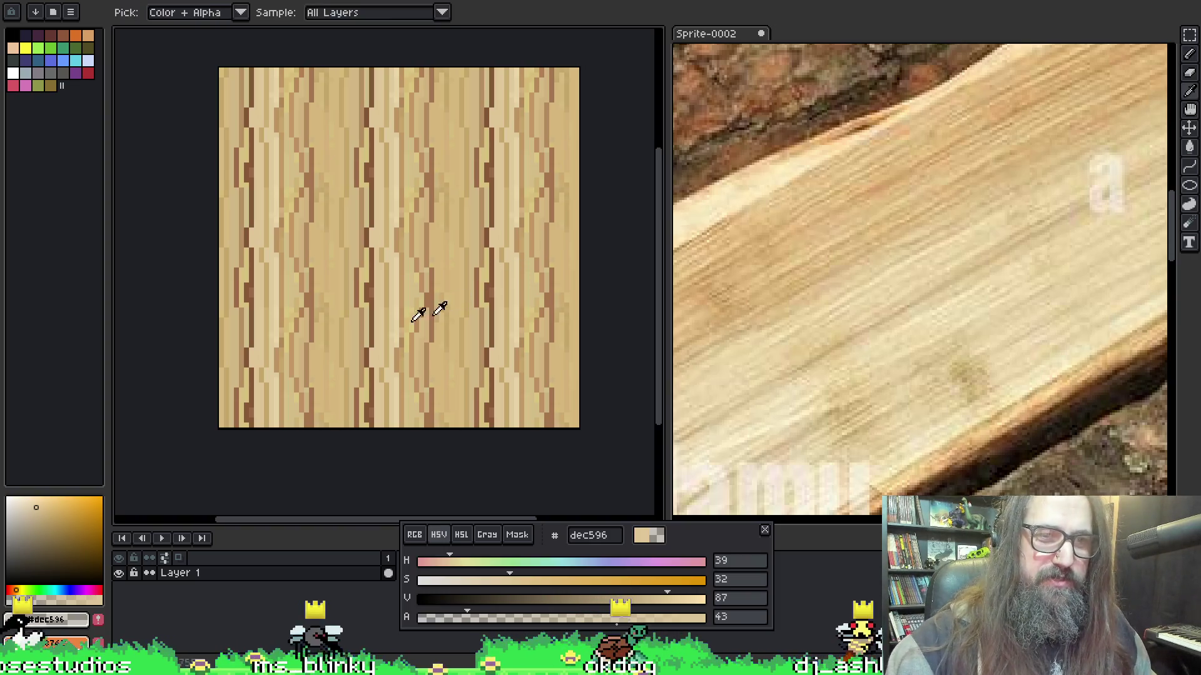
click(783, 245)
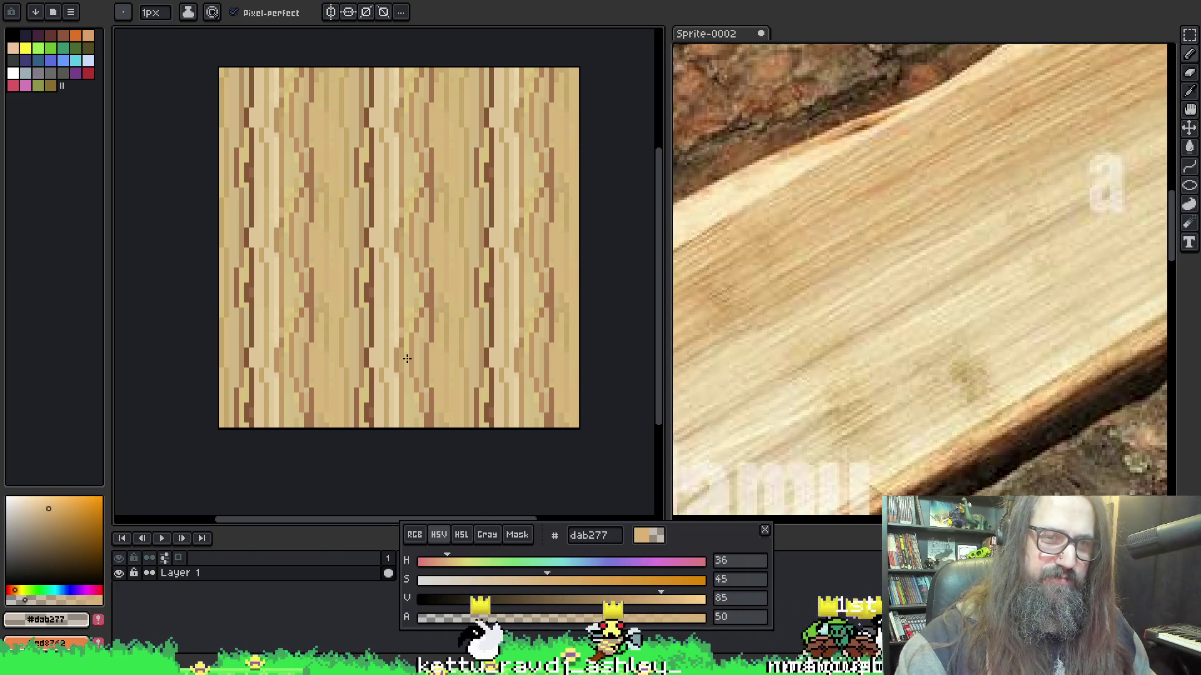
drag(461, 321, 456, 283)
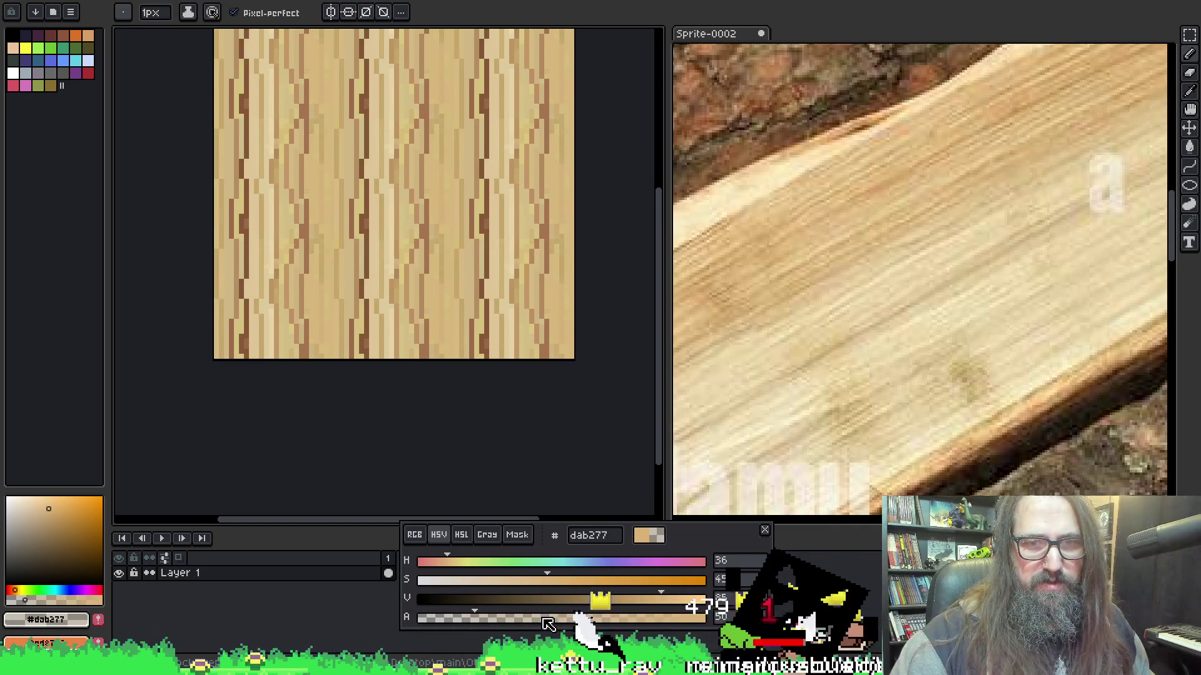
drag(378, 180, 378, 158)
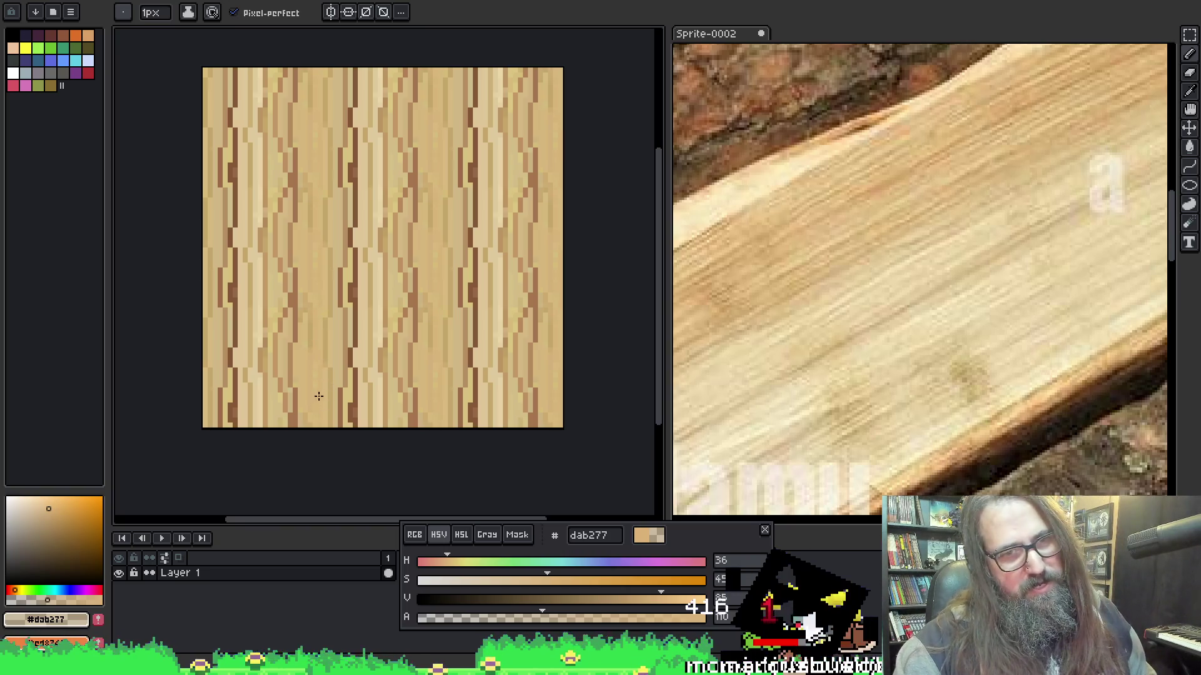
key(ctrl+s)
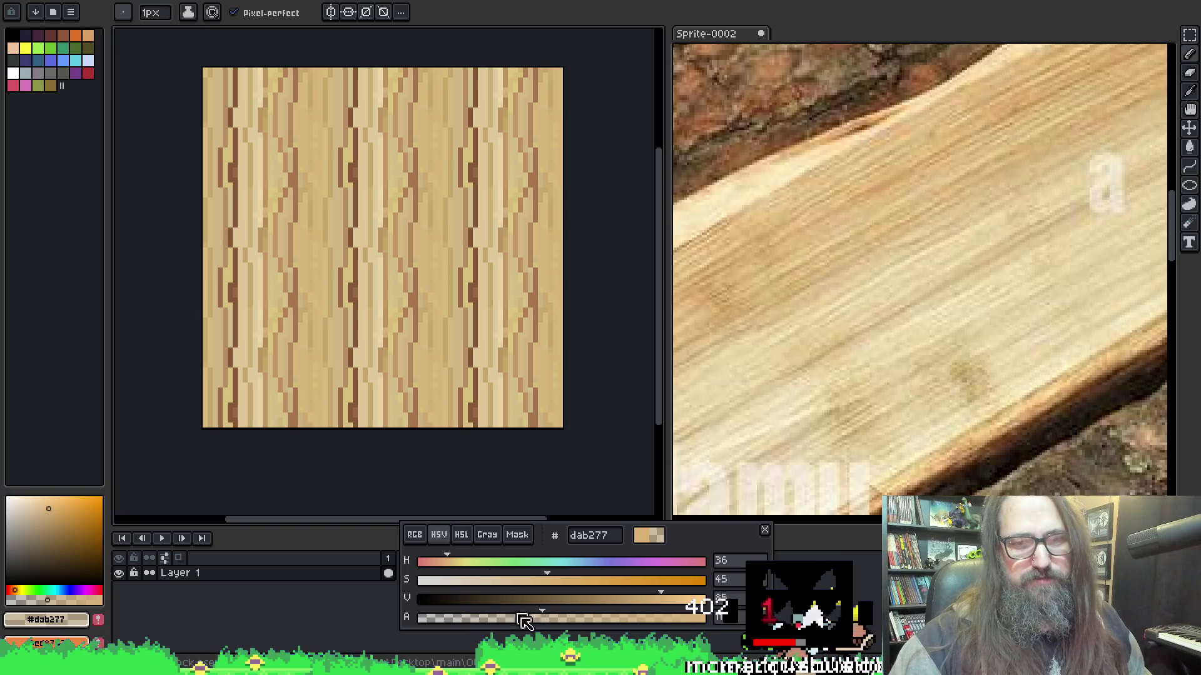
Take light tan c7a76b from the texture at opacity 67, then bring up Canvas Size.
drag(550, 622, 586, 620)
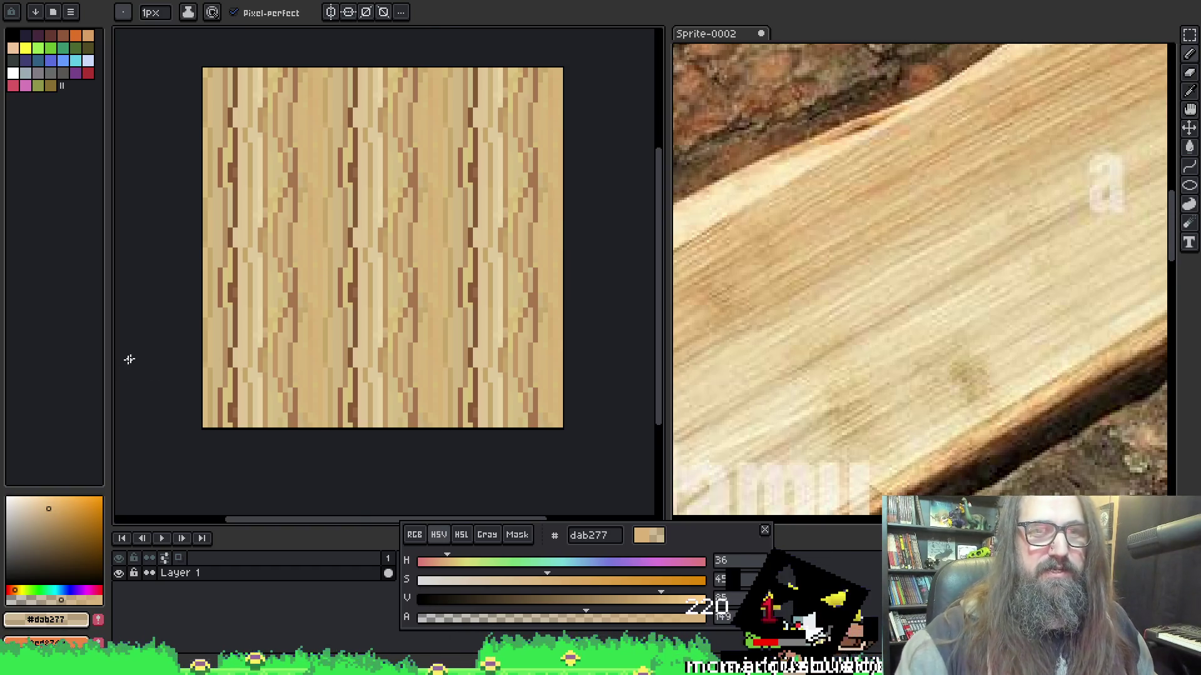
alt+click(330, 221)
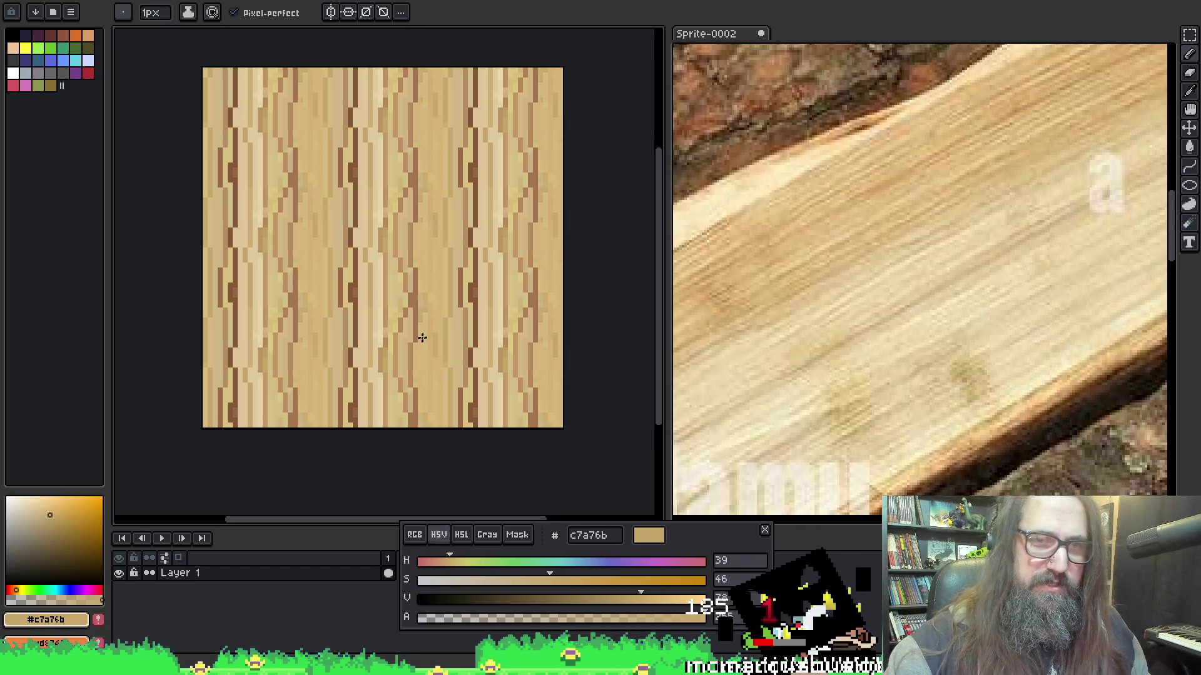
click(494, 618)
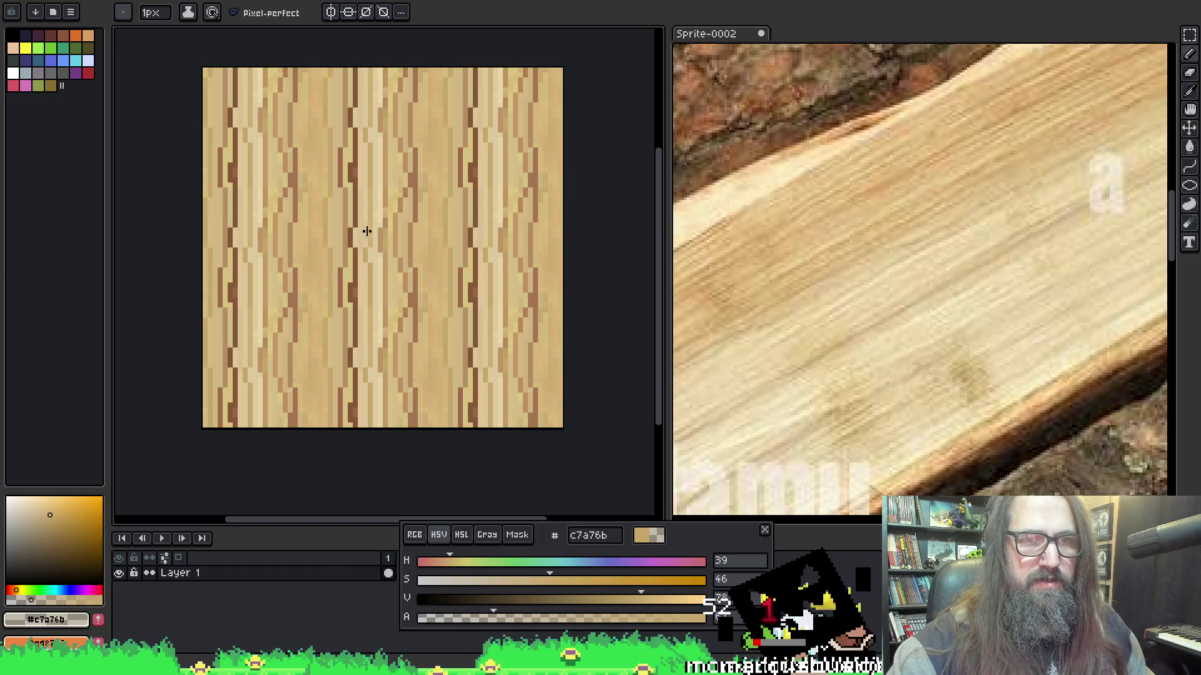
key(alt)
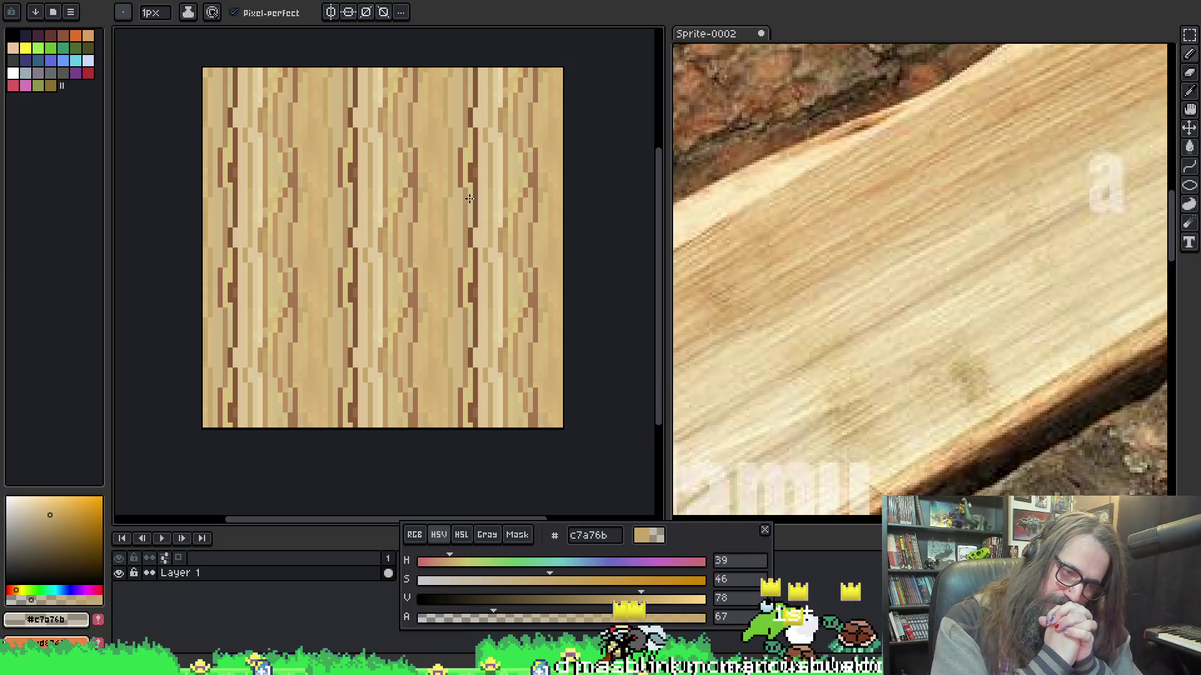
key(ctrl+alt+c)
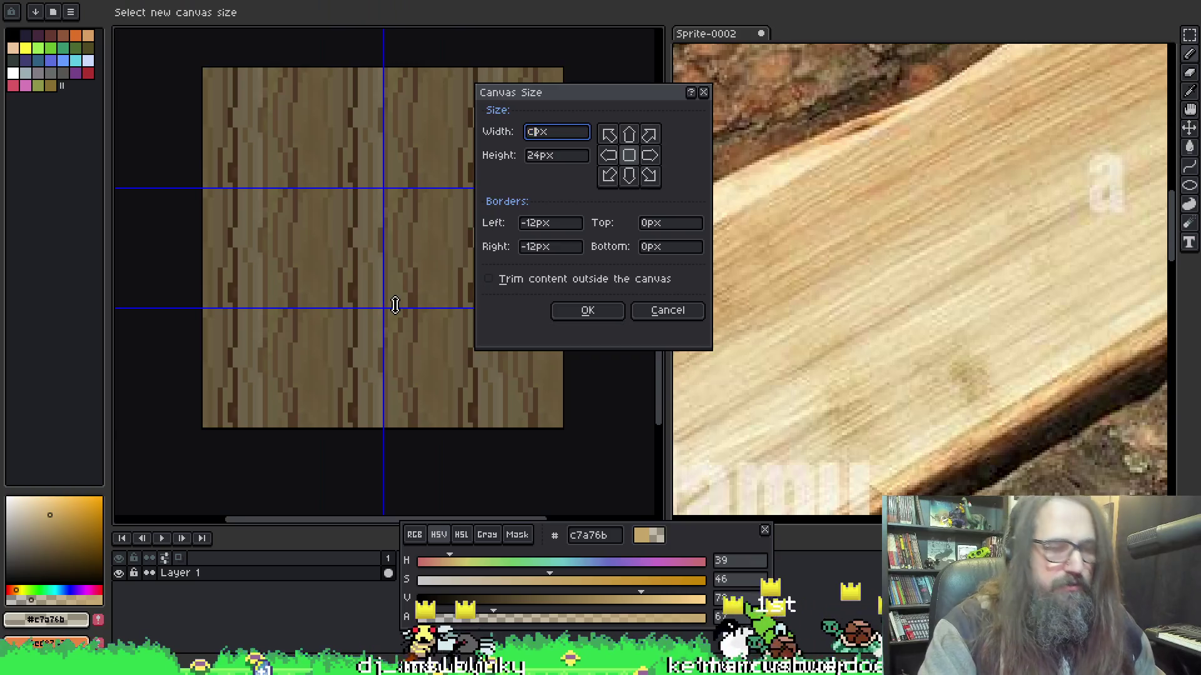
Replace the canvas width with 64 px, anchor right-middle, and apply.
text(cc)
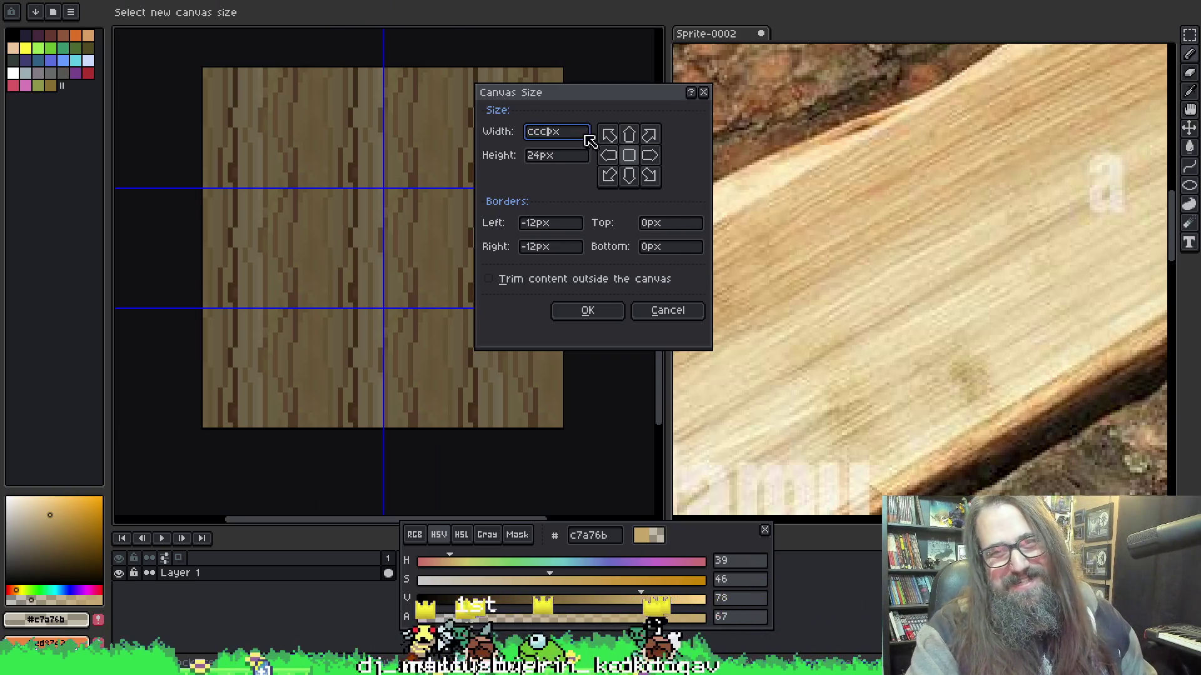
drag(576, 133, 470, 139)
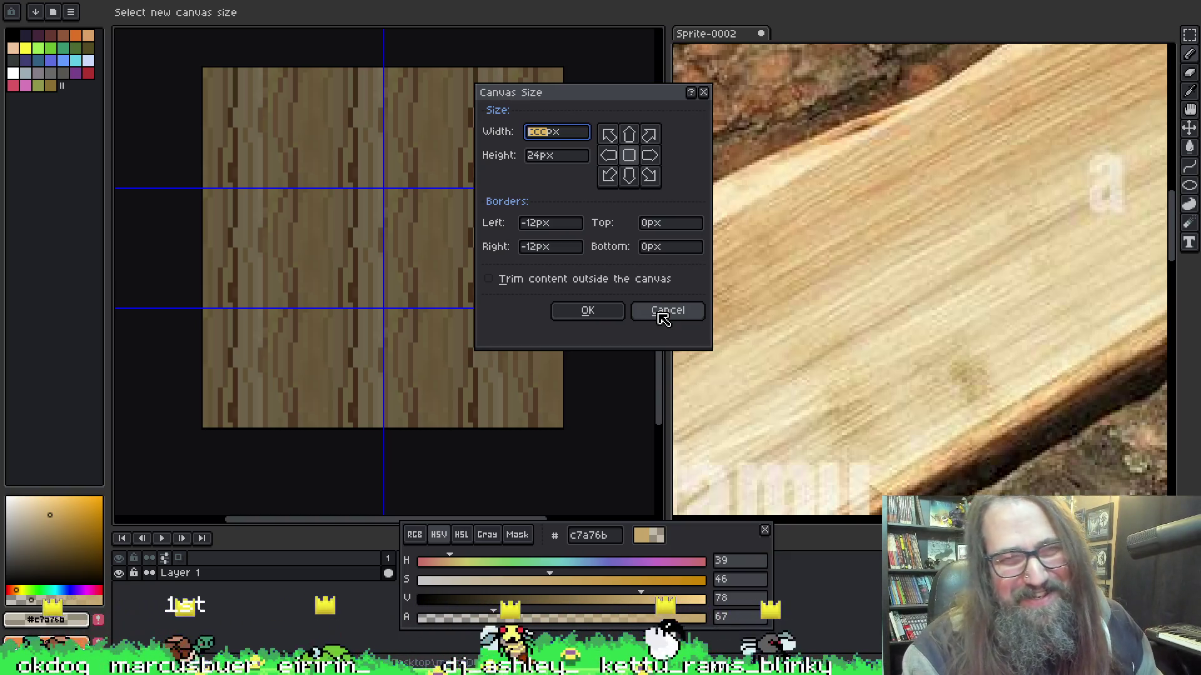
text(64)
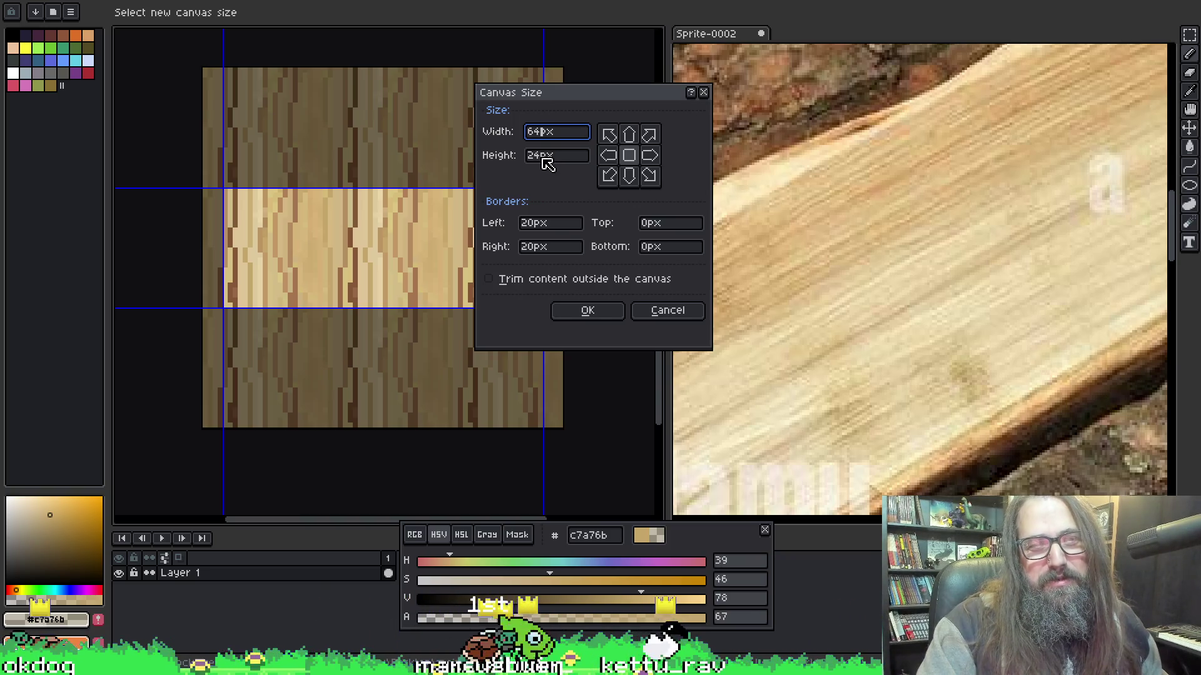
click(650, 156)
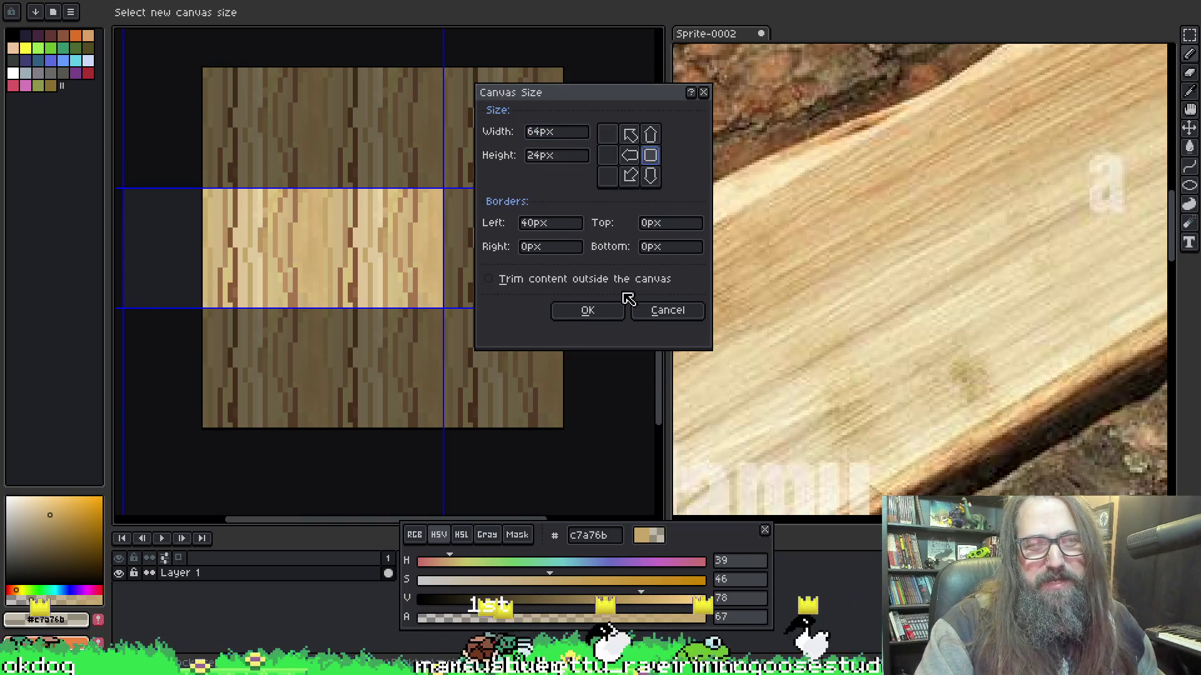
click(590, 314)
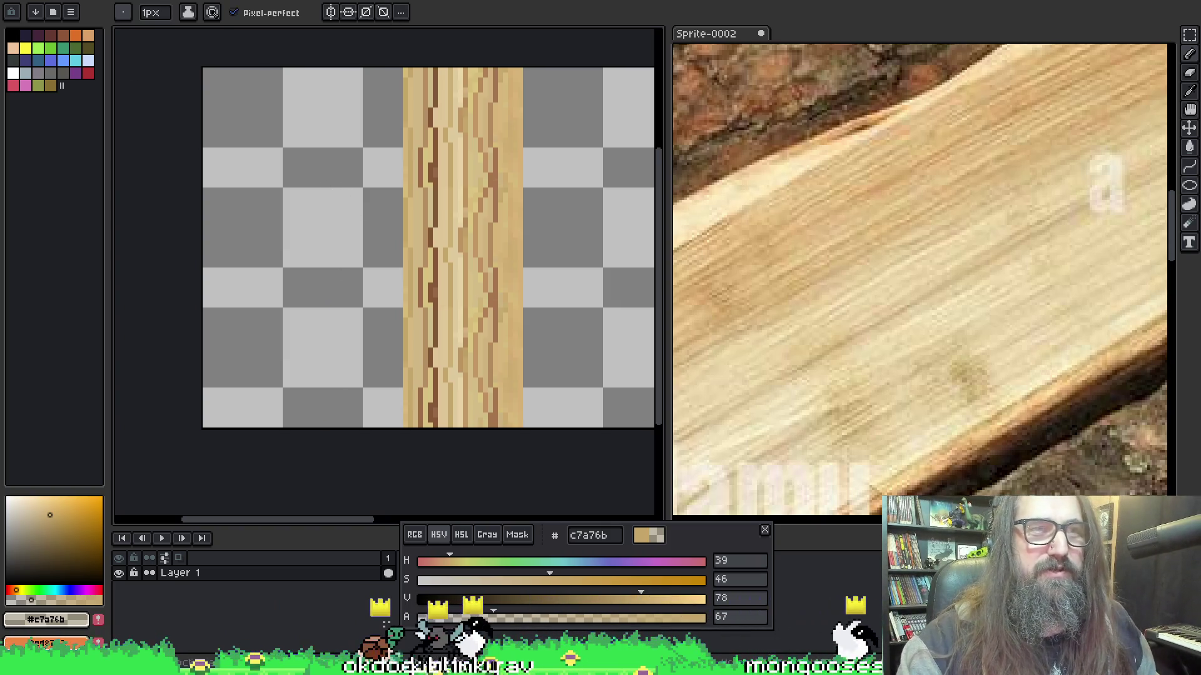
Set Tiled Mode to None and pan to frame the single 64×24 wood strip.
key(alt+v)
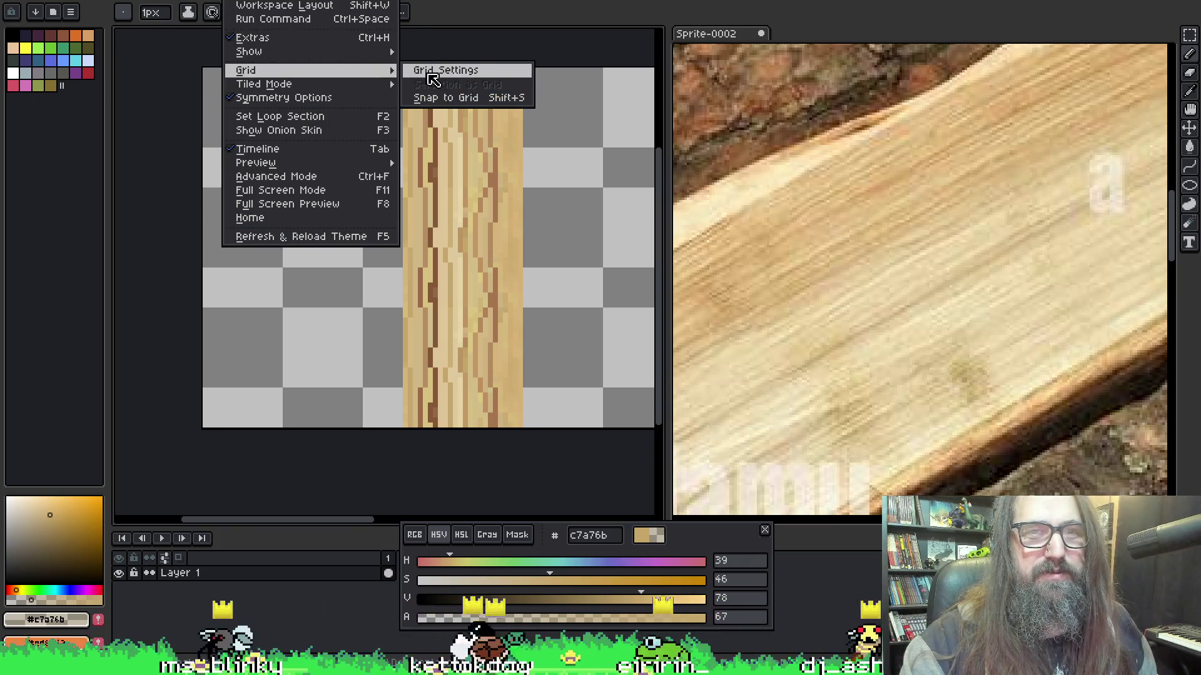
mouse_move(381, 56)
mouse_move(331, 88)
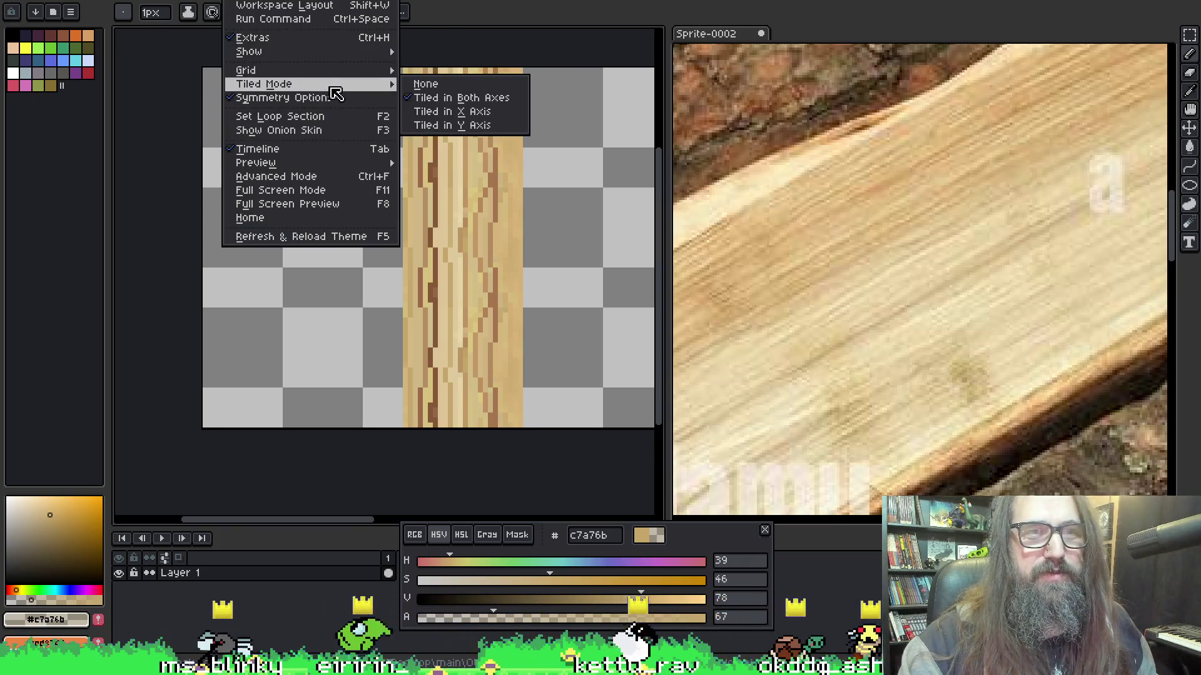
click(464, 106)
drag(464, 106, 356, 83)
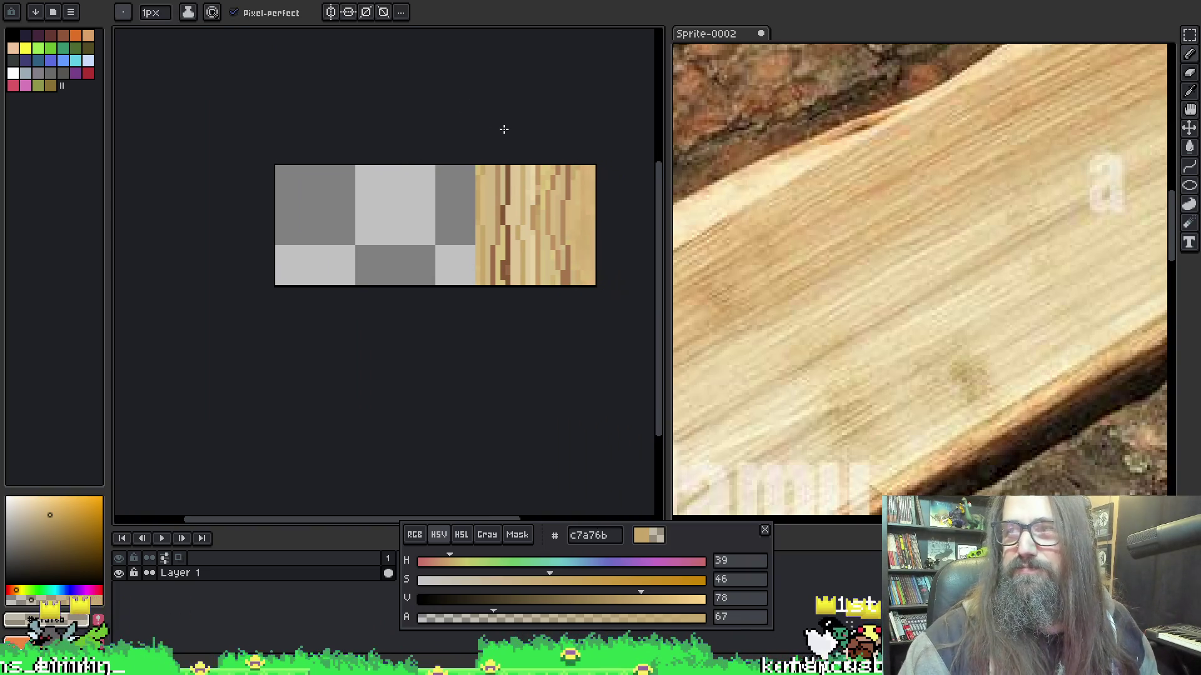
drag(392, 270, 333, 286)
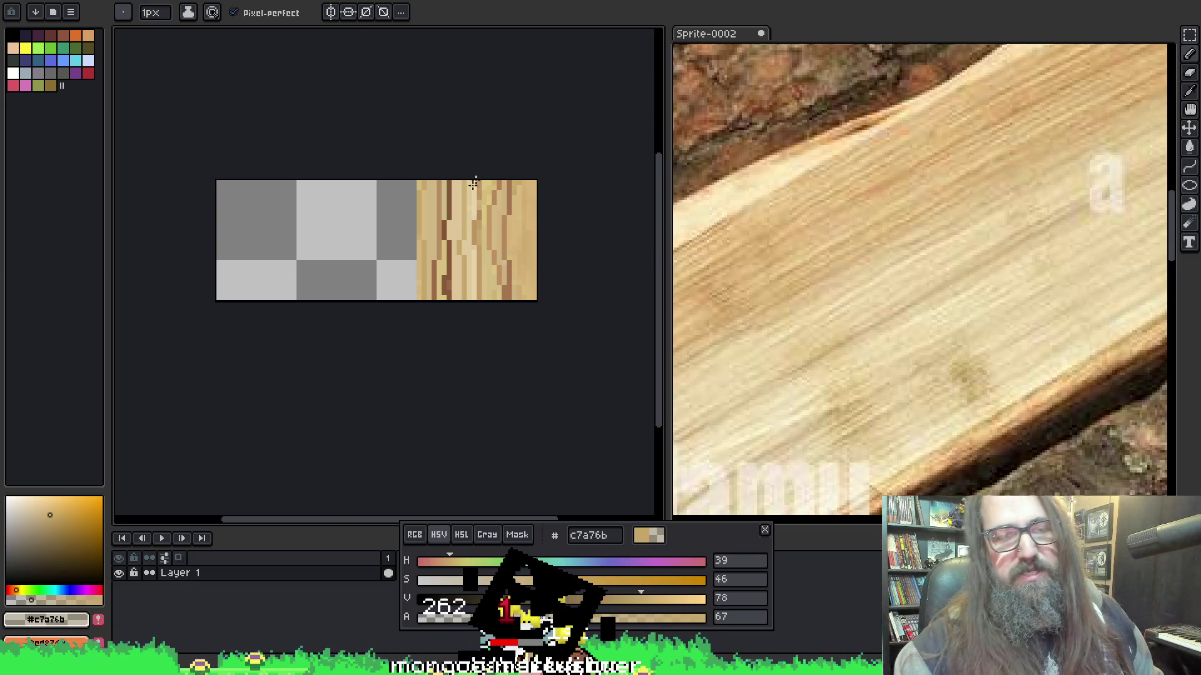
drag(489, 341, 454, 334)
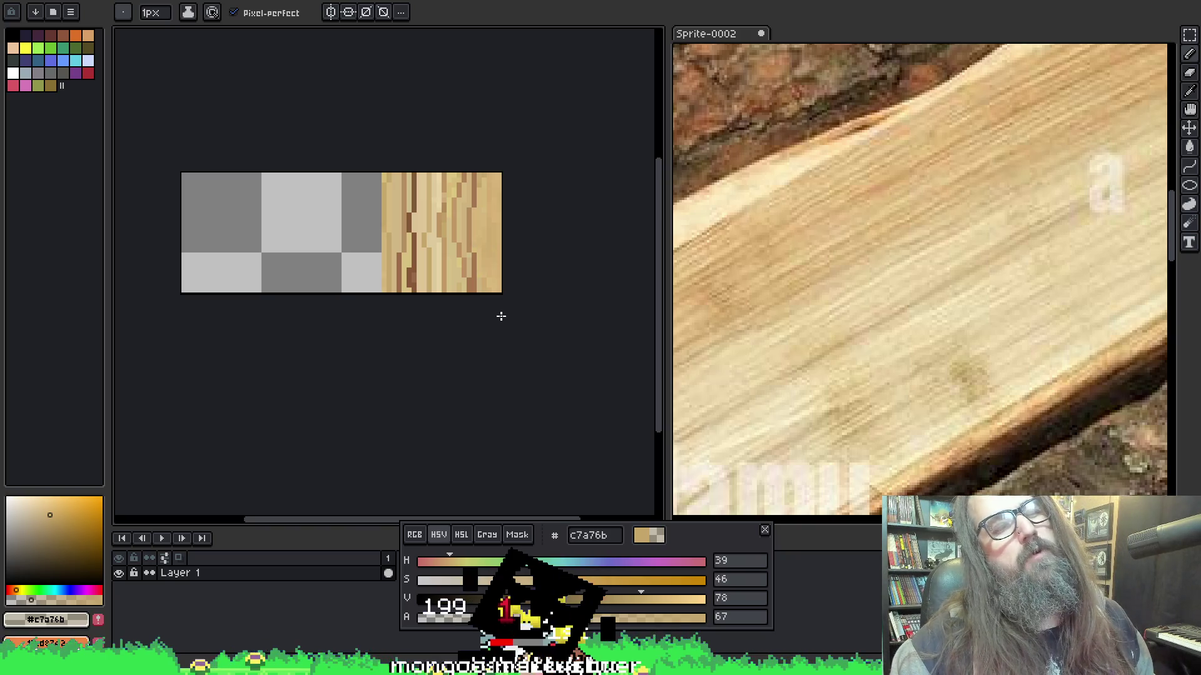
drag(324, 238, 361, 251)
key(ctrl+alt+c)
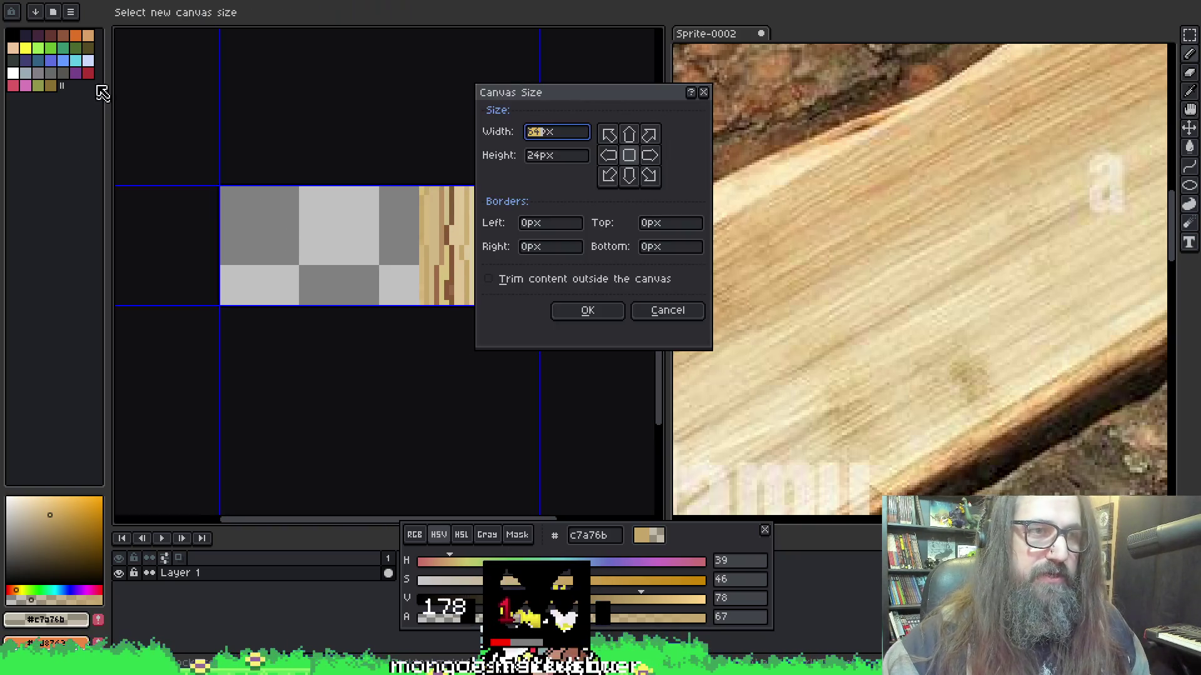
Dismiss Canvas Size, choose bright green 99e550, and place a first pixel on a new layer.
key(Escape)
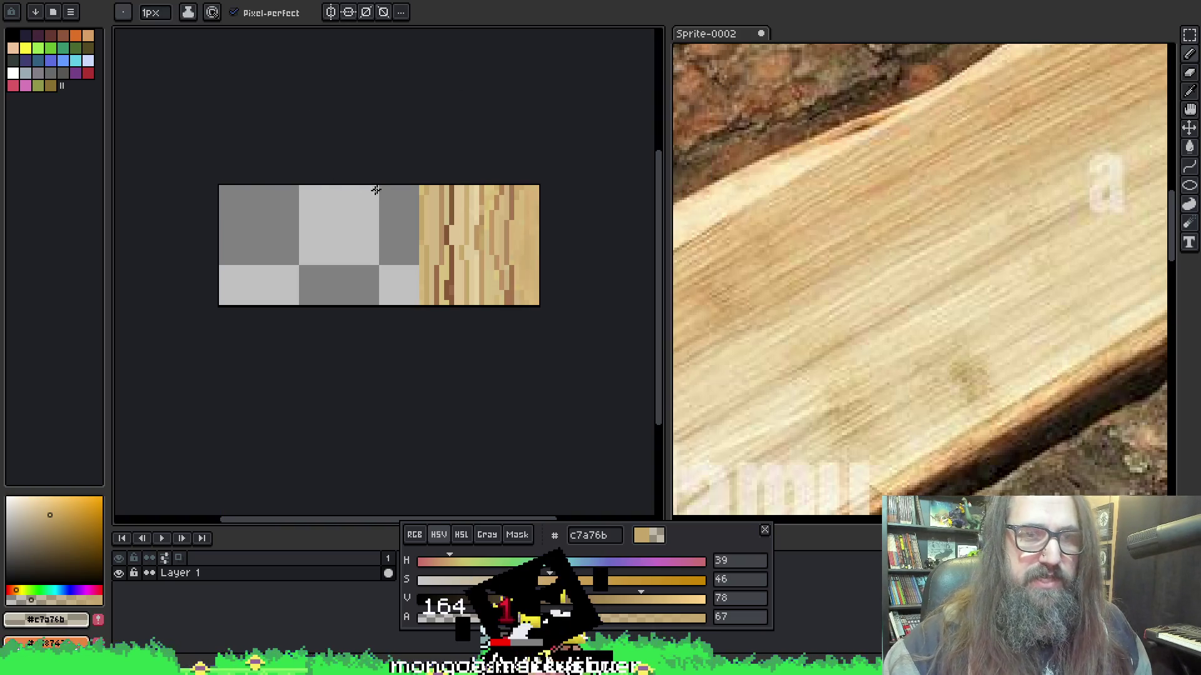
click(38, 49)
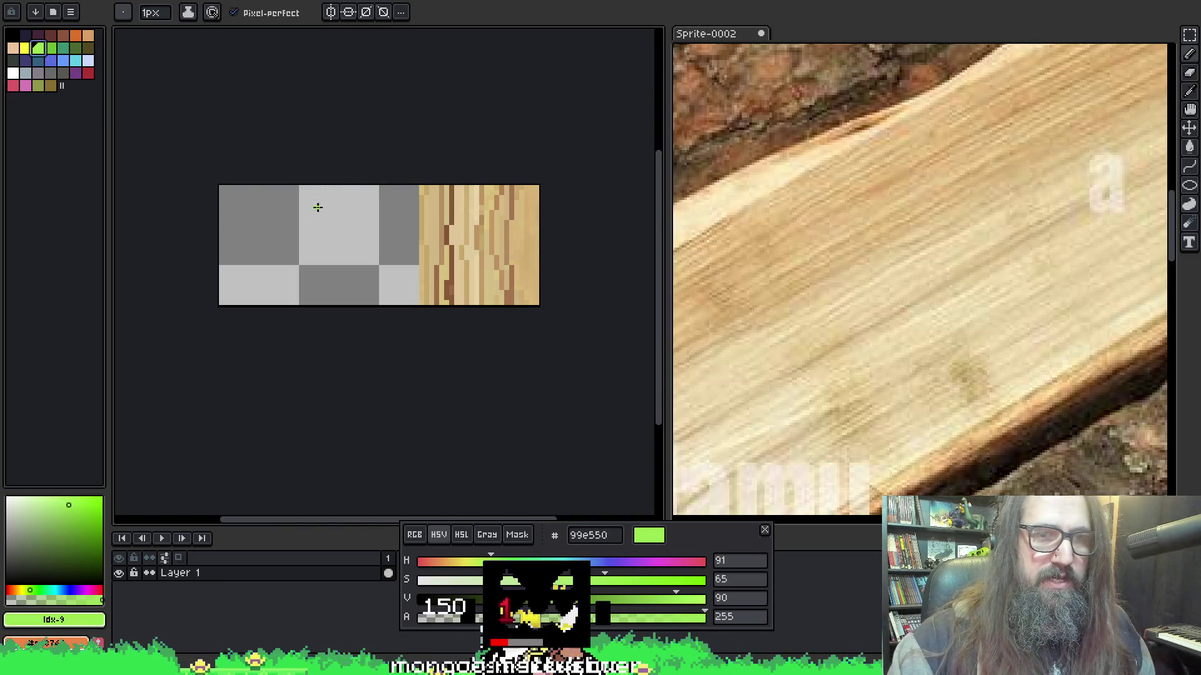
key(shift+n)
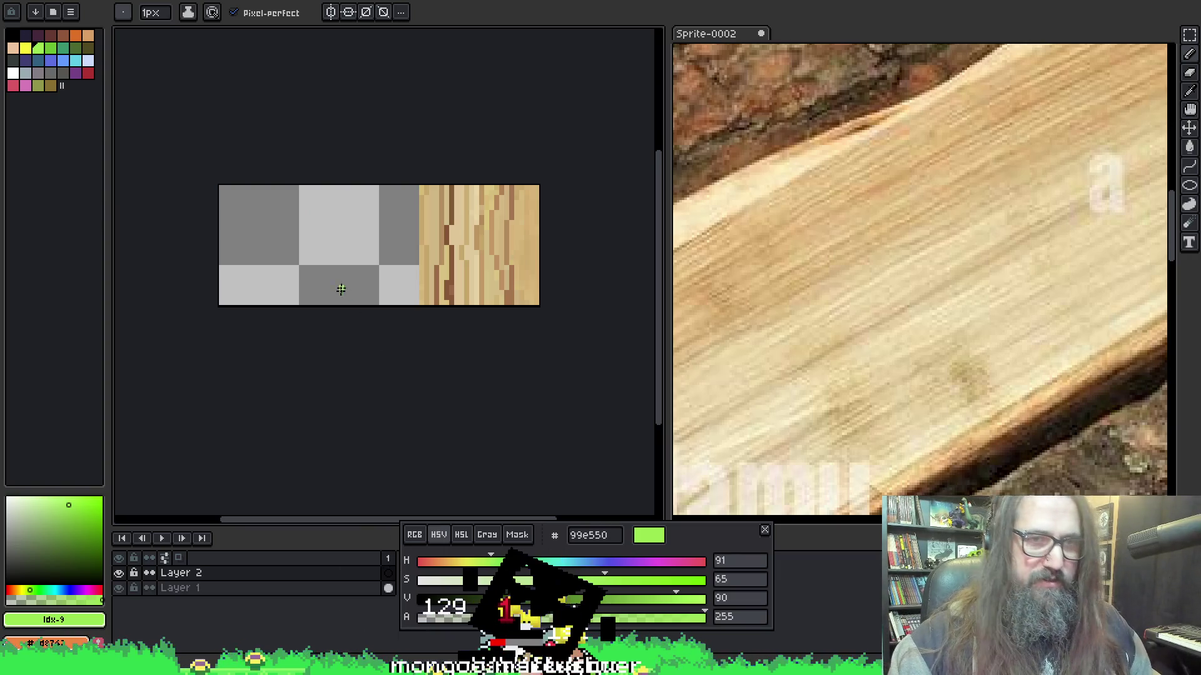
click(316, 212)
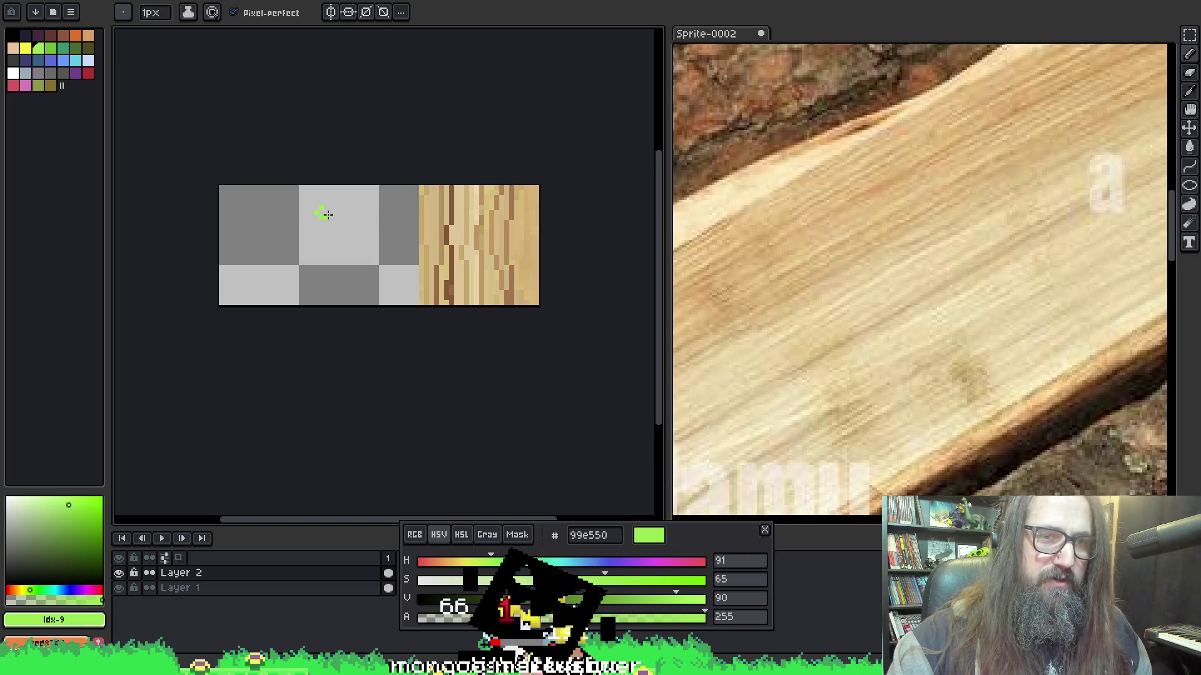
Add more green pixels to form the checkered cluster and erase the stray lower-right pixel.
scroll(332, 224, up, 3)
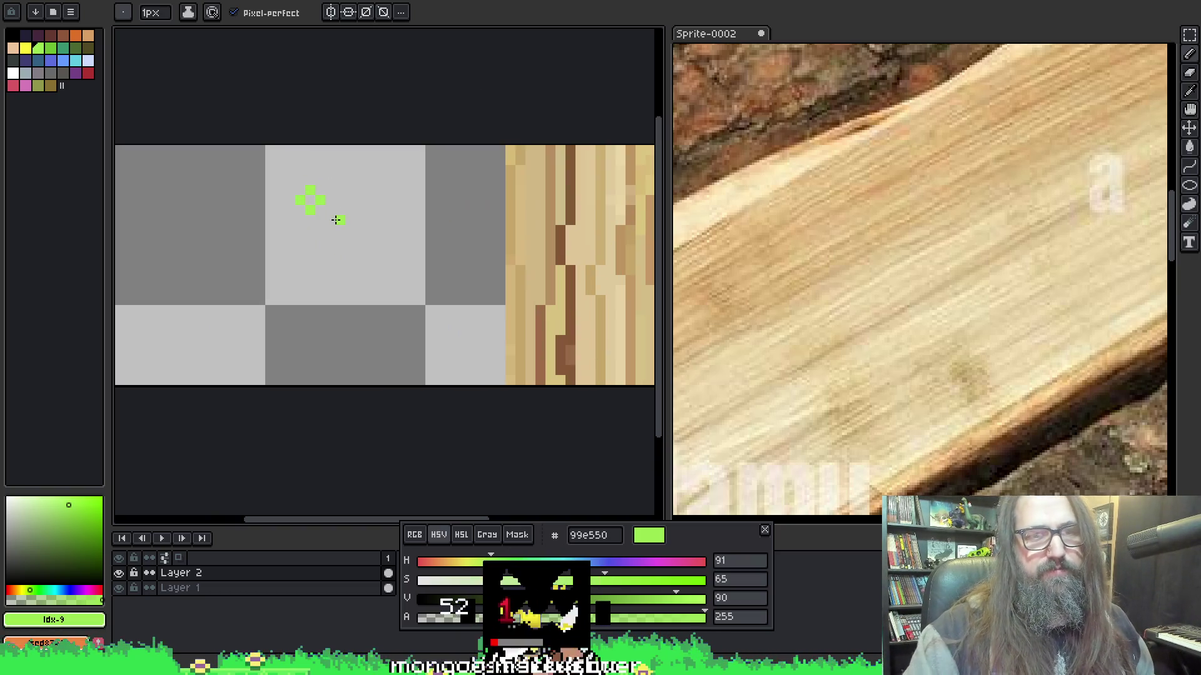
click(290, 200)
drag(289, 207, 292, 213)
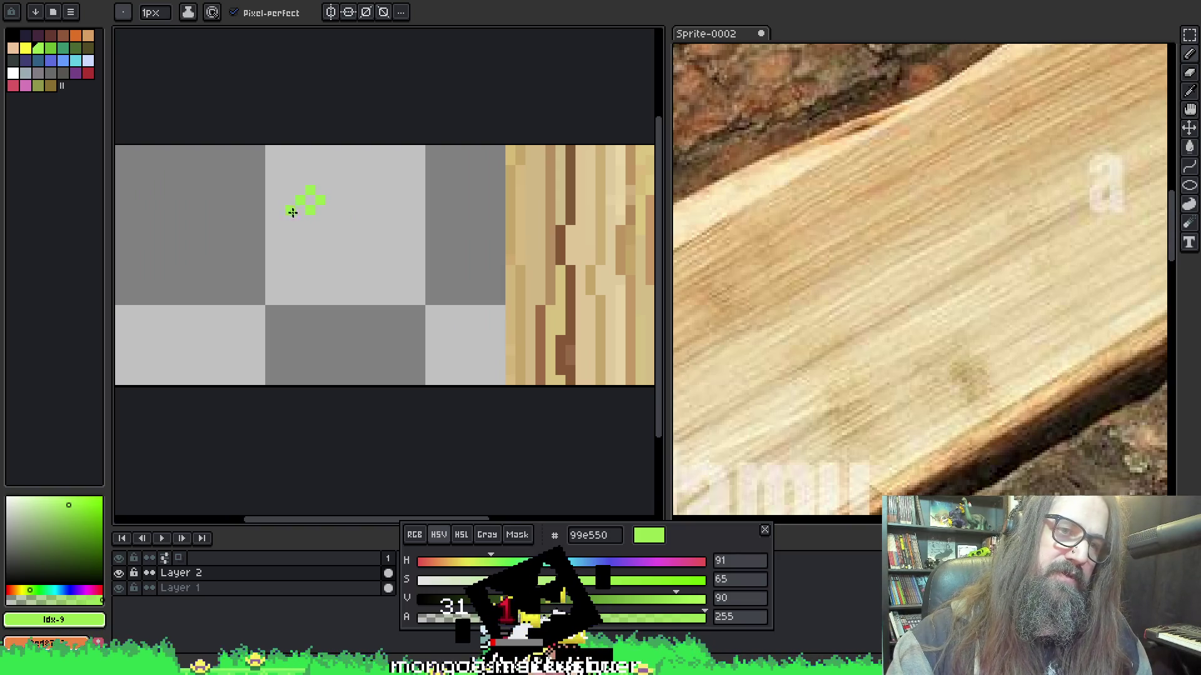
click(300, 182)
click(320, 181)
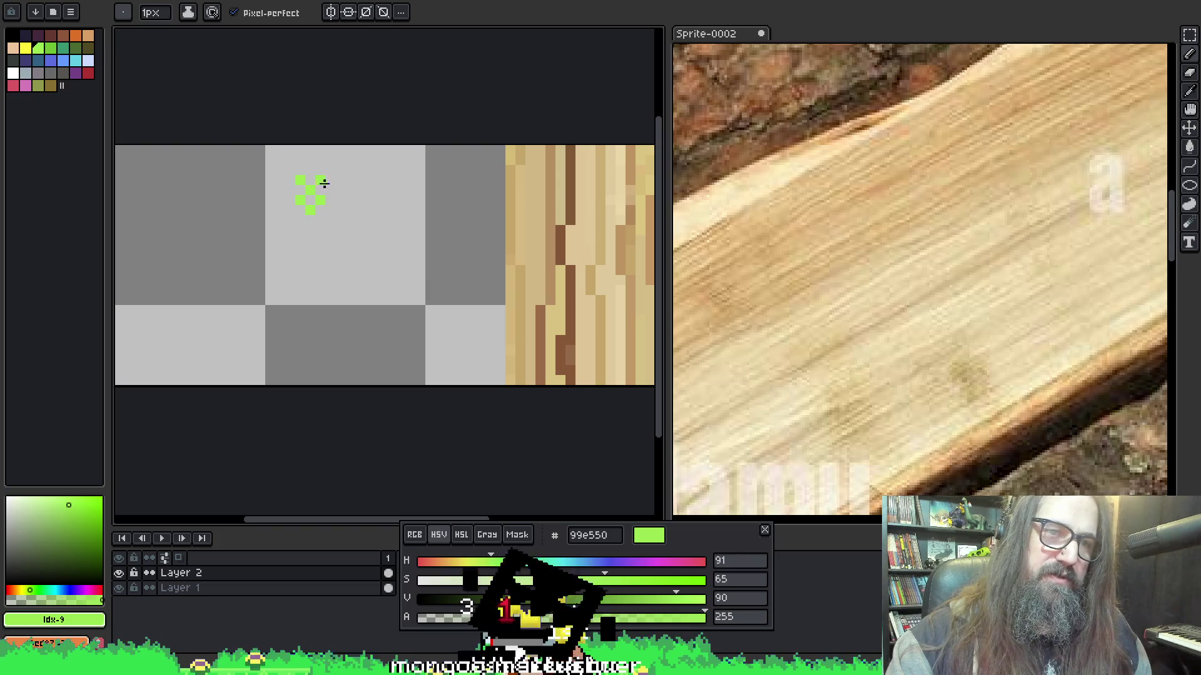
click(330, 211)
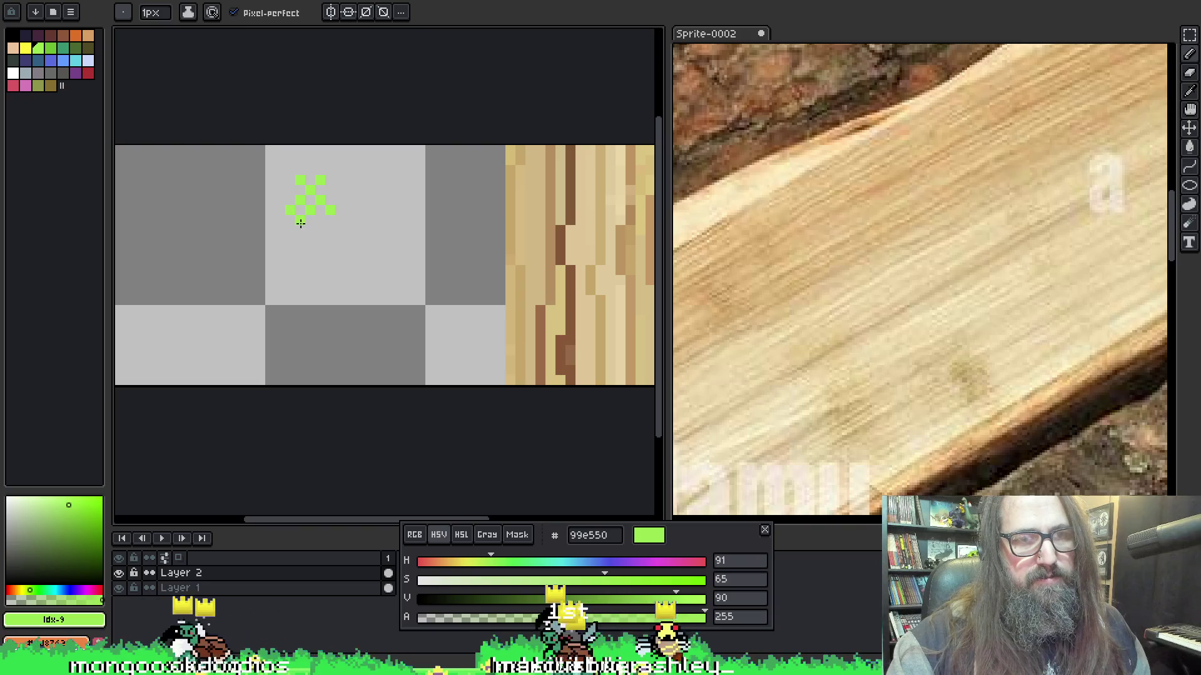
click(290, 192)
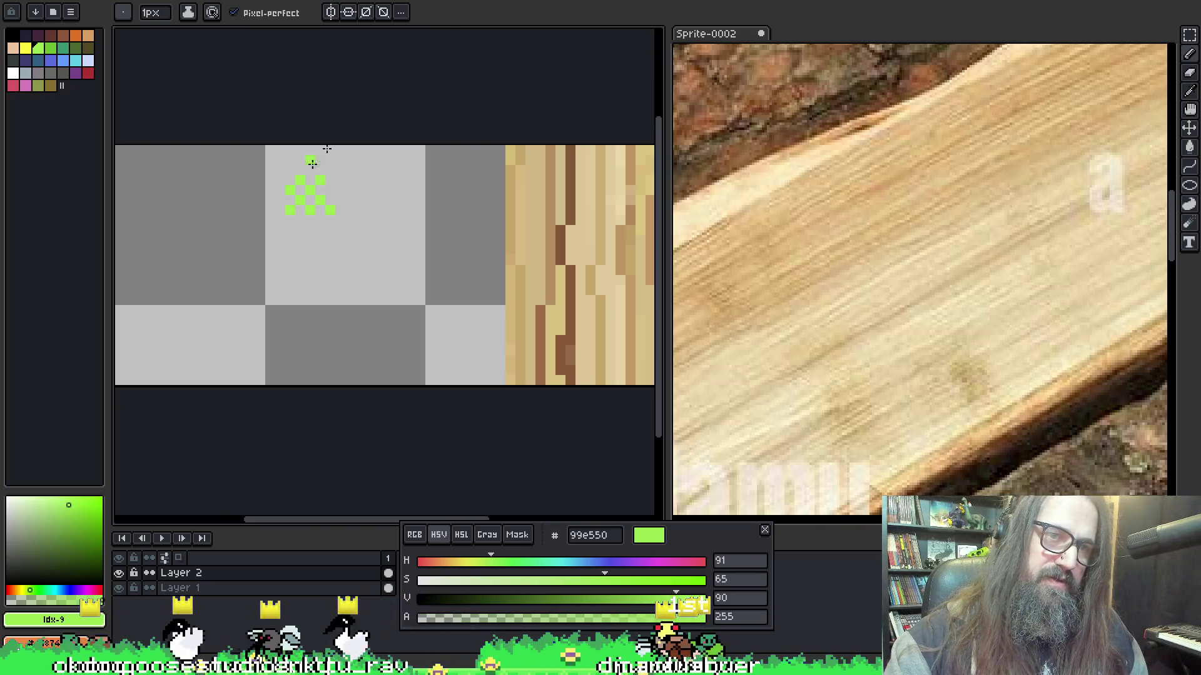
key(e)
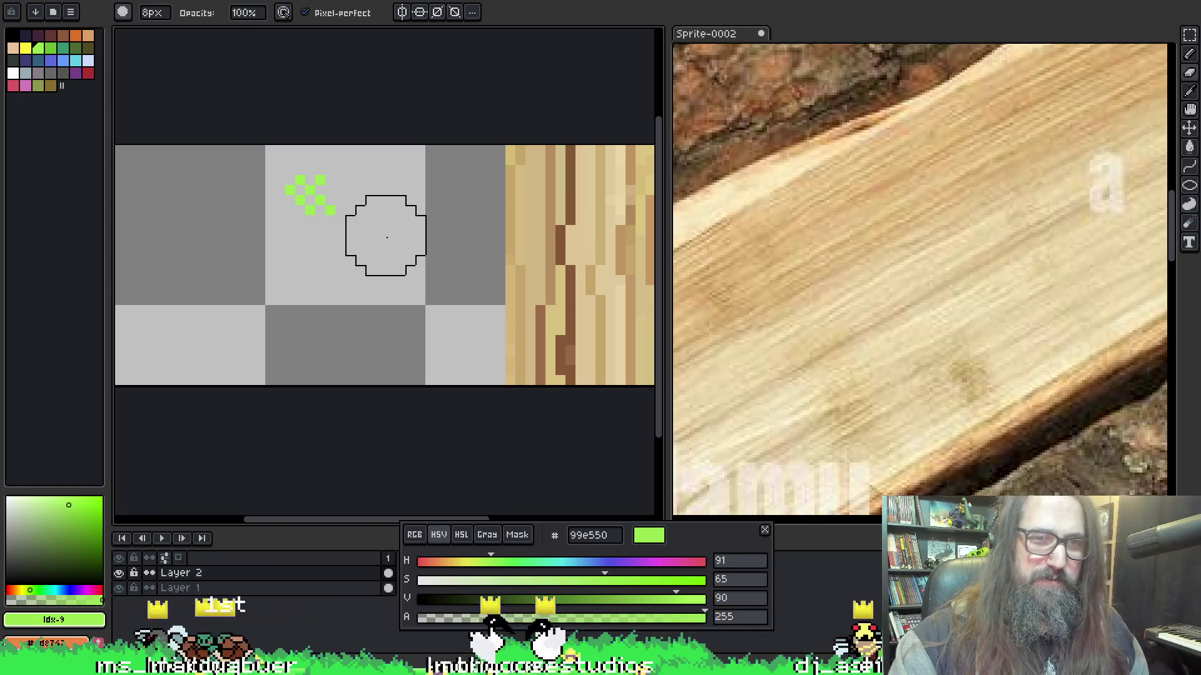
click(367, 236)
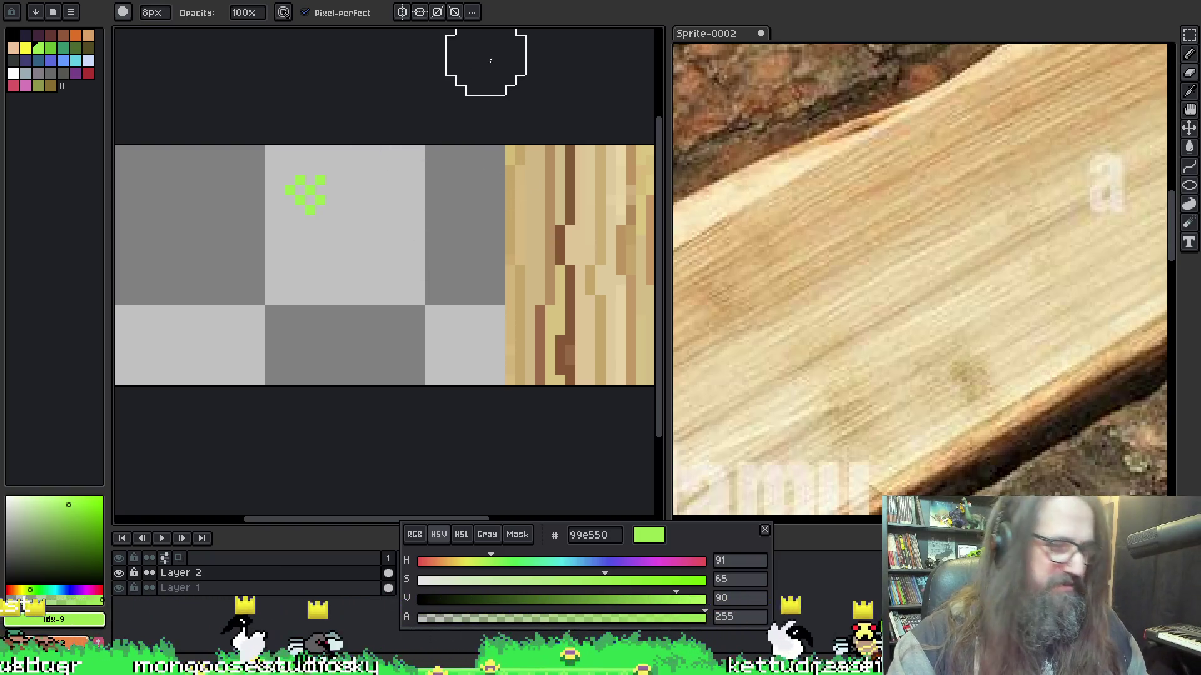
key(m)
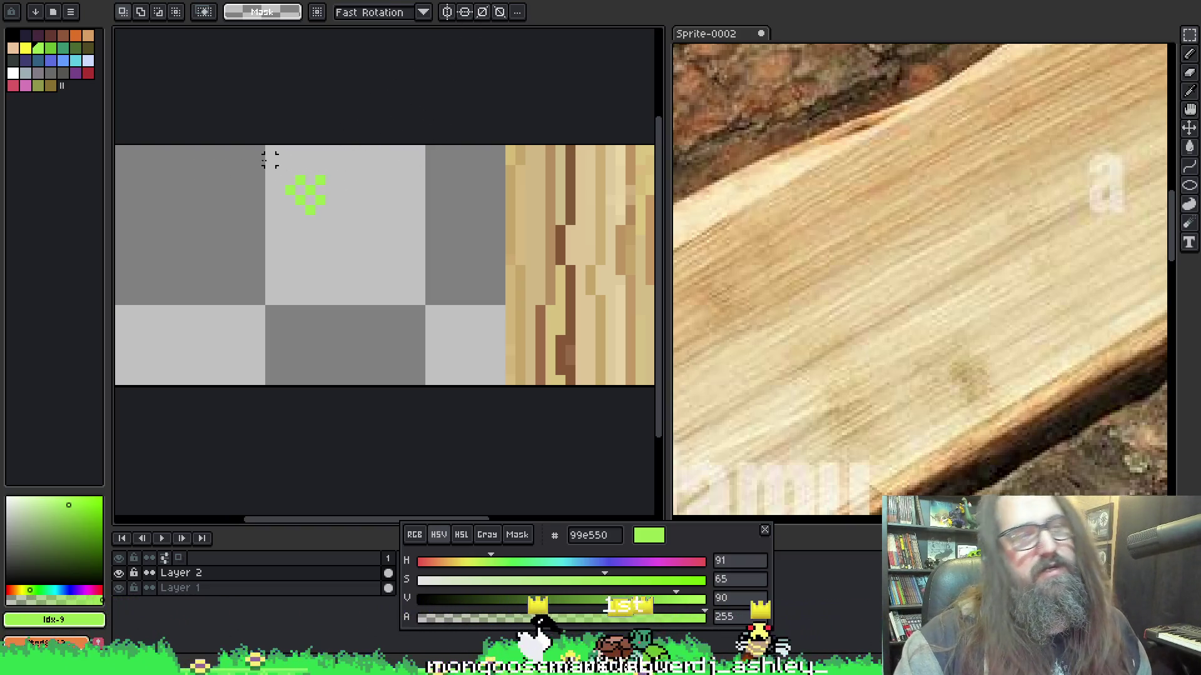
Marquee-select the green pixel pattern and make it a custom brush with Ctrl+B.
drag(270, 150, 389, 245)
click(339, 130)
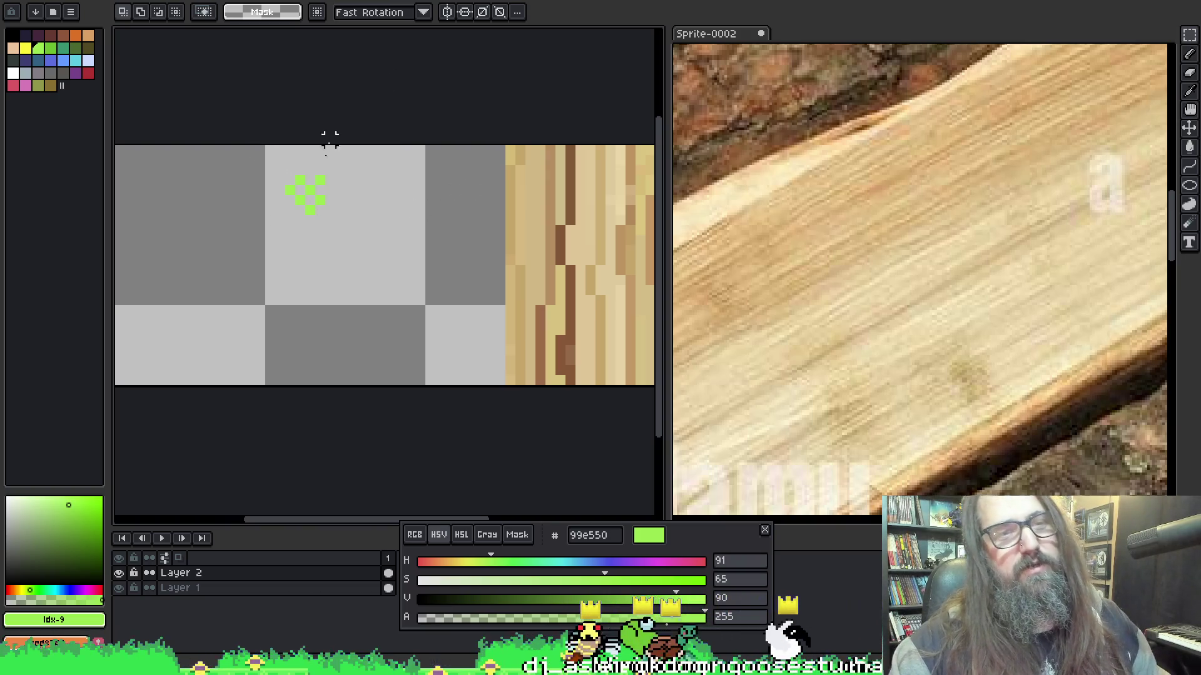
key(b)
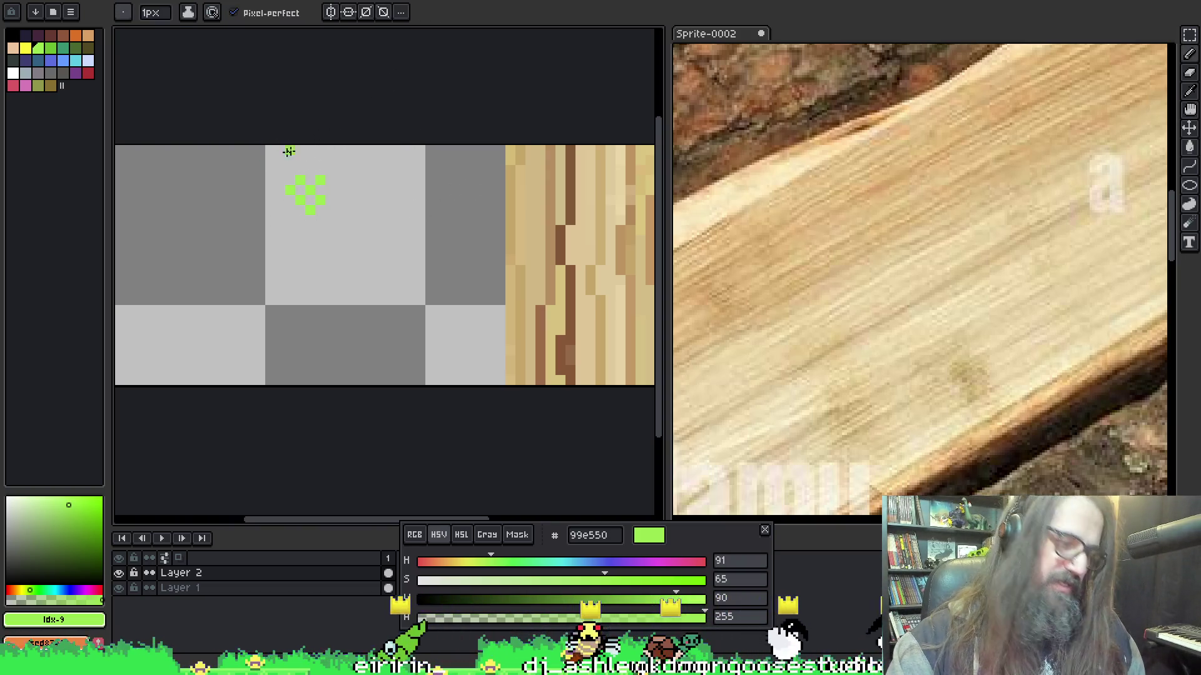
key(ctrl+b)
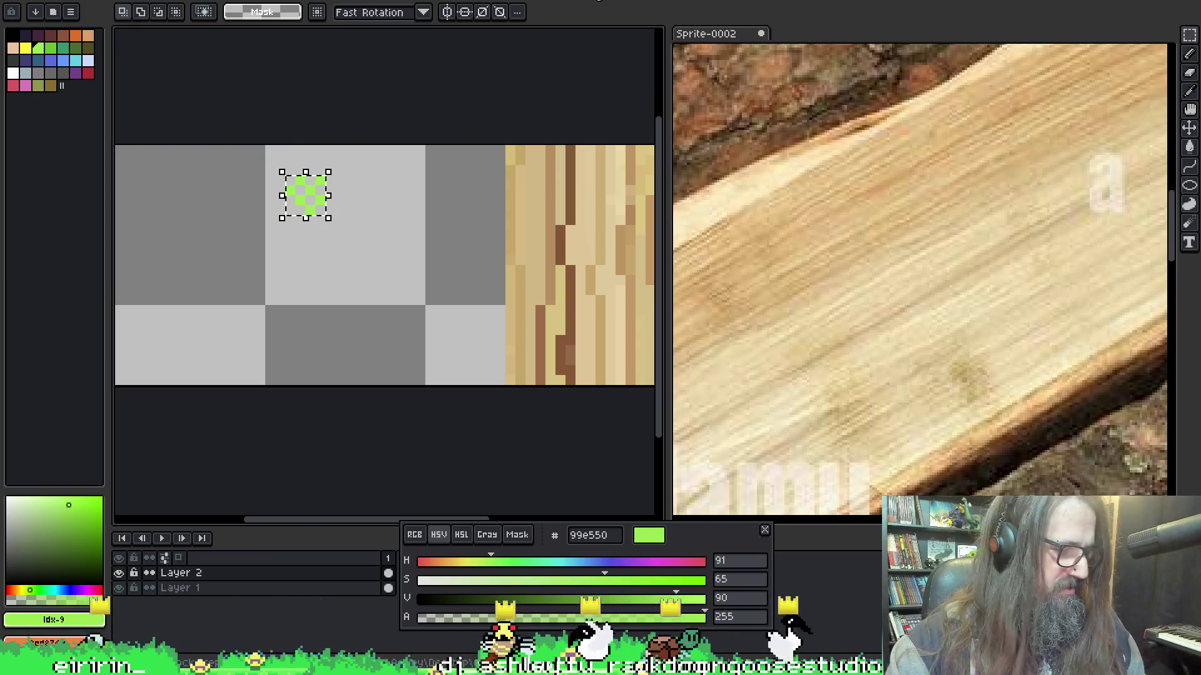
Pan the canvas back into place and bring up the Open file dialog.
key(space)
mouse_move(509, 275)
mouse_down()
mouse_move(314, 270)
mouse_move(333, 261)
mouse_up()
key(space)
drag(429, 246, 388, 227)
key(space)
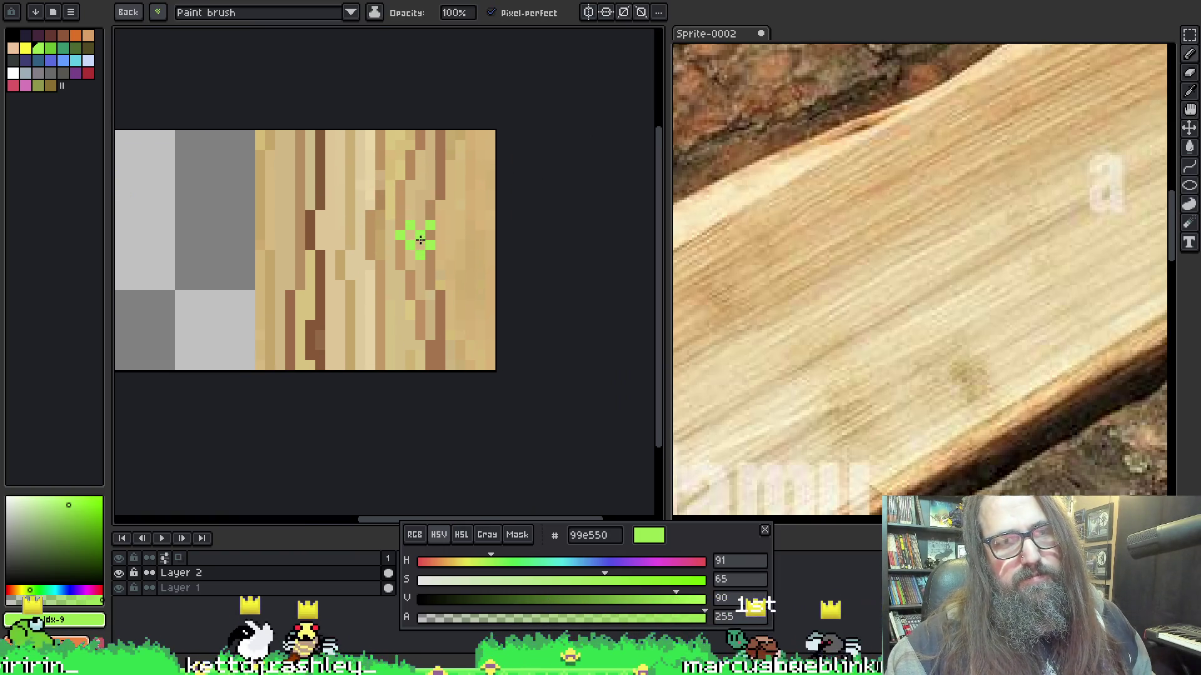
key(i)
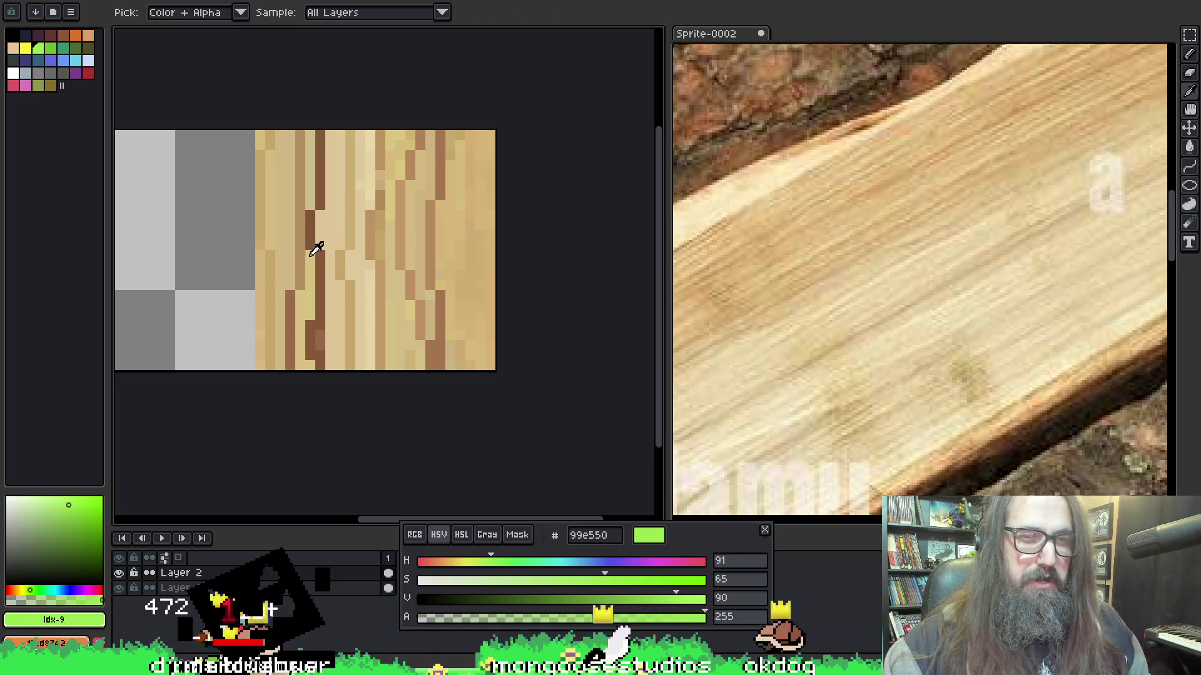
key(b)
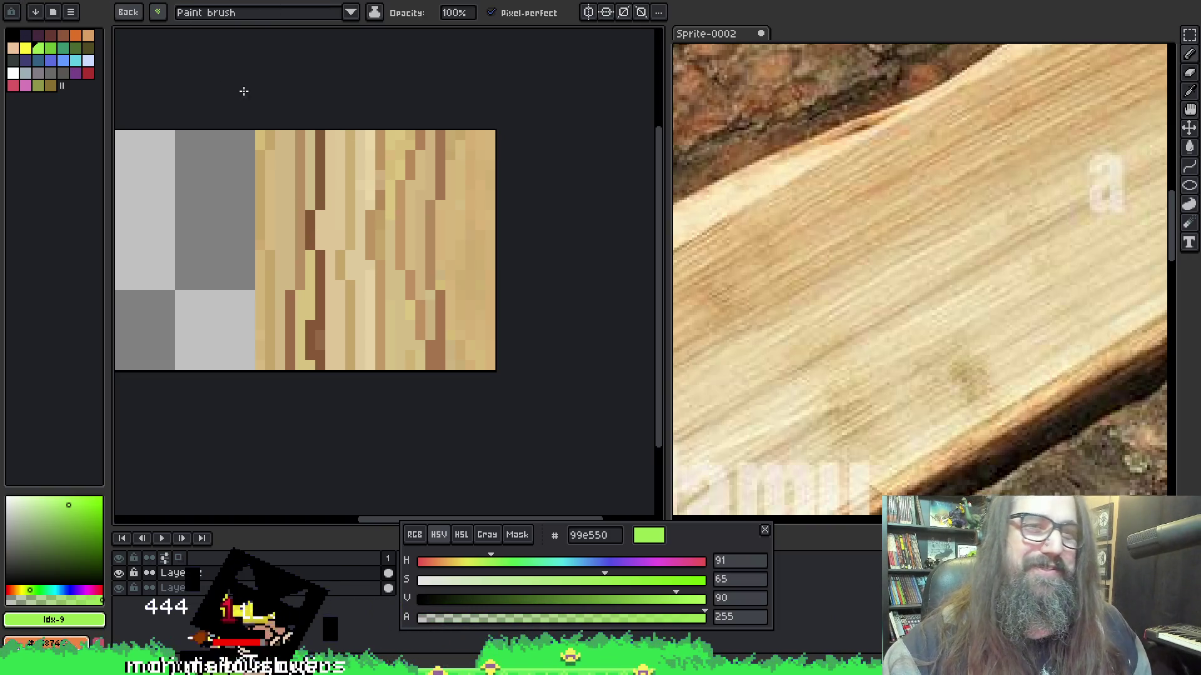
drag(352, 106, 429, 113)
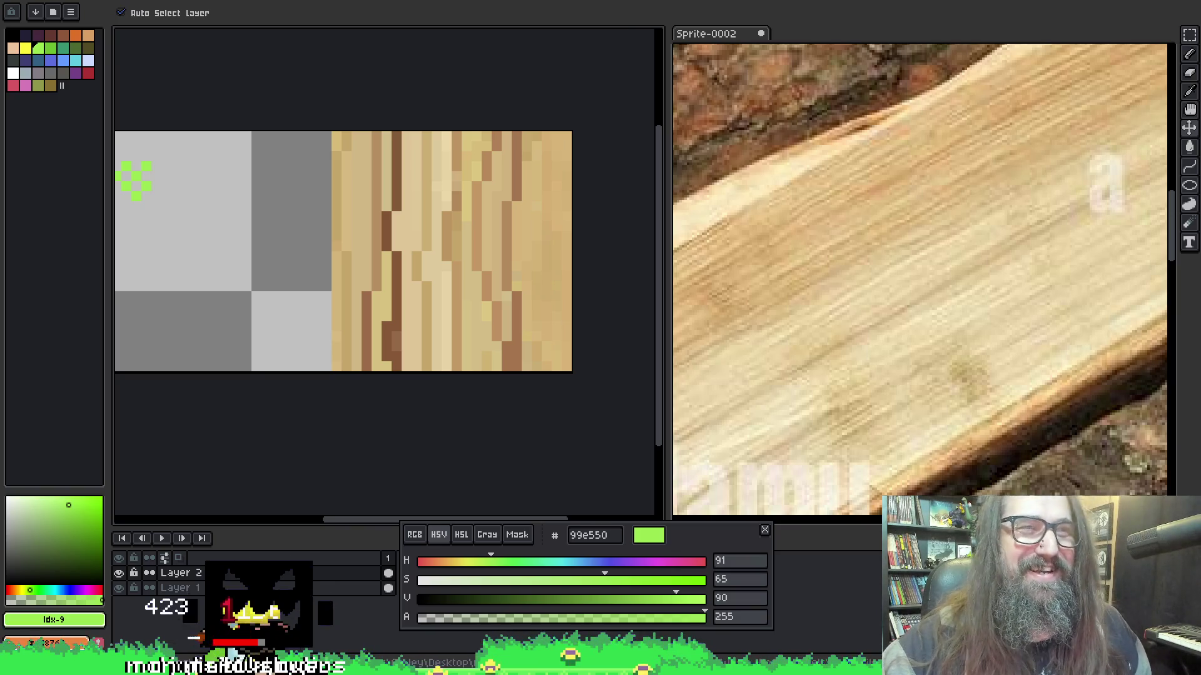
key(alt+f)
mouse_move(69, 19)
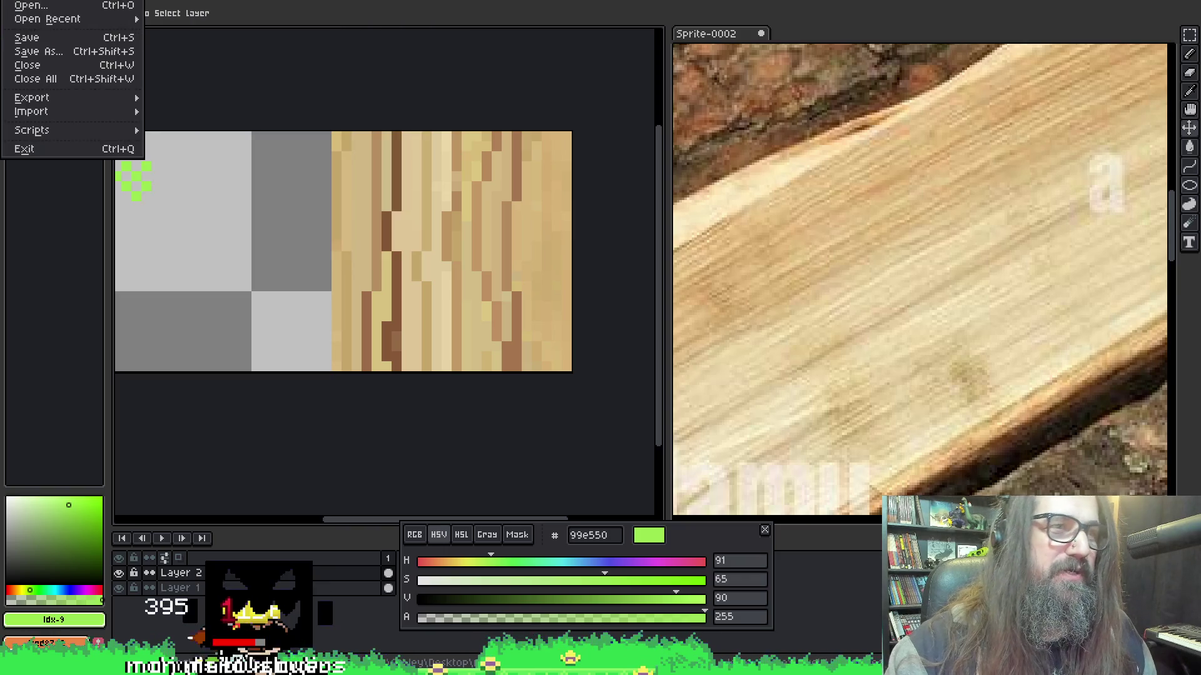
click(31, 6)
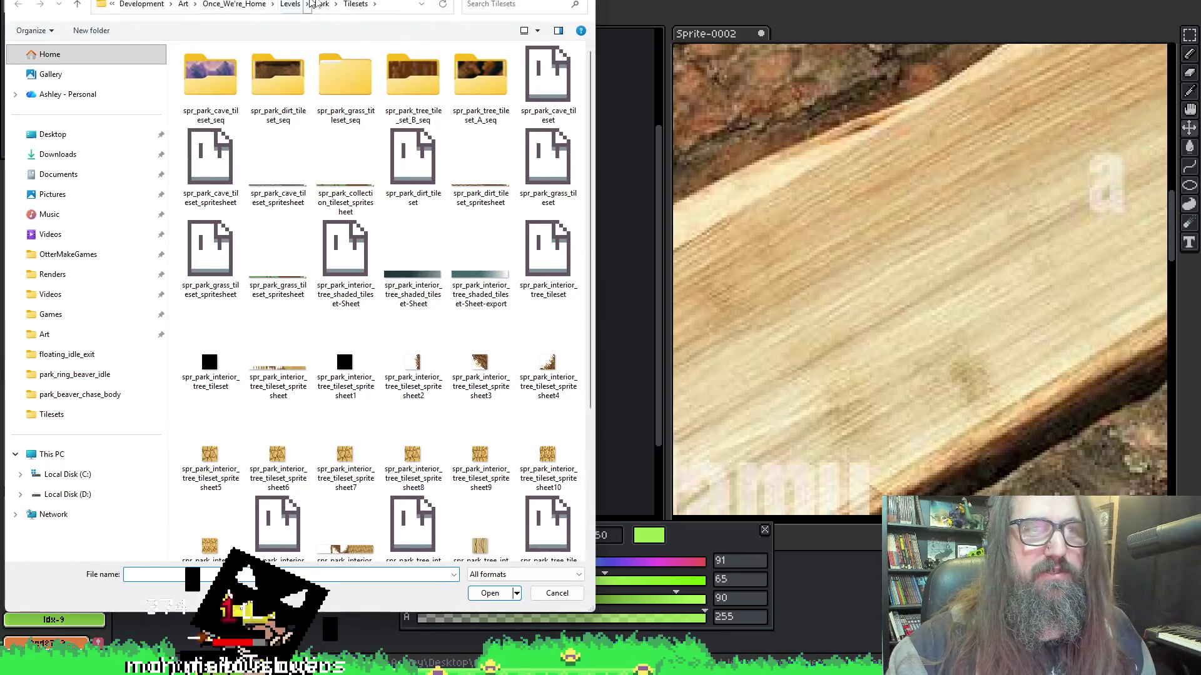
Navigate Levels > Park > Layouts and open spr_park_art_layout.
click(290, 4)
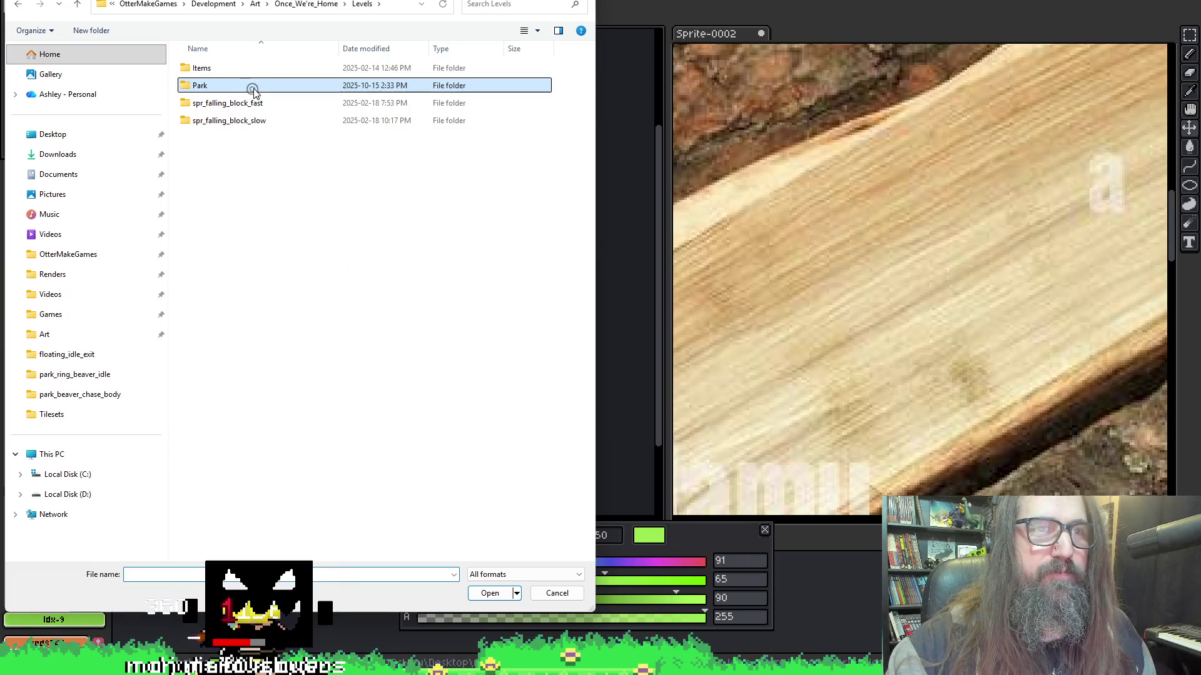
double_click(250, 86)
double_click(223, 87)
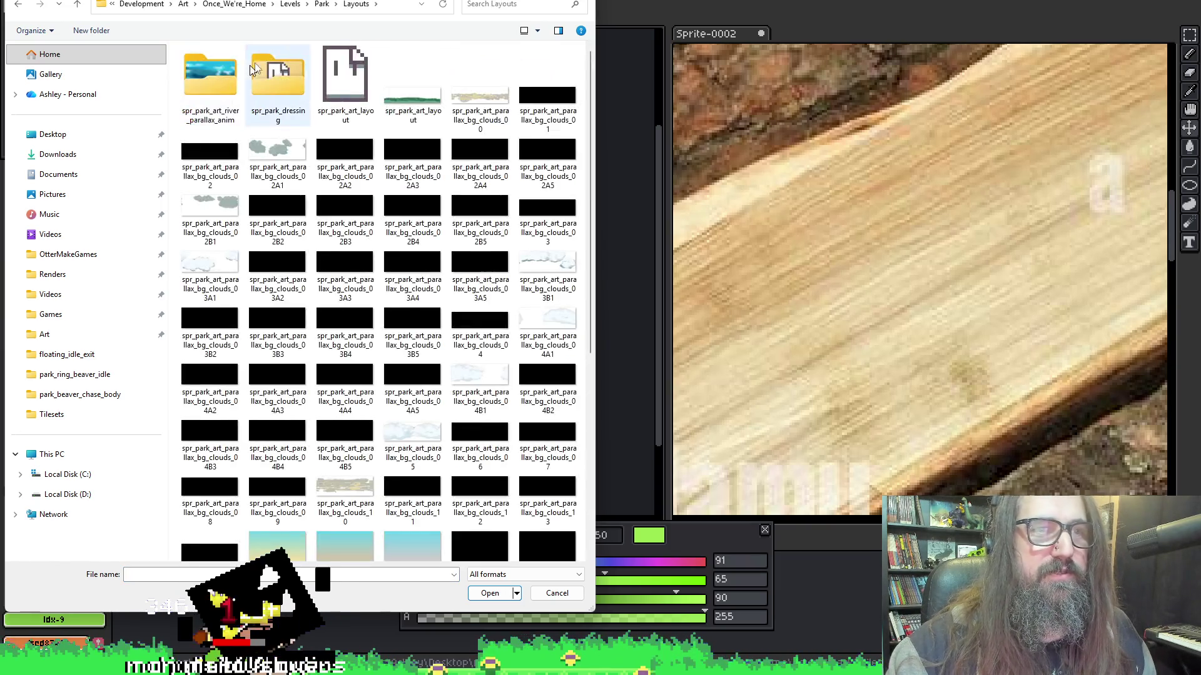
double_click(341, 84)
Sample dark teal 285963 from the tree scene and return to the wood sprite.
drag(306, 115, 343, 182)
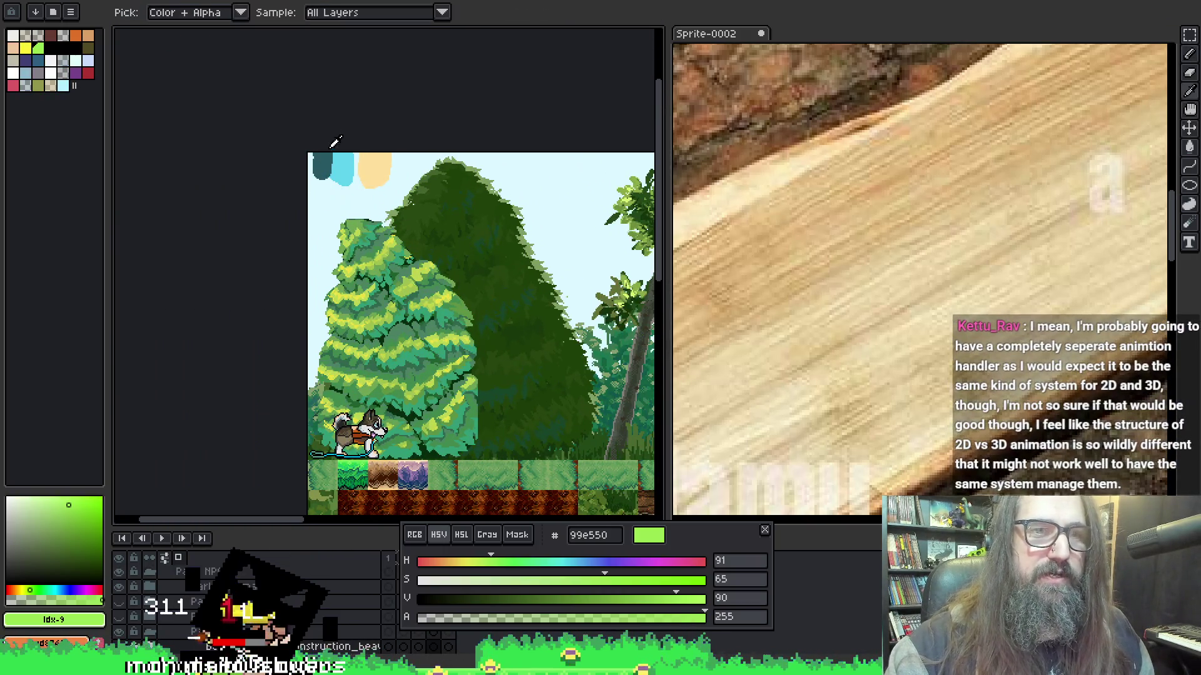
alt+click(322, 164)
key(ctrl+Tab)
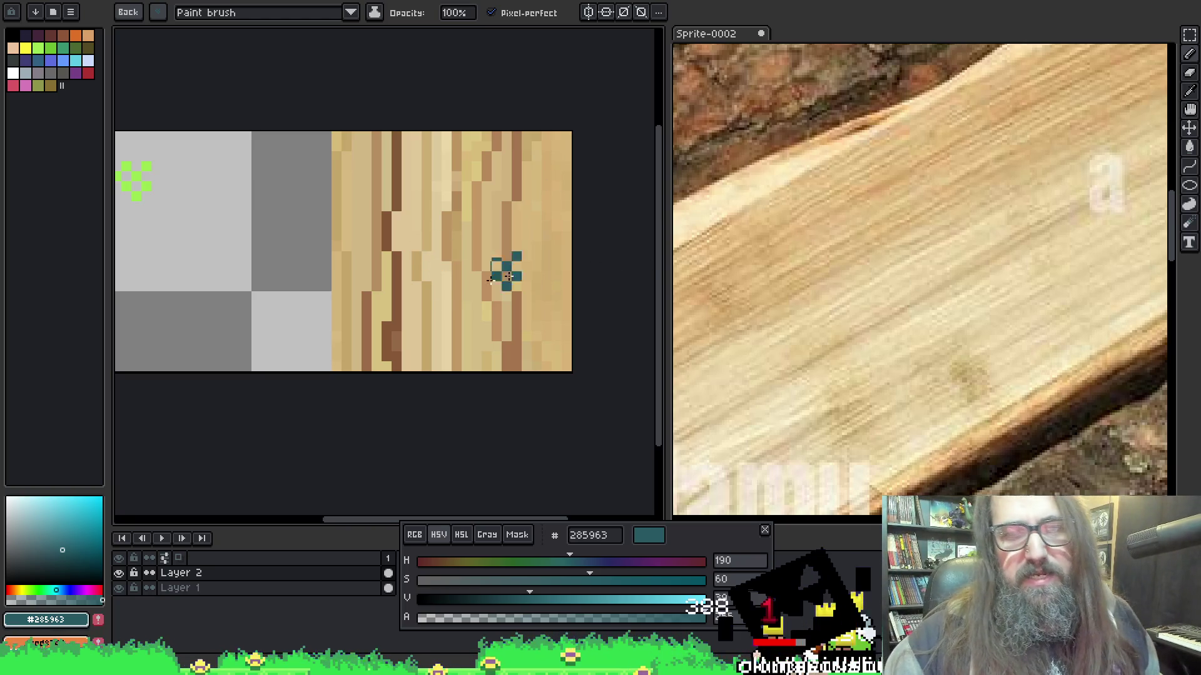
Crop the wood canvas to 24 × 24 px anchored right, dropping the empty left area.
drag(436, 258, 407, 257)
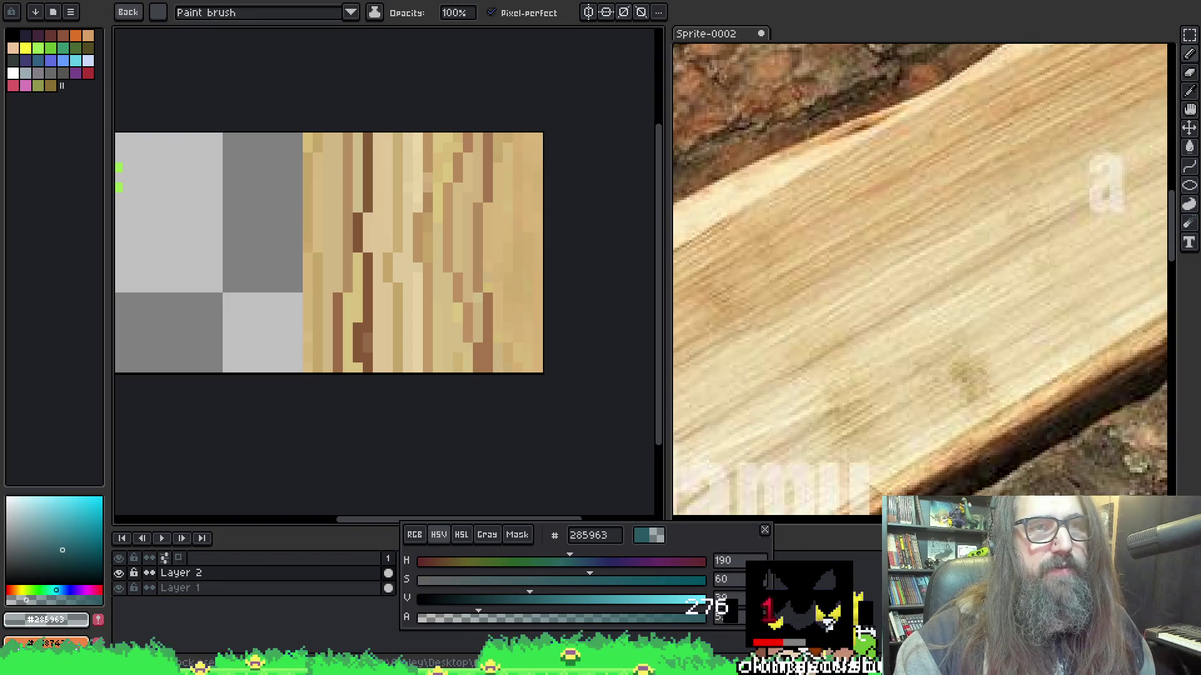
key(alt+s)
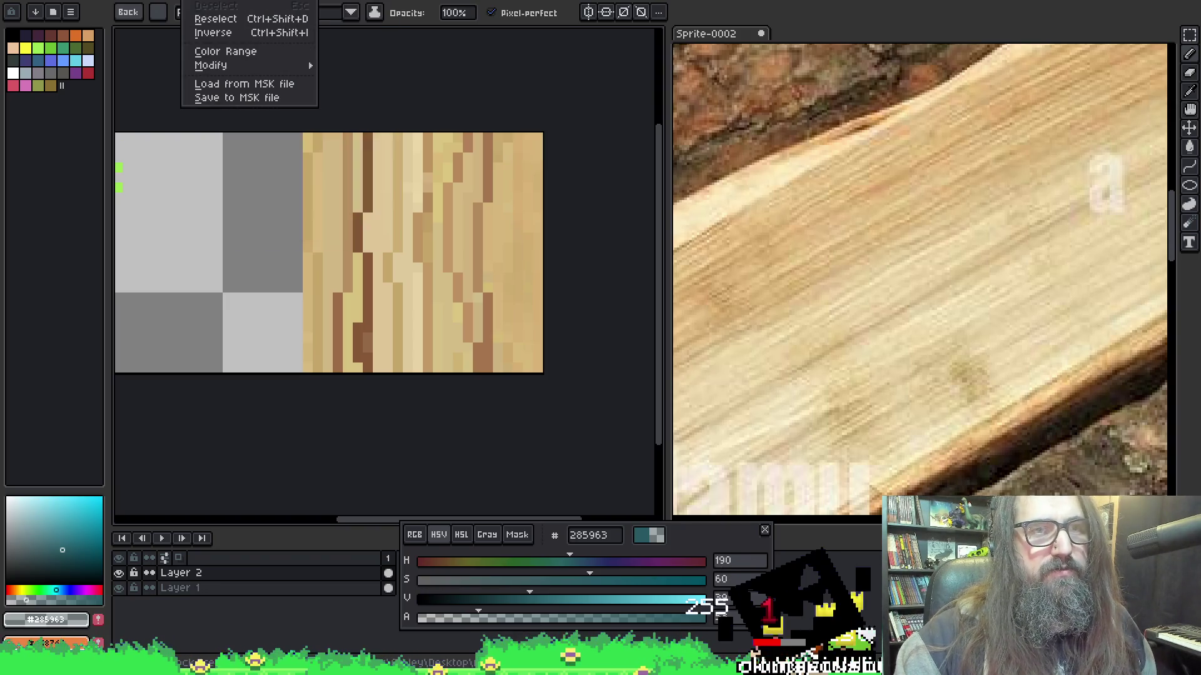
key(Escape)
key(ctrl+alt+c)
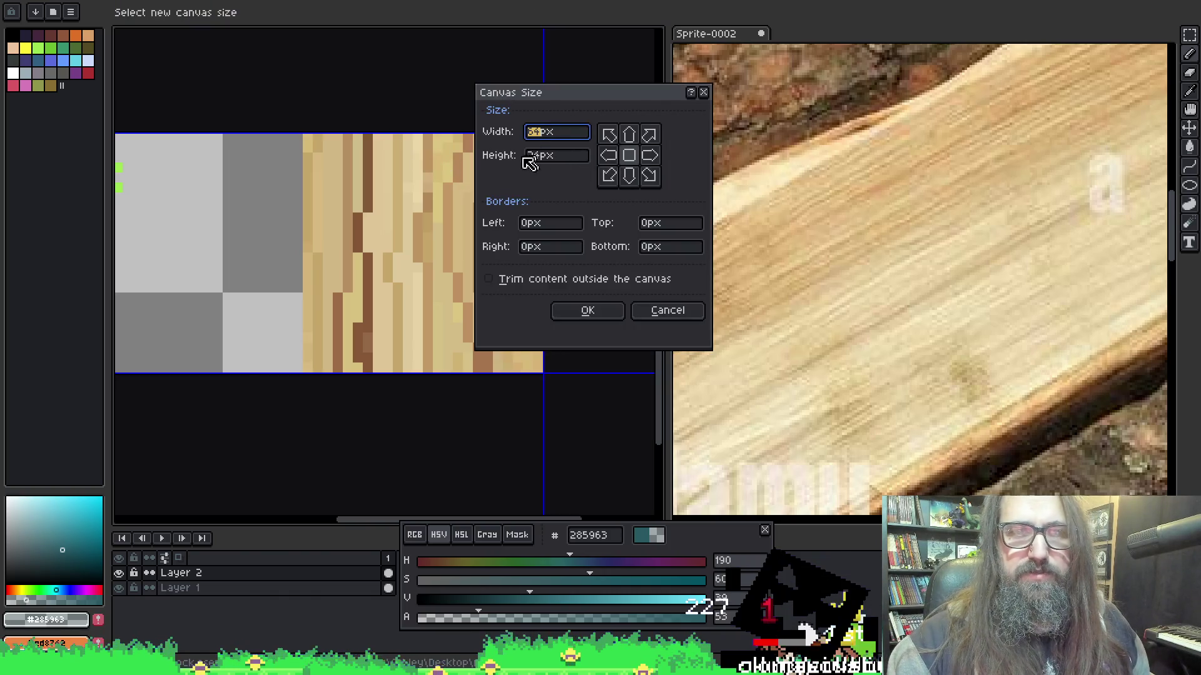
click(650, 155)
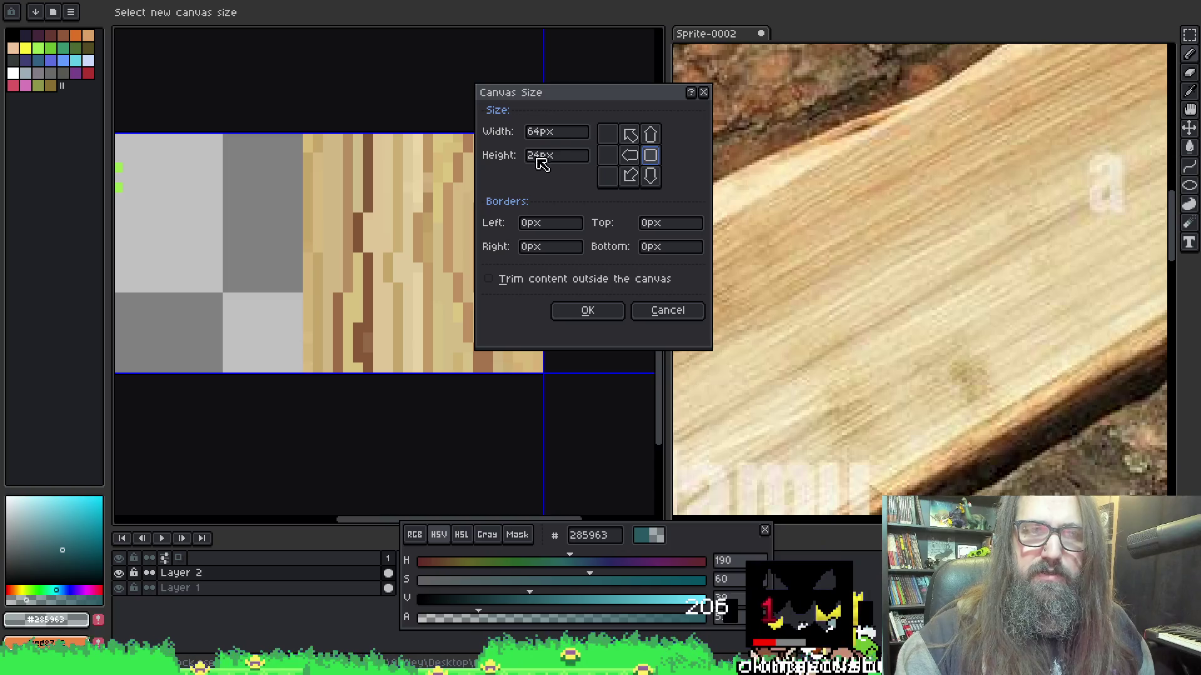
click(545, 132)
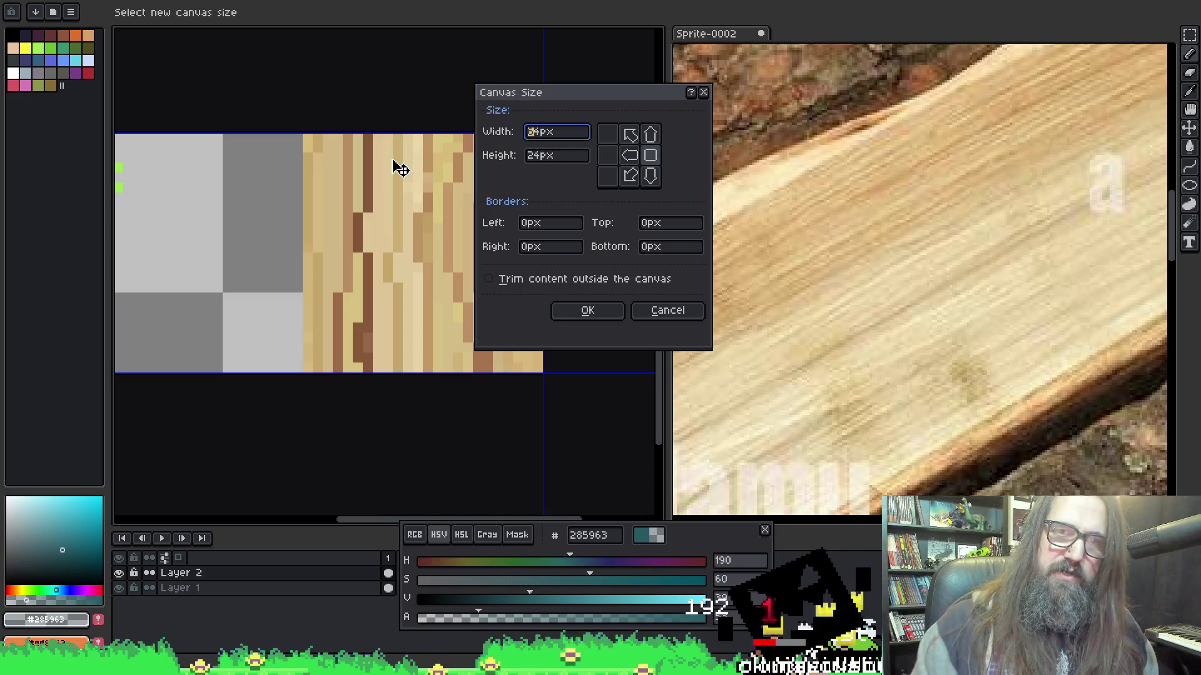
text(24)
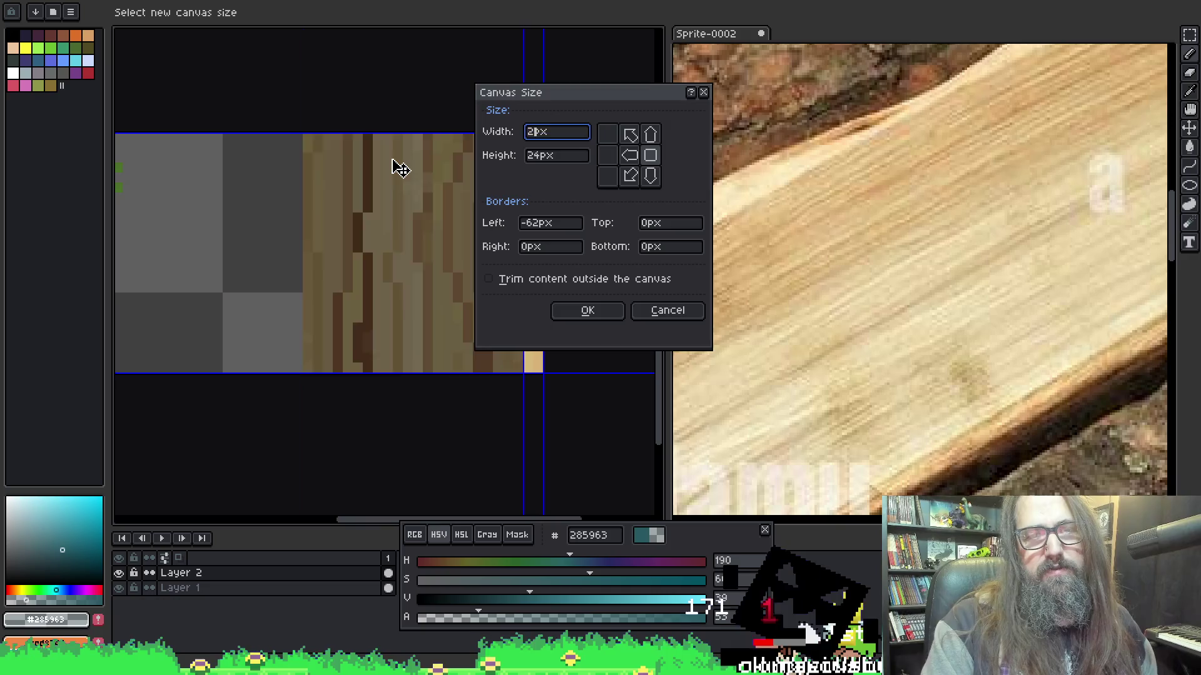
key(Return)
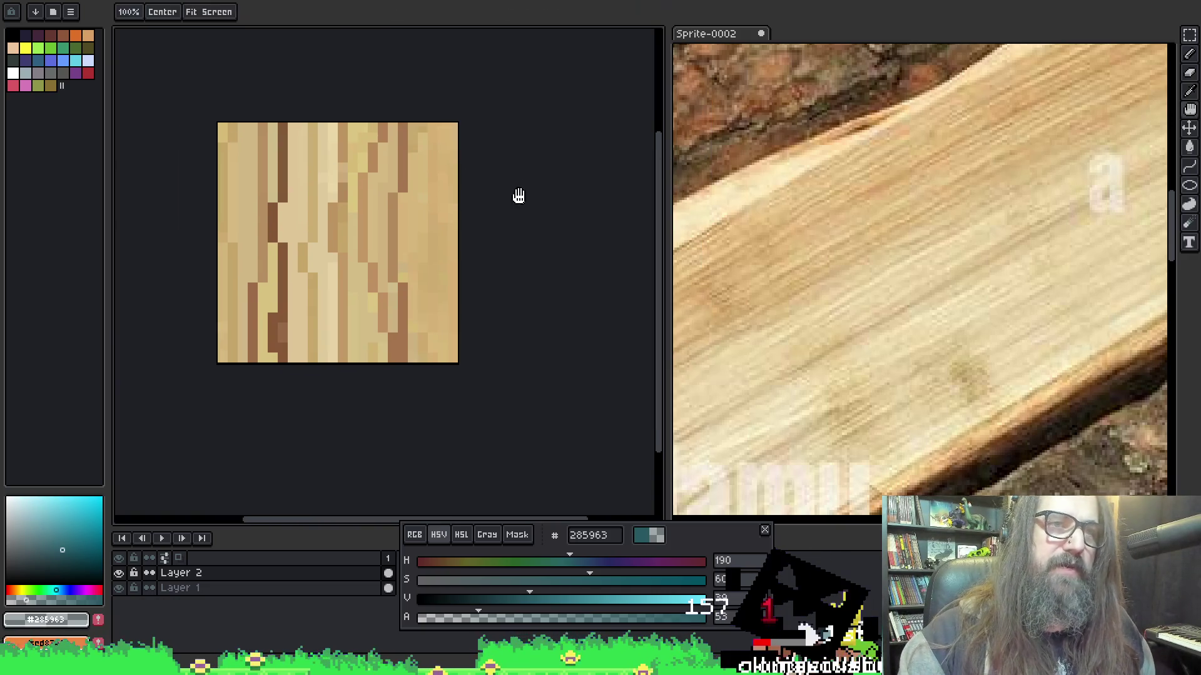
key(alt+v)
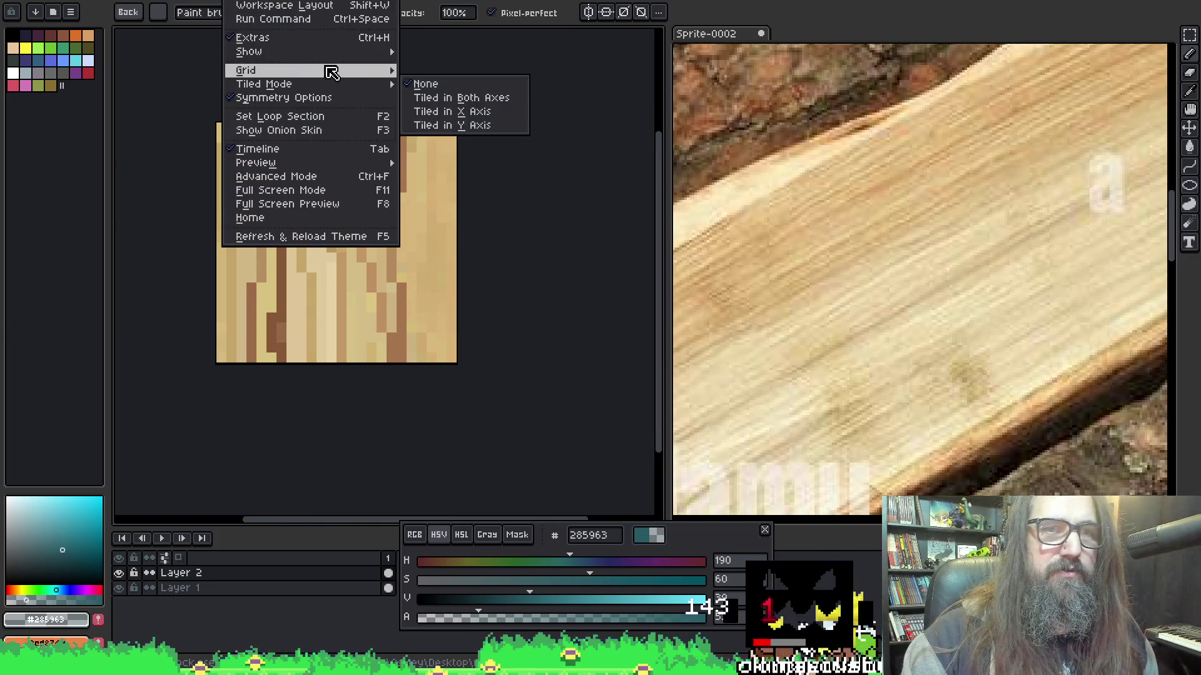
Turn on Tiled in Both Axes mode and pan around the repeating wood tile.
mouse_move(332, 83)
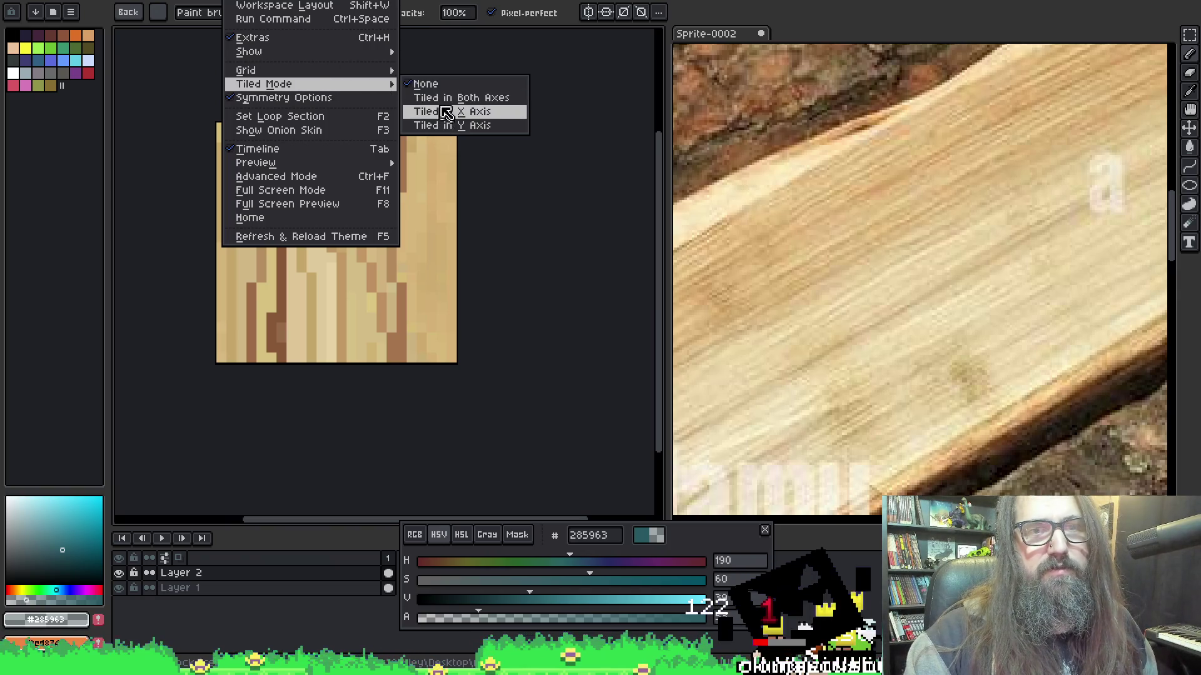
click(432, 100)
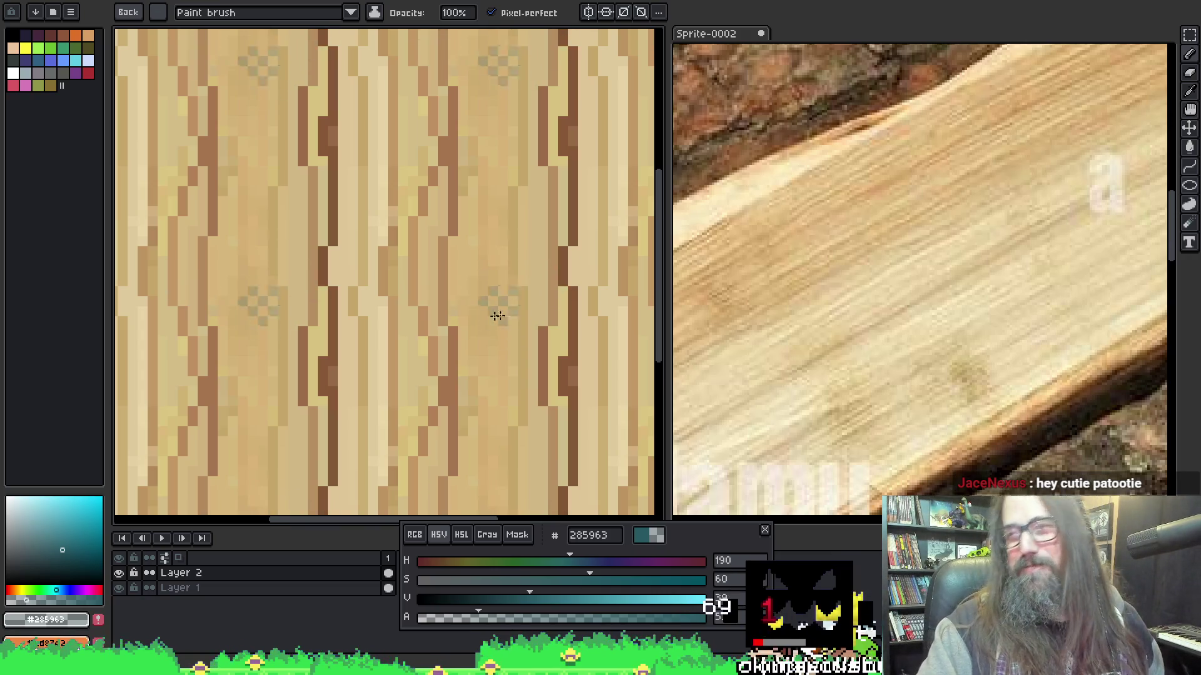
scroll(263, 281, down, 1)
drag(249, 282, 279, 282)
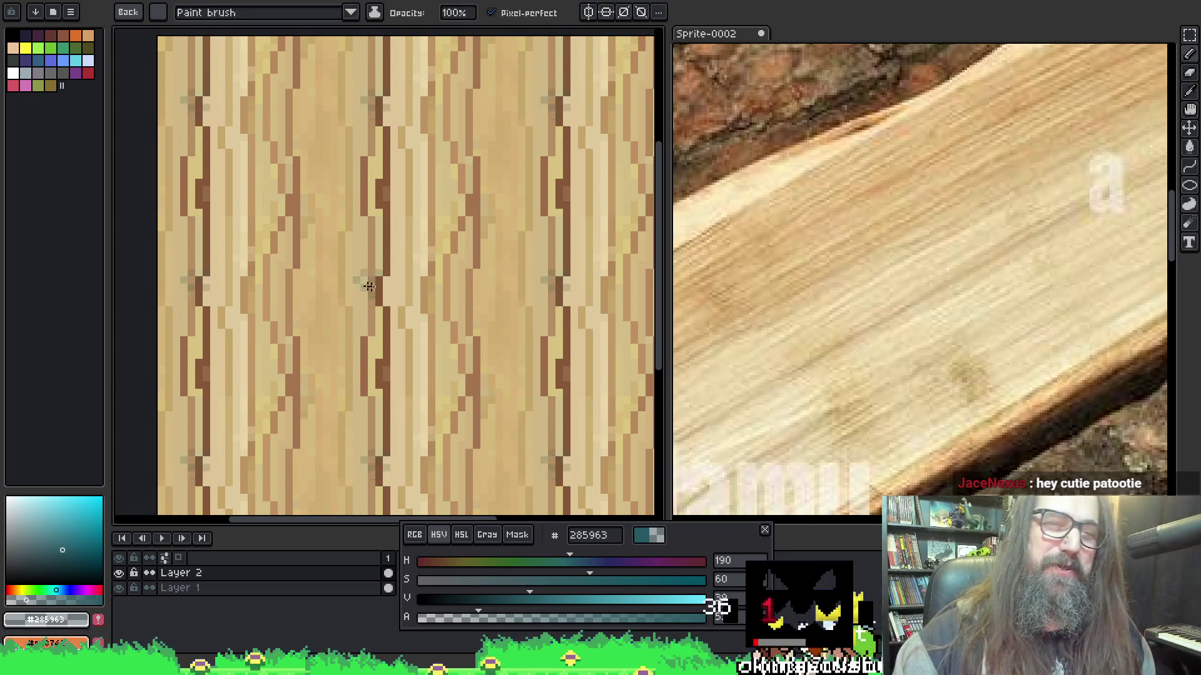
mouse_move(293, 306)
mouse_down()
mouse_move(260, 298)
mouse_move(242, 214)
mouse_up()
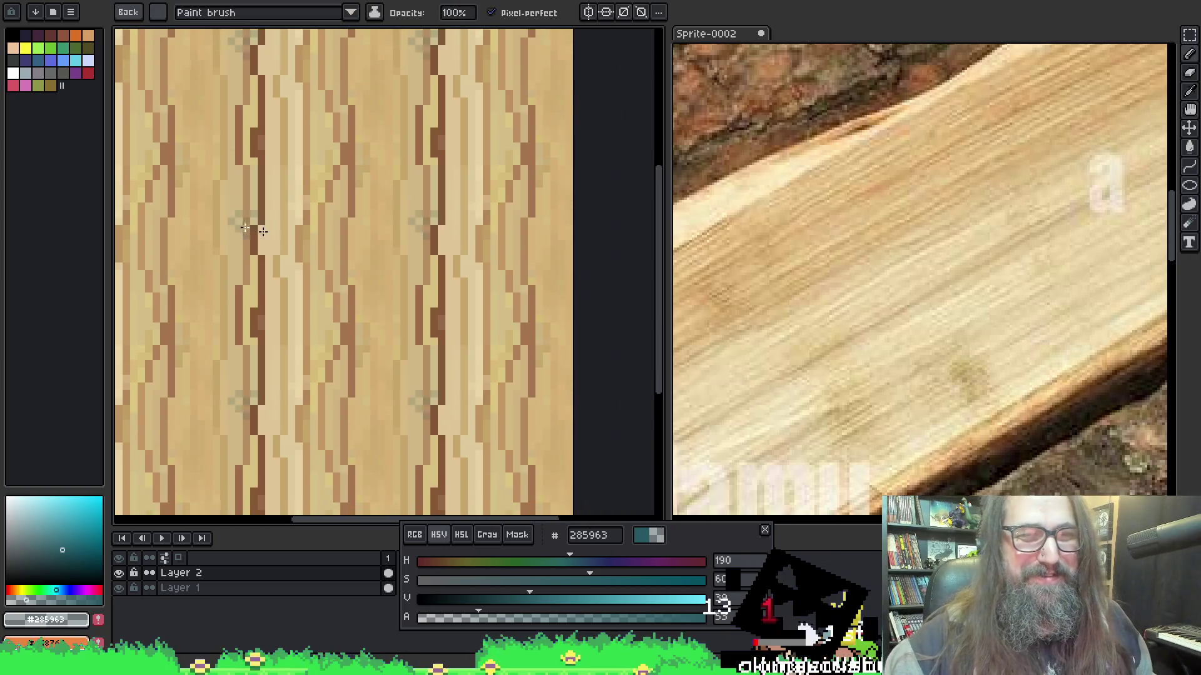
drag(374, 204, 327, 250)
Try stamping teal knots on the tiled wood, undo them, and raise teal opacity to 32.
click(349, 218)
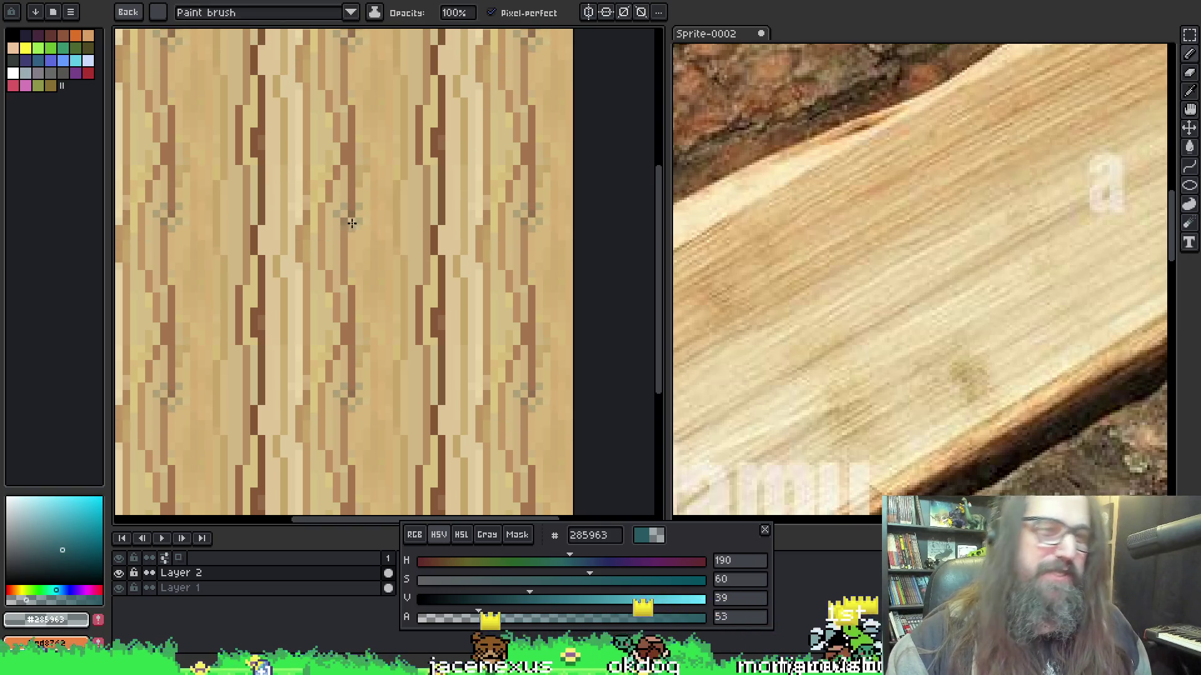
click(375, 315)
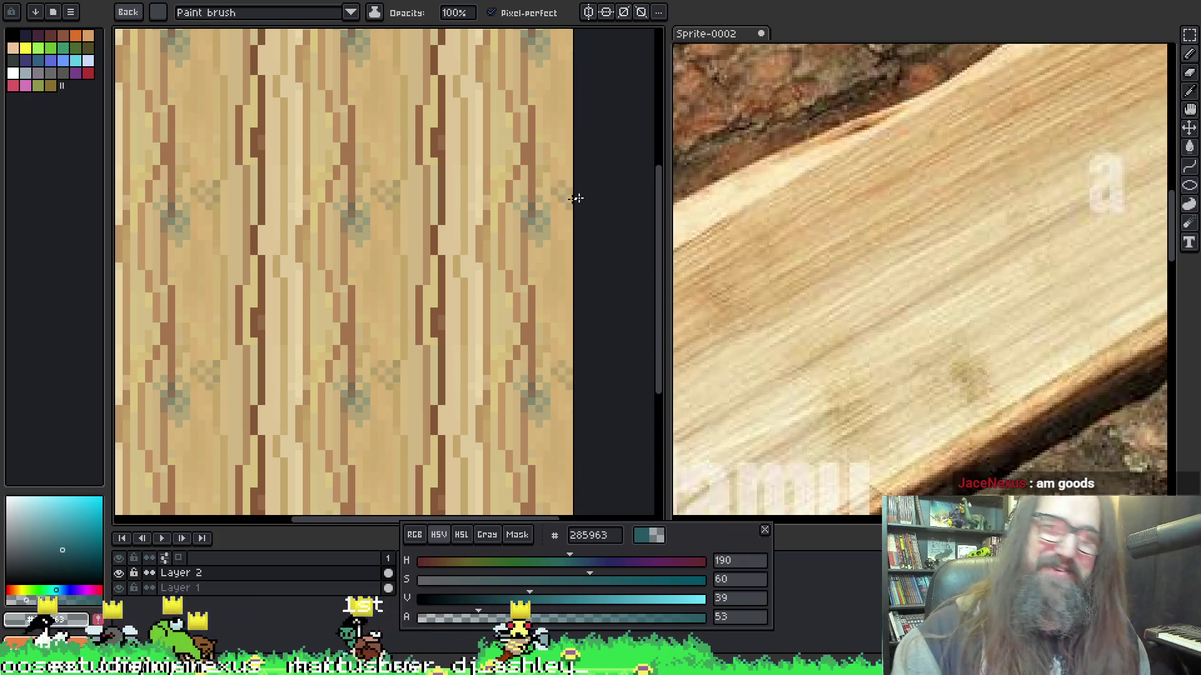
key(ctrl+z)
key(ctrl+z)
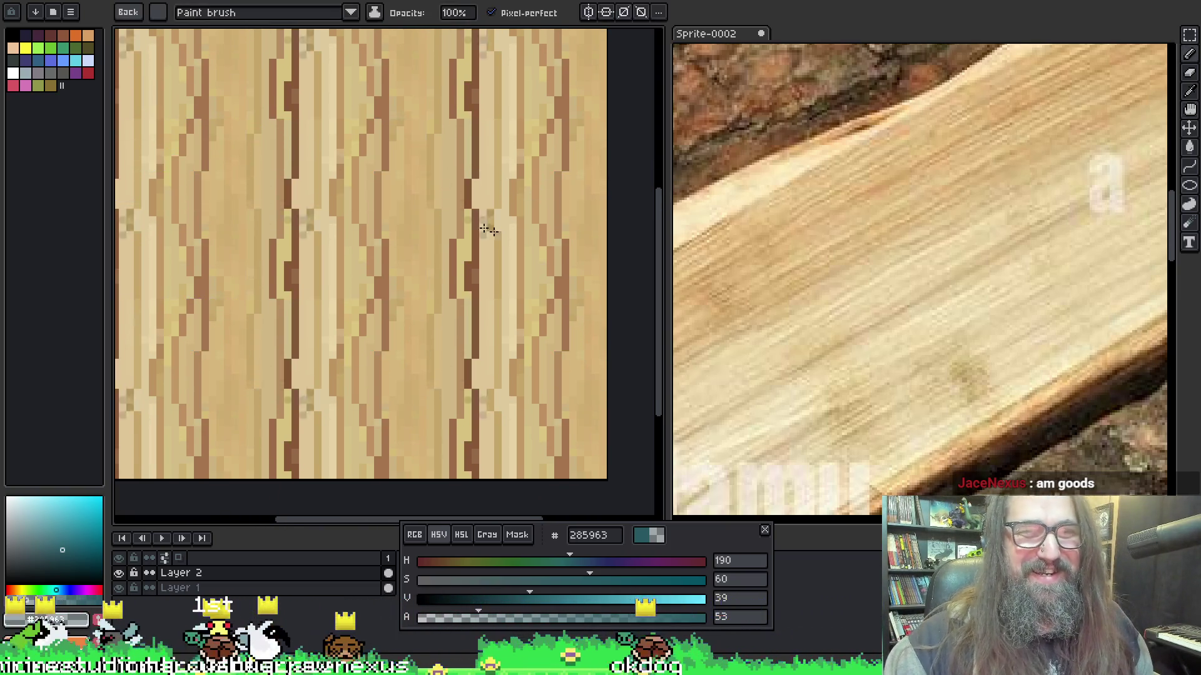
click(455, 618)
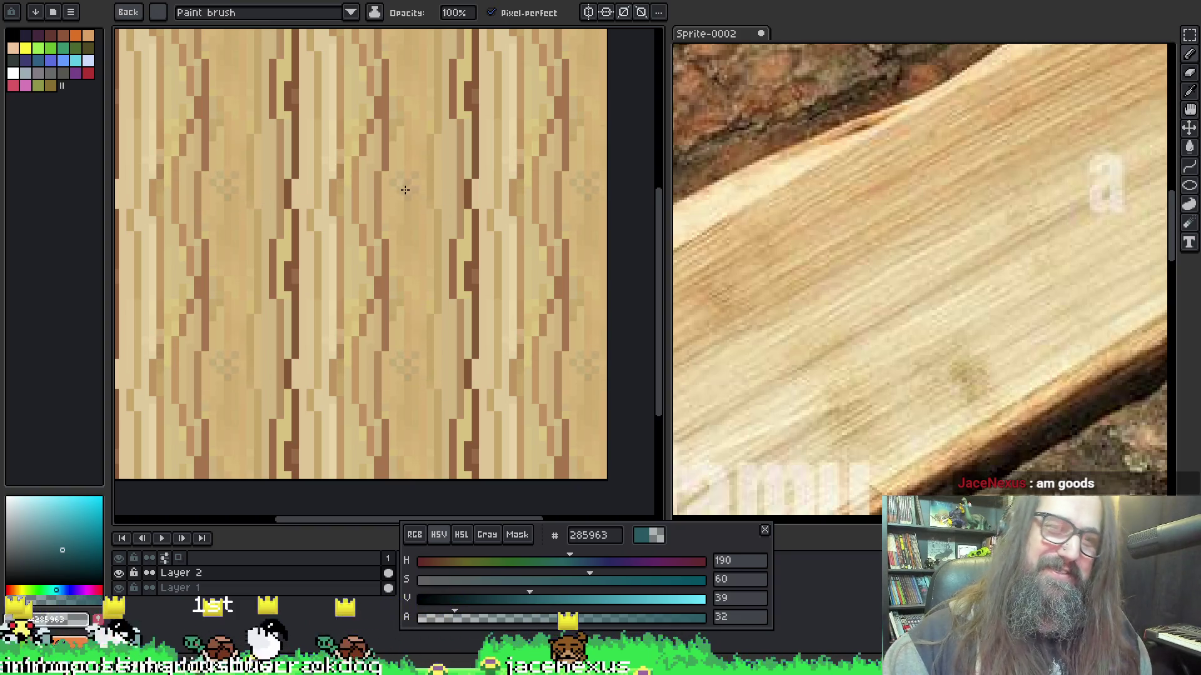
Paint faint teal-grey dabs along the dark grain lines, undoing one stray stroke.
mouse_move(375, 161)
mouse_down()
mouse_move(348, 242)
mouse_move(389, 182)
mouse_move(369, 184)
mouse_move(369, 165)
mouse_up()
key(ctrl+z)
key(ctrl+z)
mouse_move(370, 312)
mouse_down()
mouse_move(469, 260)
mouse_move(394, 175)
mouse_move(382, 310)
mouse_up()
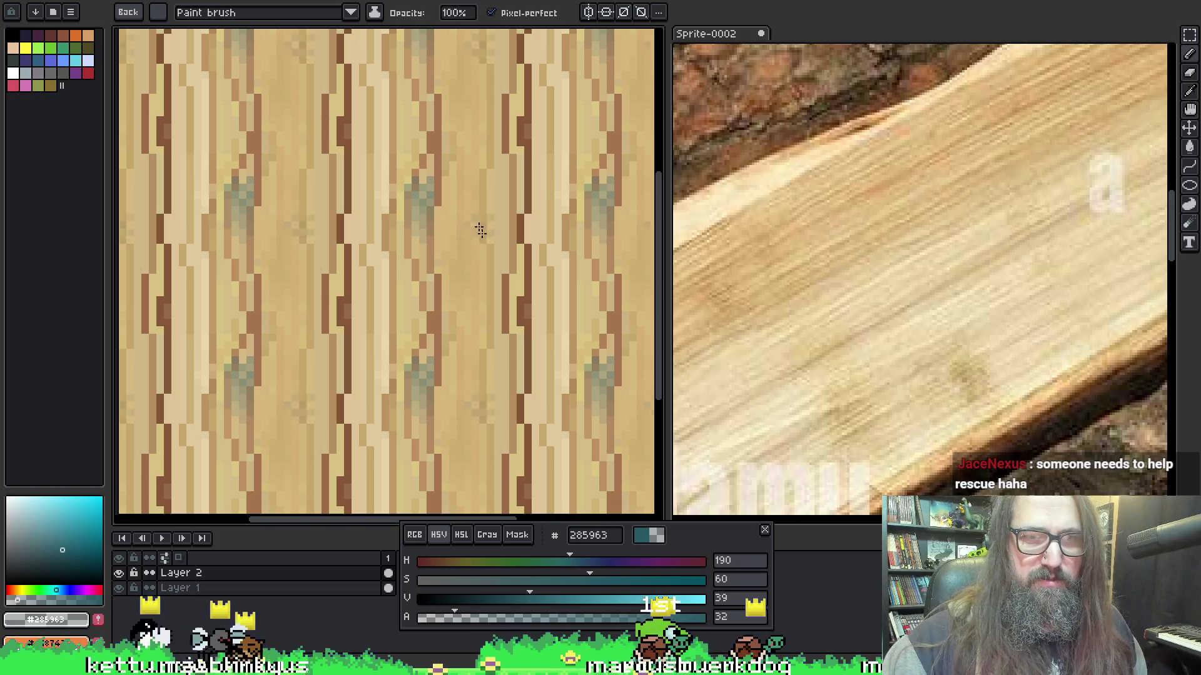
mouse_move(350, 269)
mouse_down()
mouse_move(337, 284)
mouse_move(342, 303)
mouse_move(353, 287)
mouse_move(347, 275)
mouse_move(350, 403)
mouse_up()
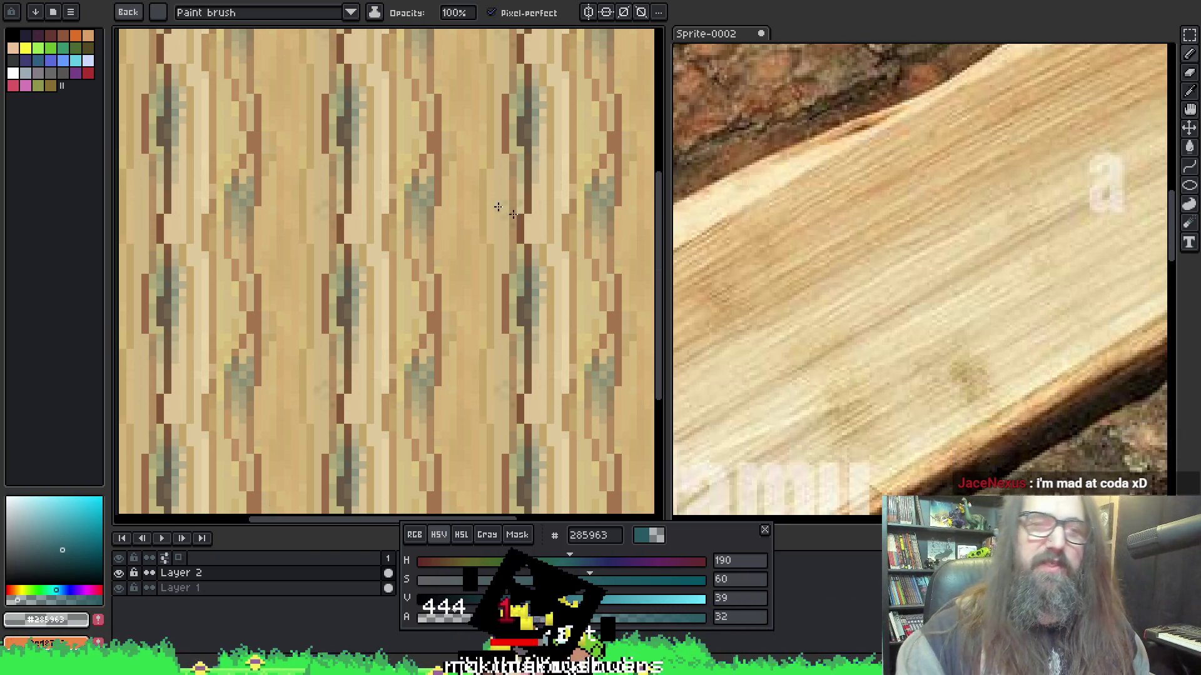
Pan and zoom around the shaded tiled texture, then bring up Layer 2's properties.
drag(552, 284, 549, 277)
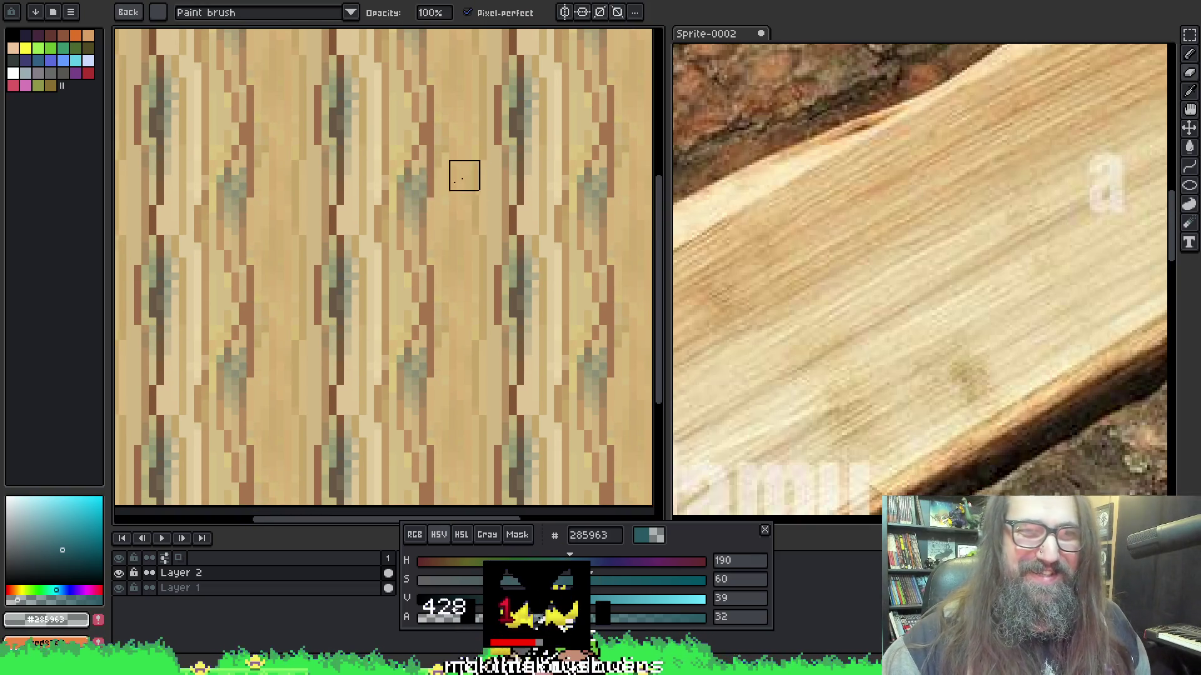
key(space)
drag(438, 226, 482, 281)
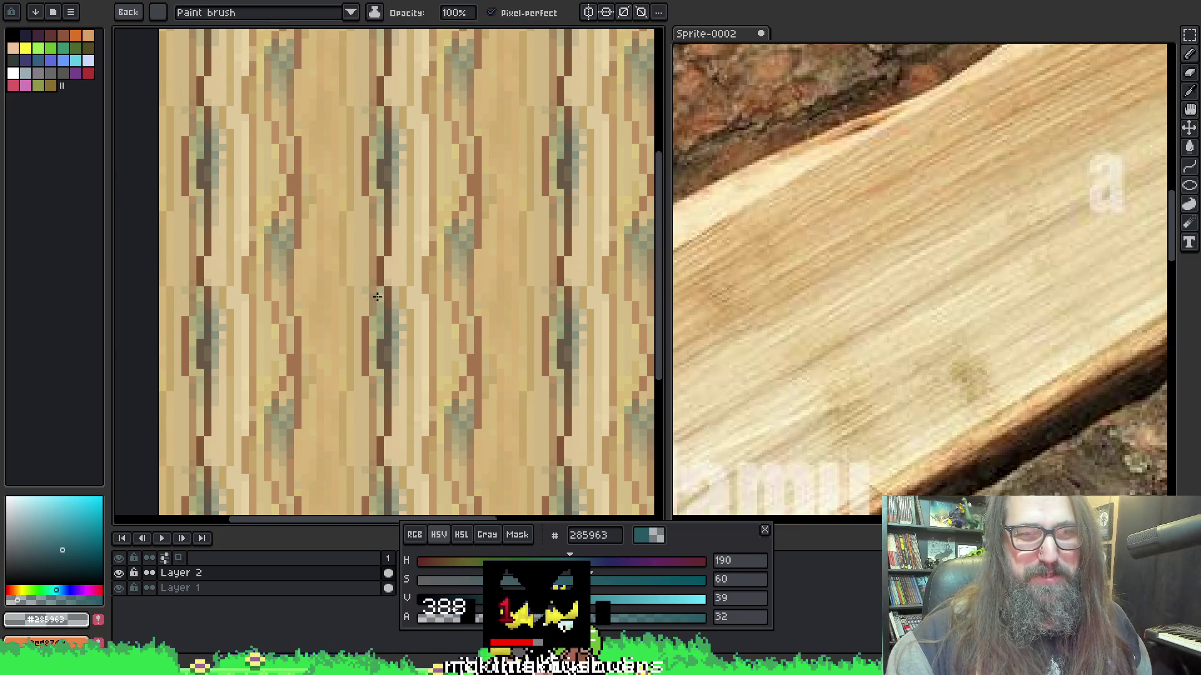
key(space)
mouse_move(405, 304)
mouse_down()
mouse_move(447, 215)
mouse_move(457, 283)
mouse_up()
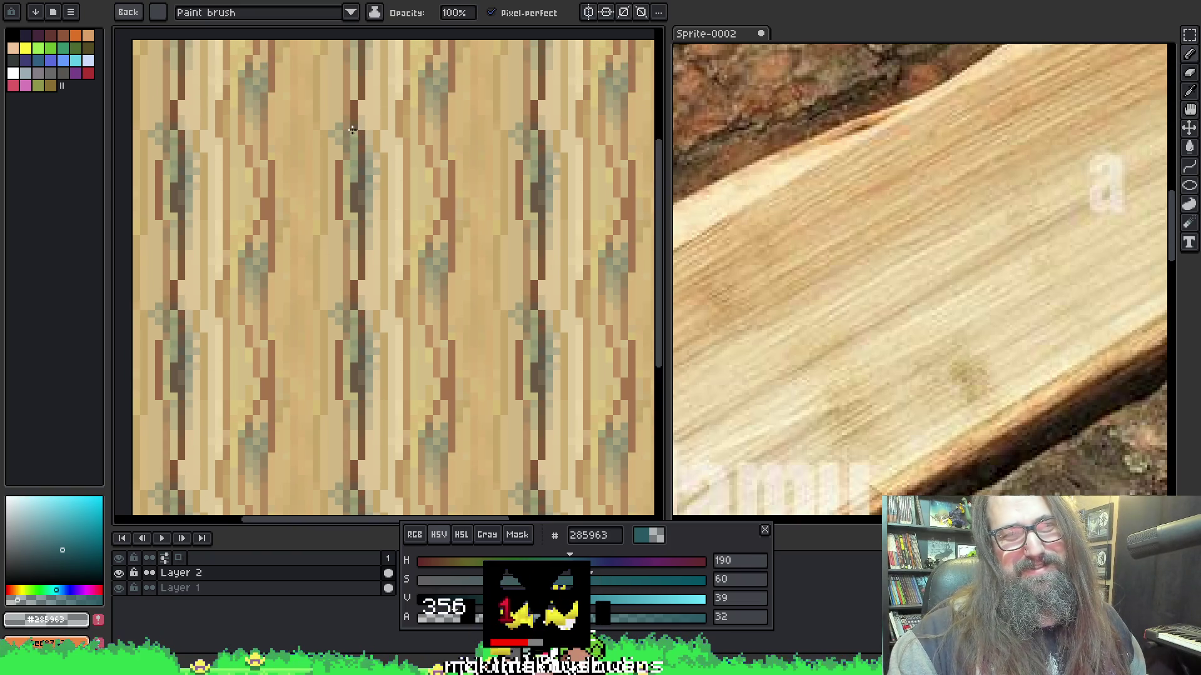
scroll(447, 167, down, 1)
scroll(456, 269, down, 1)
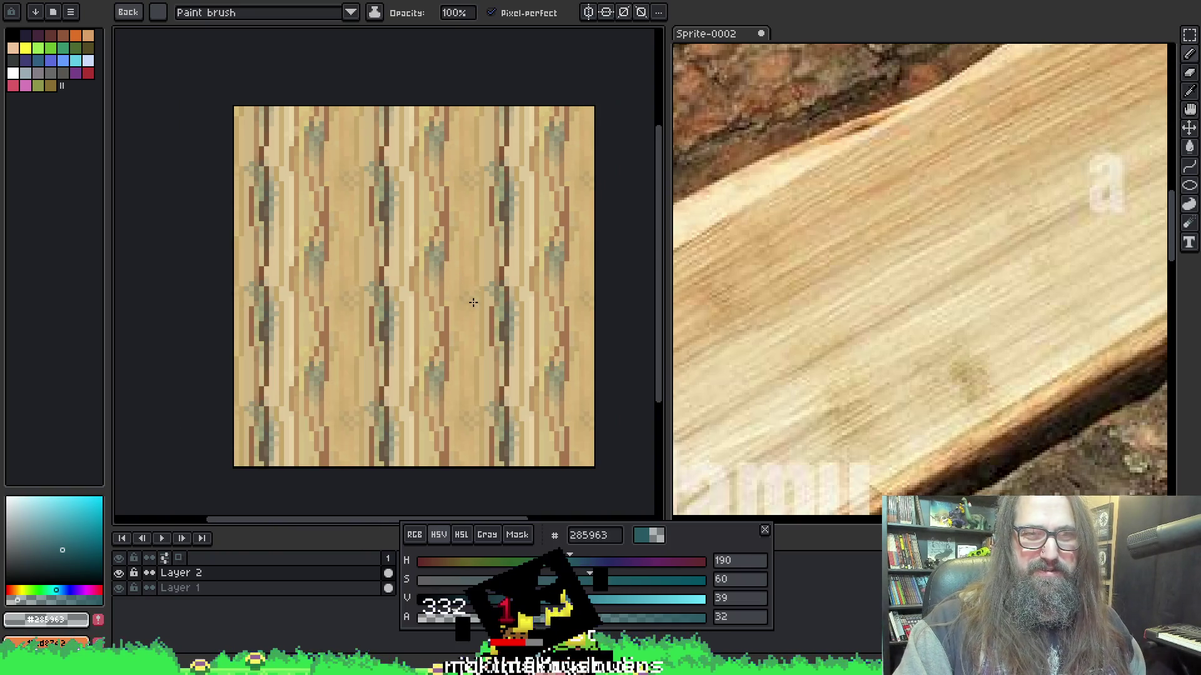
scroll(507, 296, up, 1)
key(space)
mouse_move(416, 298)
mouse_down()
mouse_move(462, 281)
mouse_move(424, 290)
mouse_up()
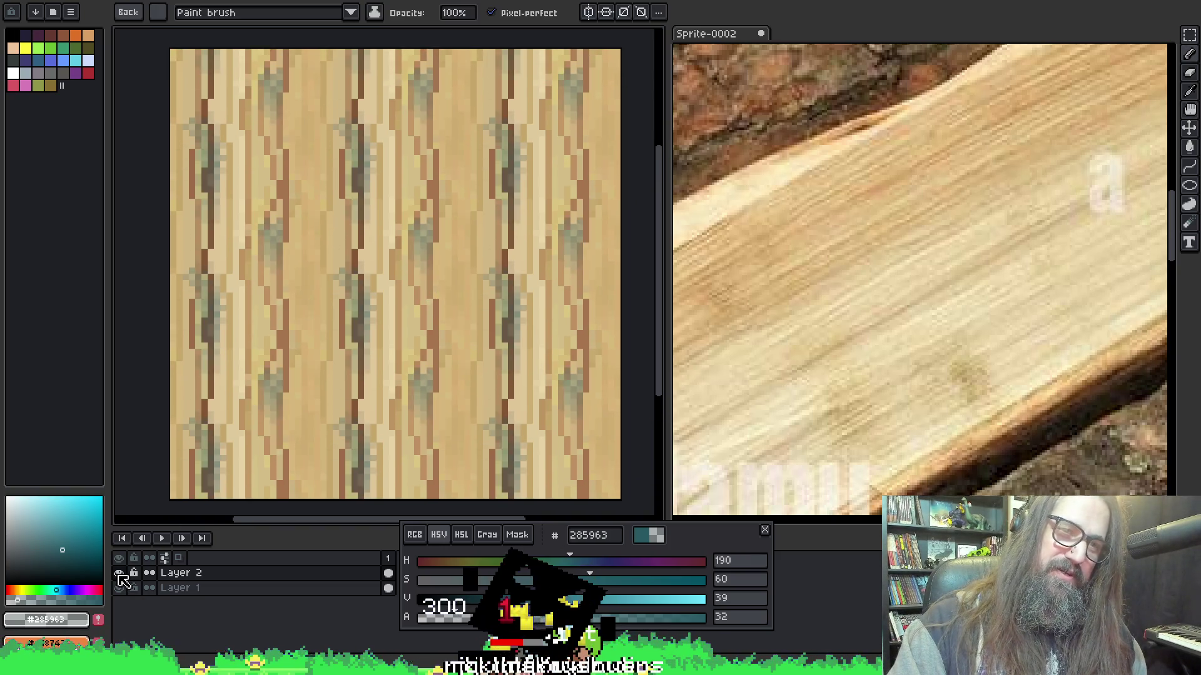
double_click(268, 574)
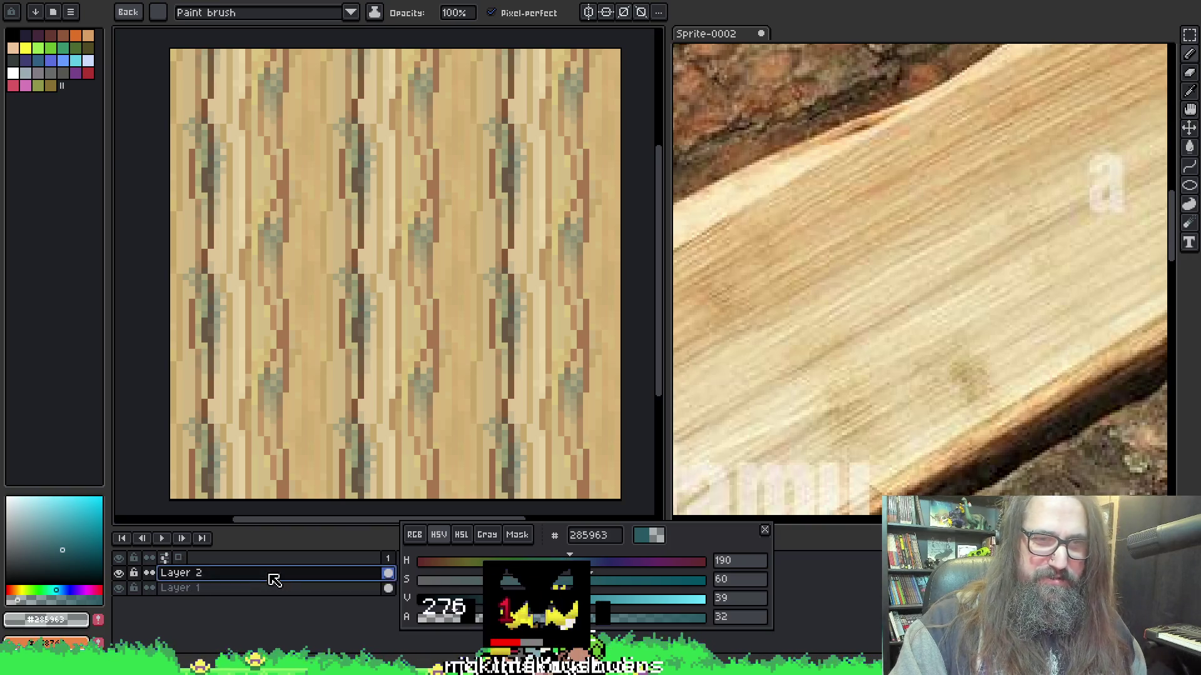
Drop Layer 2's opacity to 71% in Layer Properties, then add a new Layer 3 above it.
mouse_move(224, 14)
mouse_down()
mouse_move(841, 429)
mouse_move(904, 308)
mouse_up()
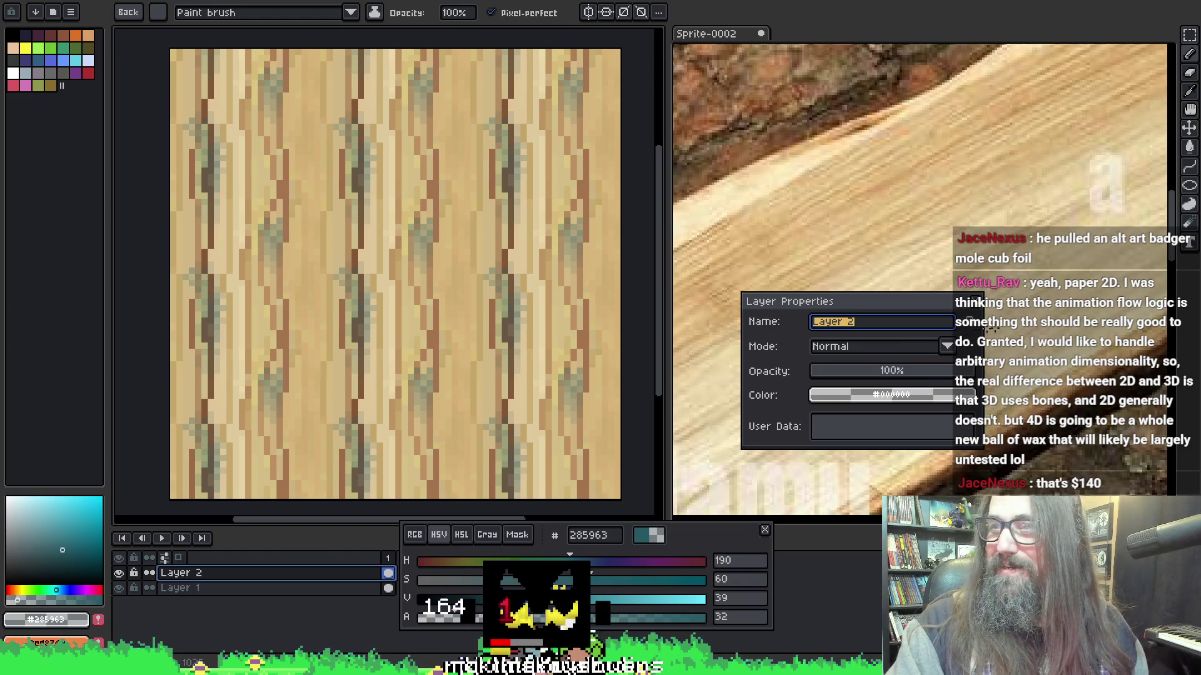
click(860, 372)
drag(866, 371, 915, 375)
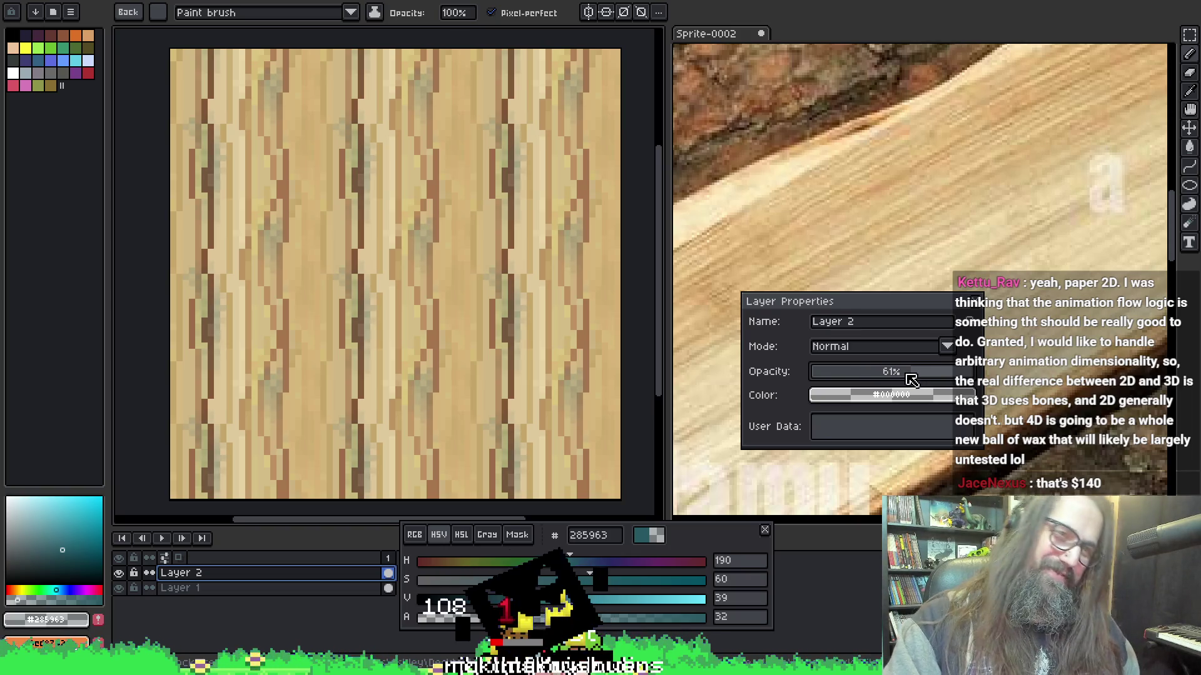
drag(909, 375, 927, 372)
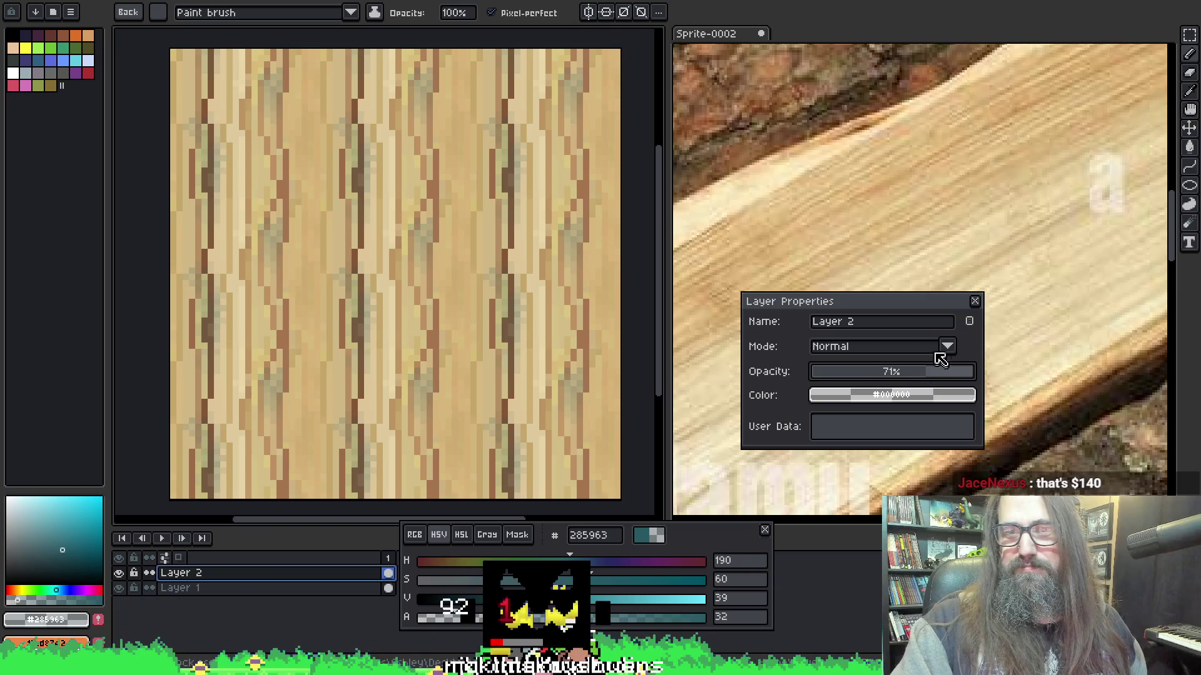
click(976, 303)
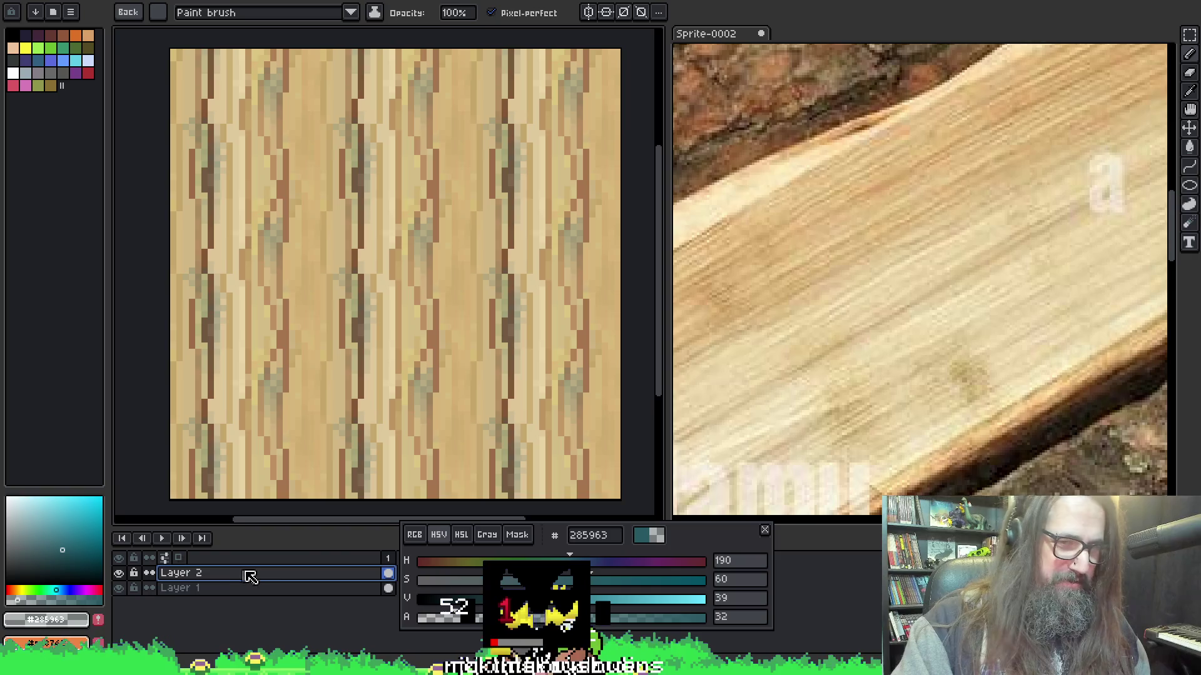
key(shift+n)
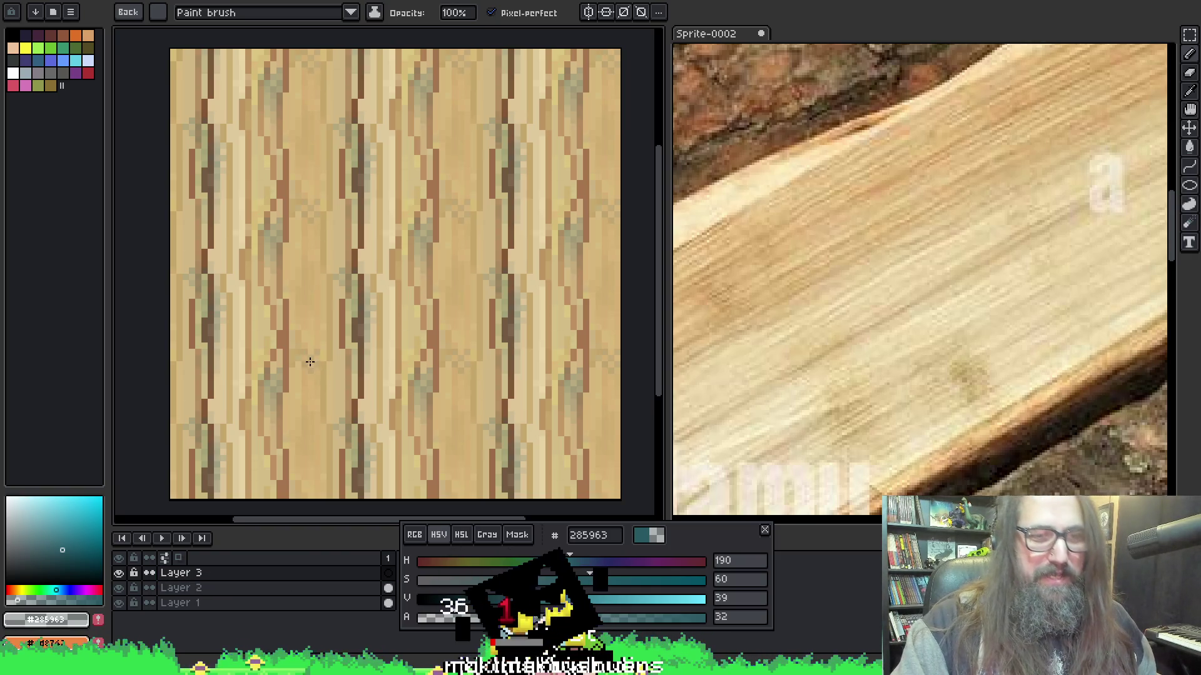
Paint and undo a test mark on Layer 3, then switch to the park scene sprite.
key(v)
key(b)
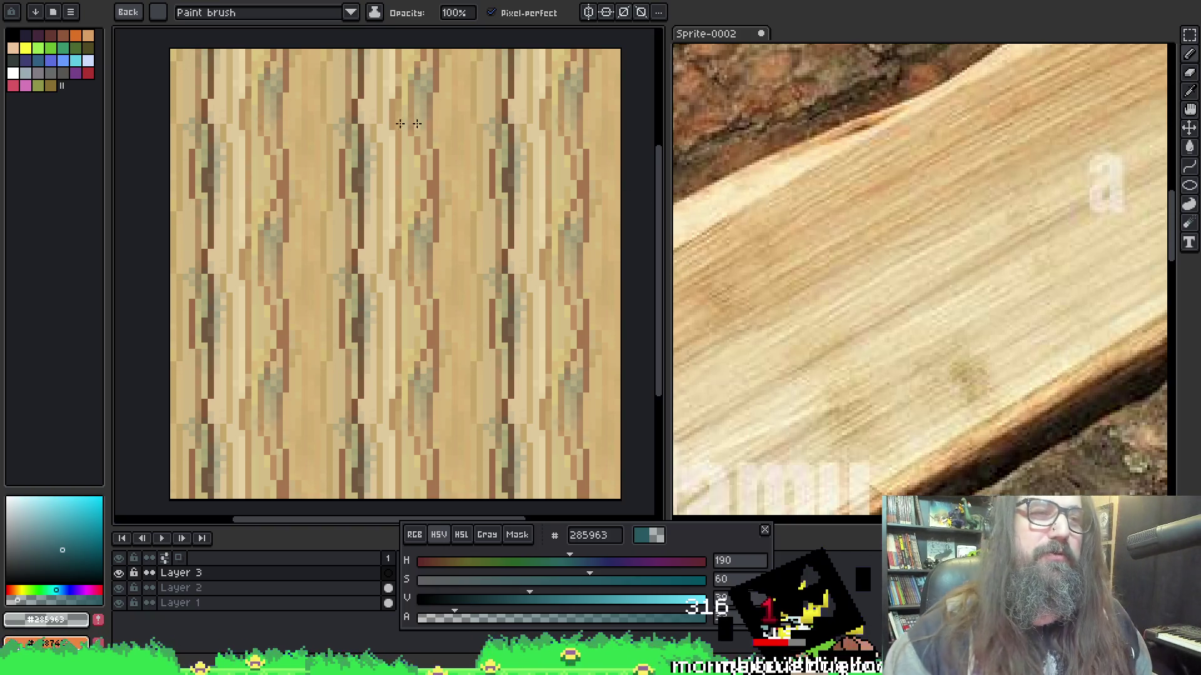
drag(387, 262, 419, 223)
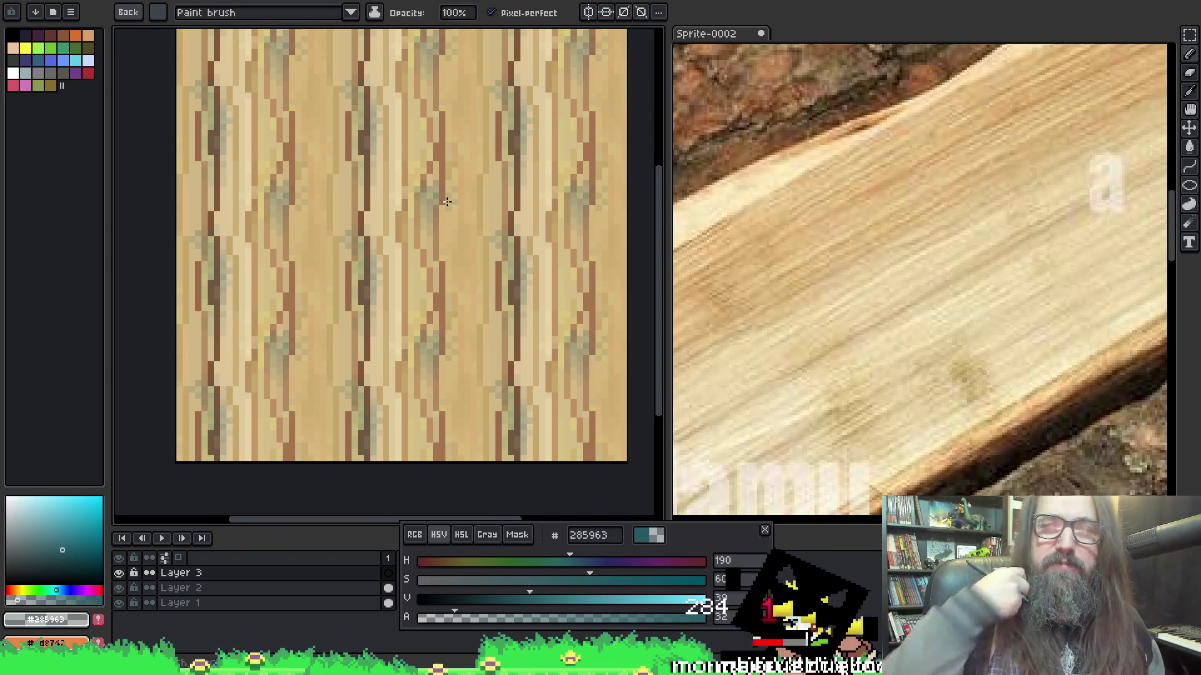
drag(376, 280, 400, 301)
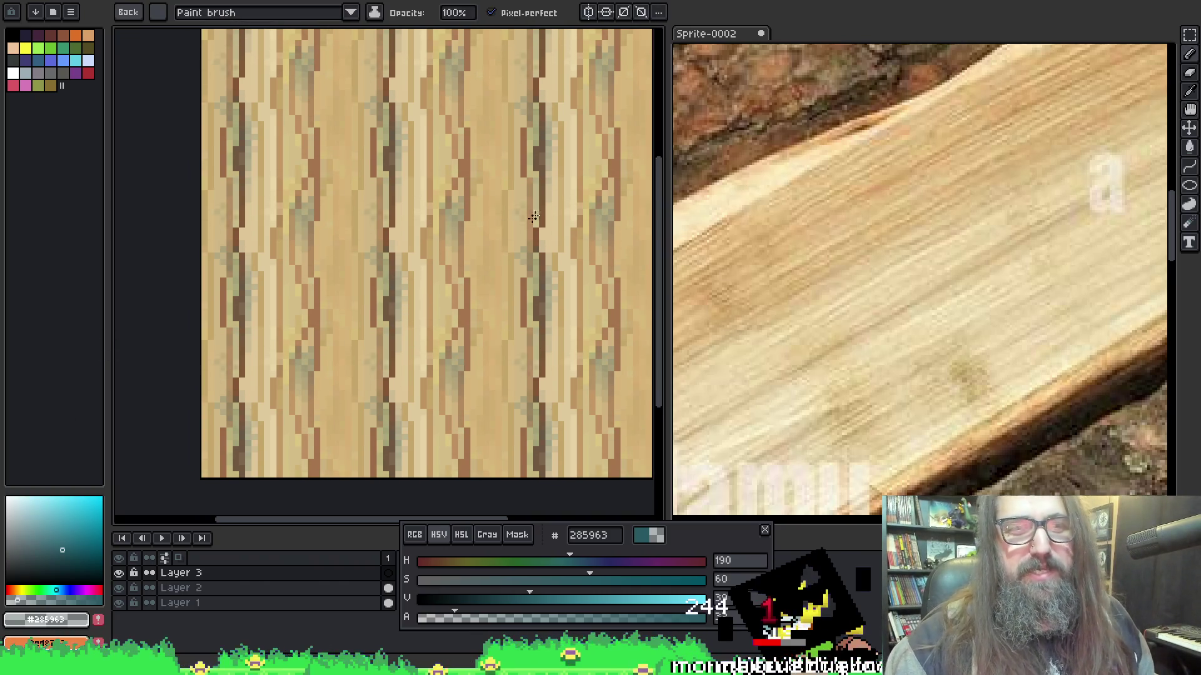
click(405, 235)
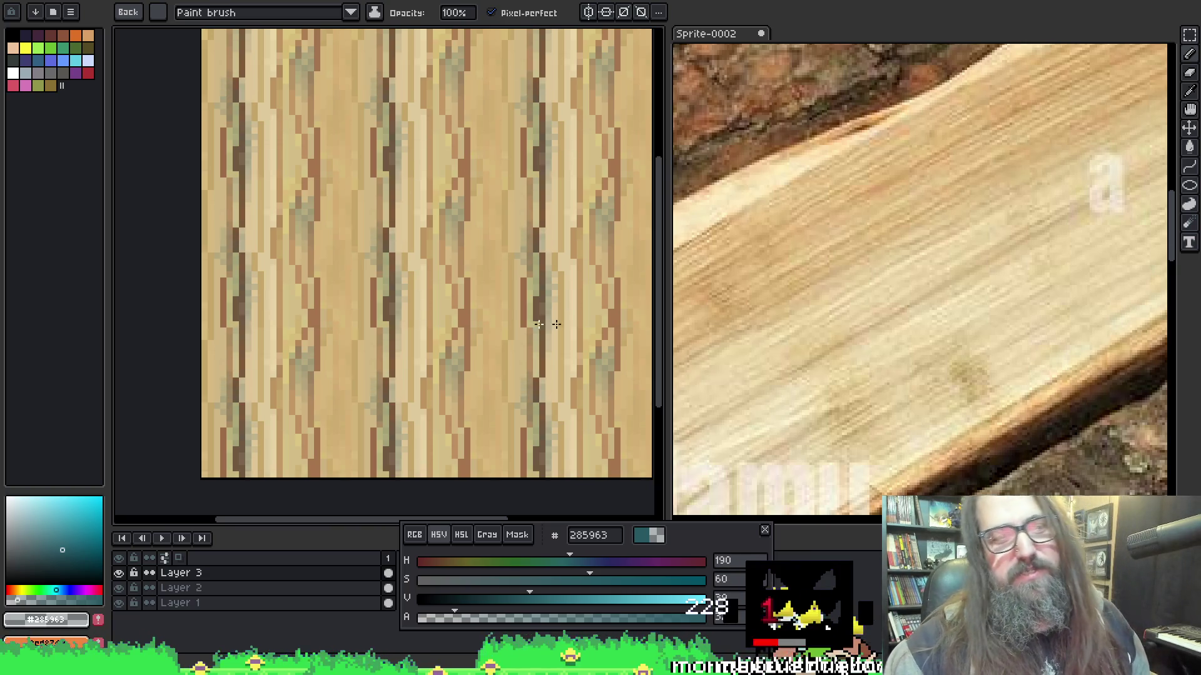
drag(494, 200, 477, 188)
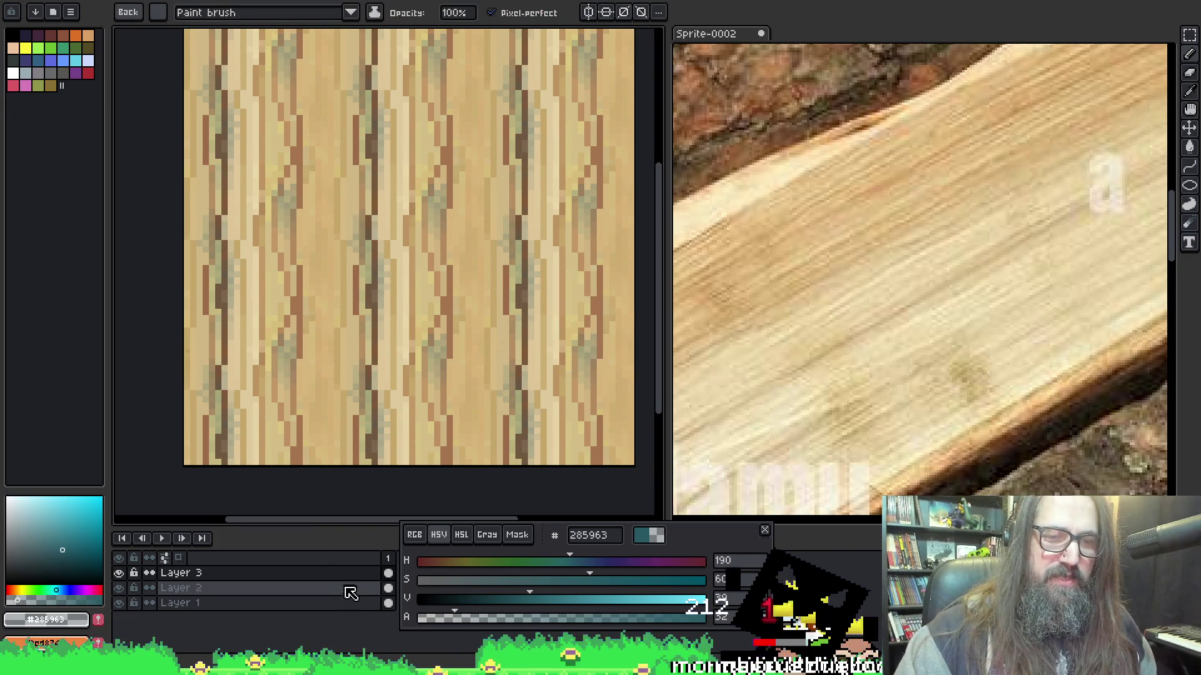
key(ctrl+z)
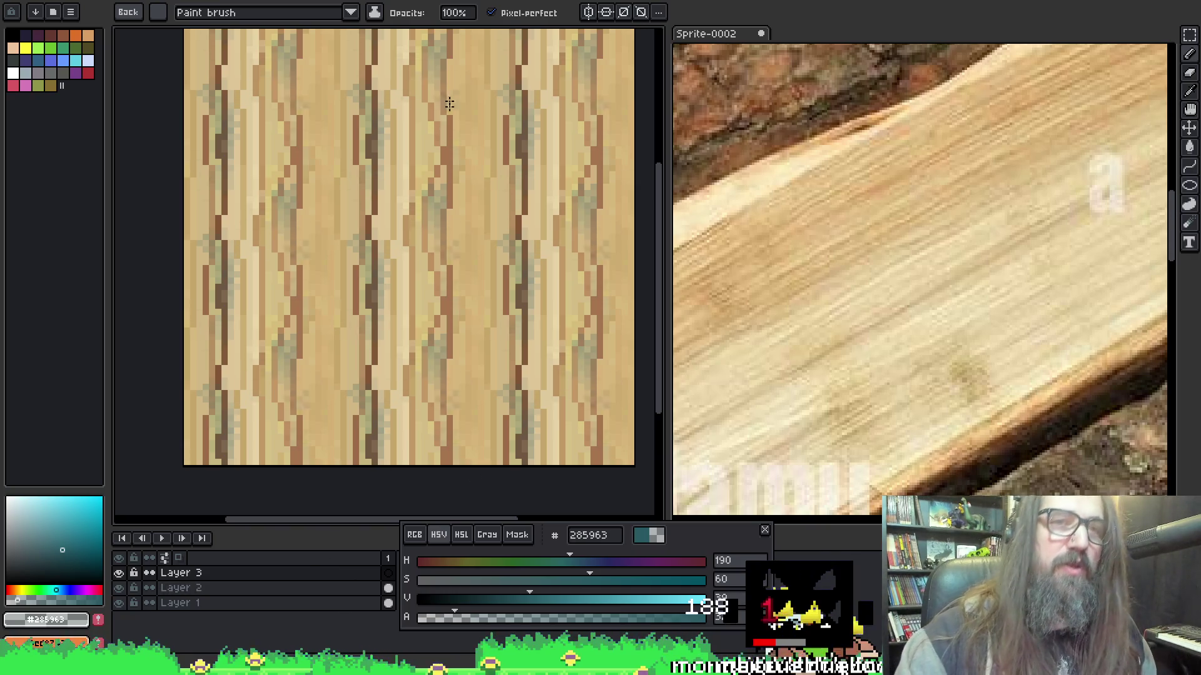
key(ctrl+Tab)
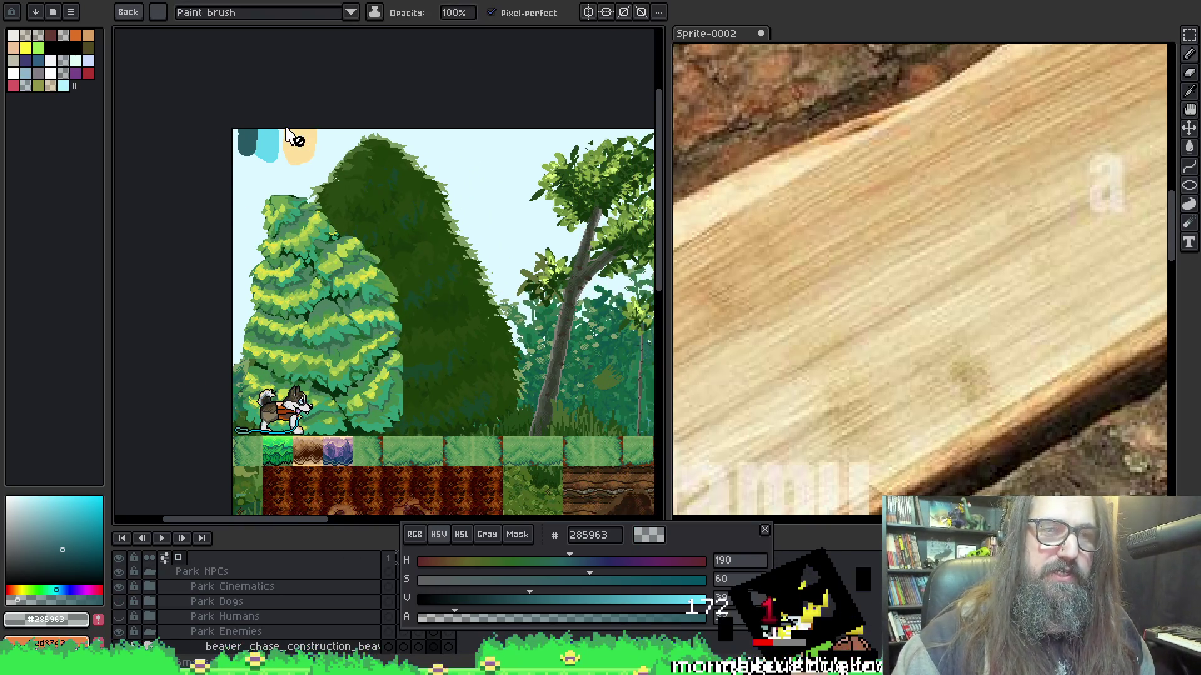
Sample the peach colour from the park scene and return to the wood sprite at opacity 47.
scroll(306, 130, up, 2)
alt+click(348, 139)
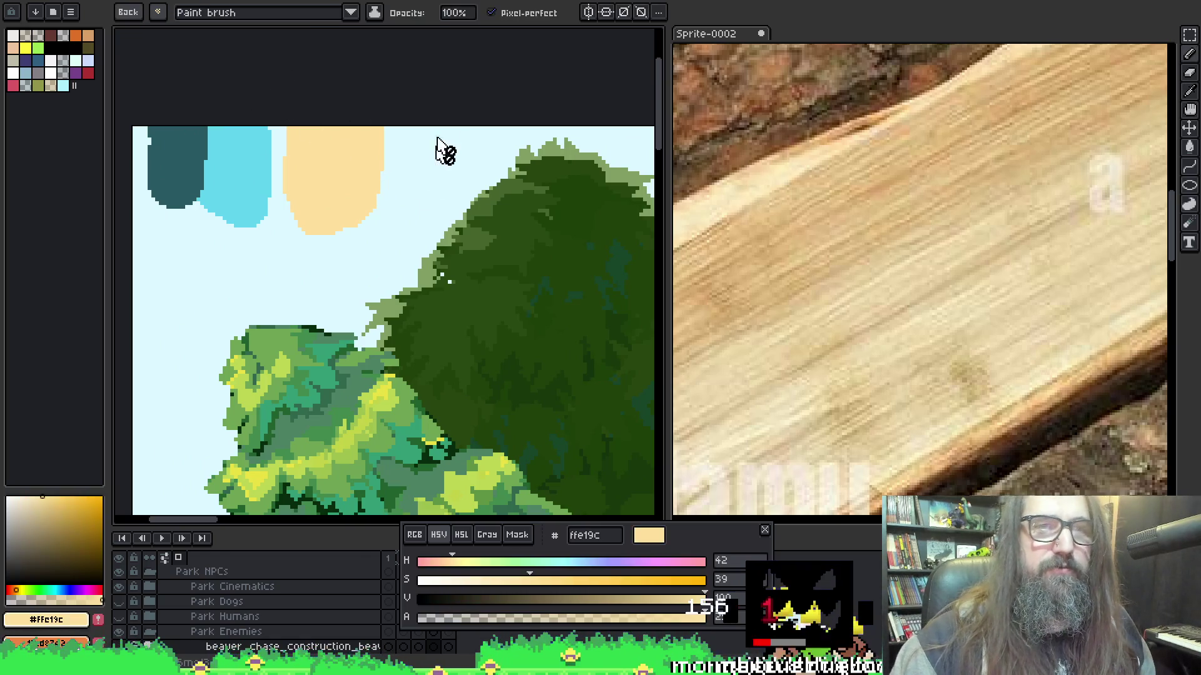
key(ctrl+Tab)
key(ctrl+Tab)
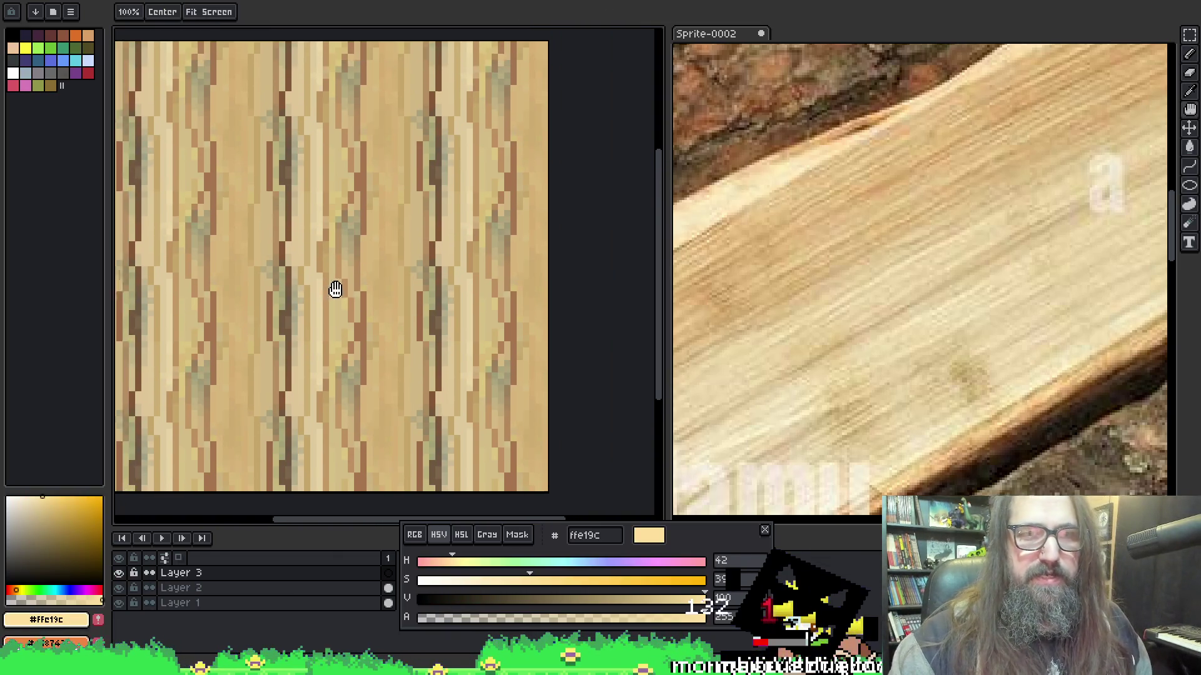
key(ctrl+Tab)
key(ctrl+Tab)
key(ctrl+Tab)
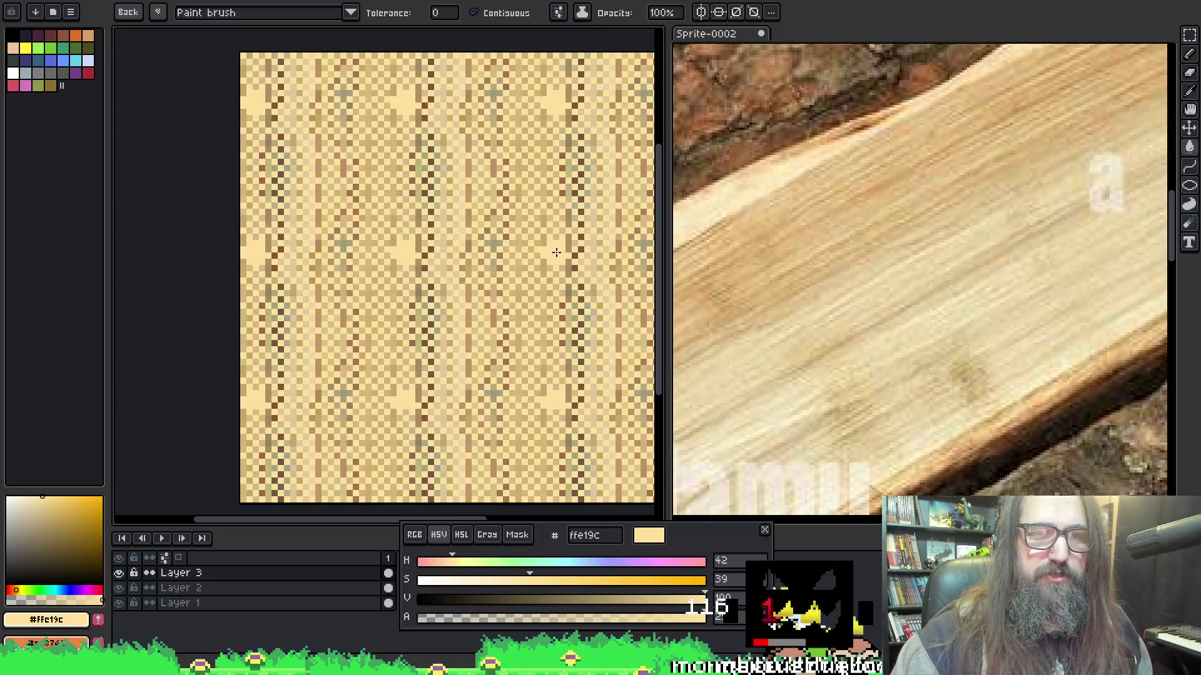
key(ctrl+Tab)
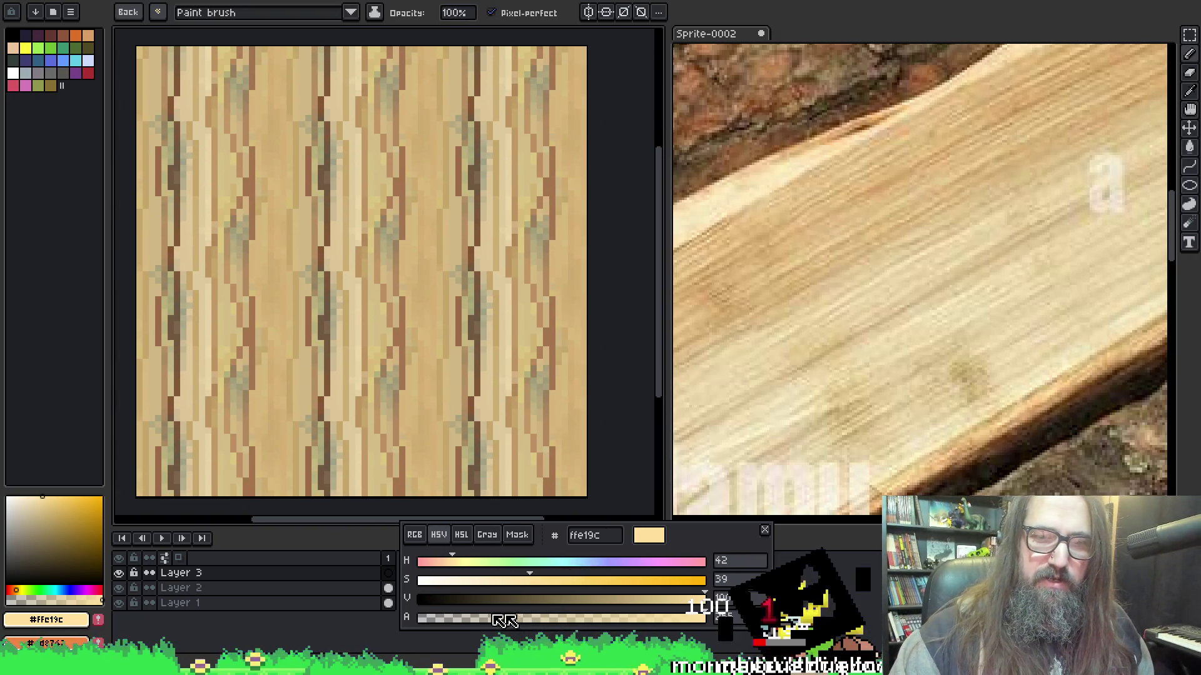
drag(507, 619, 473, 612)
Brush pale yellow #ffe19c highlights across the wood tiles on Layer 2, discarding Layer 3.
drag(338, 136, 375, 183)
key(ctrl+z)
drag(301, 93, 337, 125)
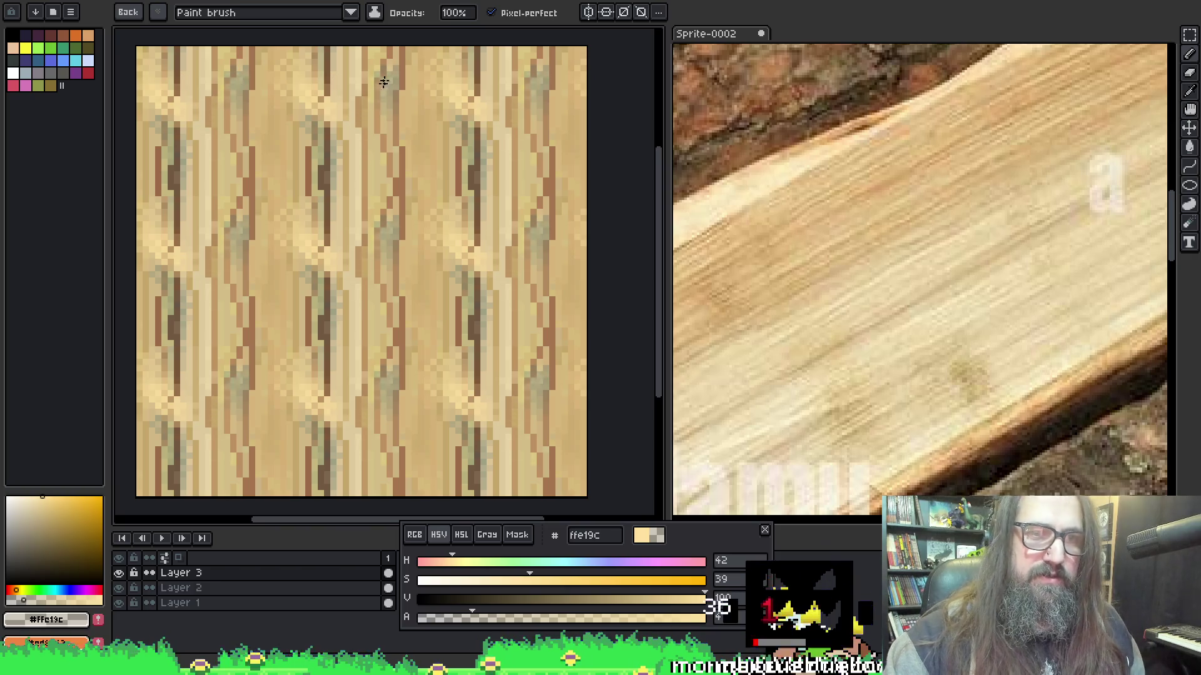
key(ctrl+z)
key(ctrl+z)
drag(316, 84, 338, 120)
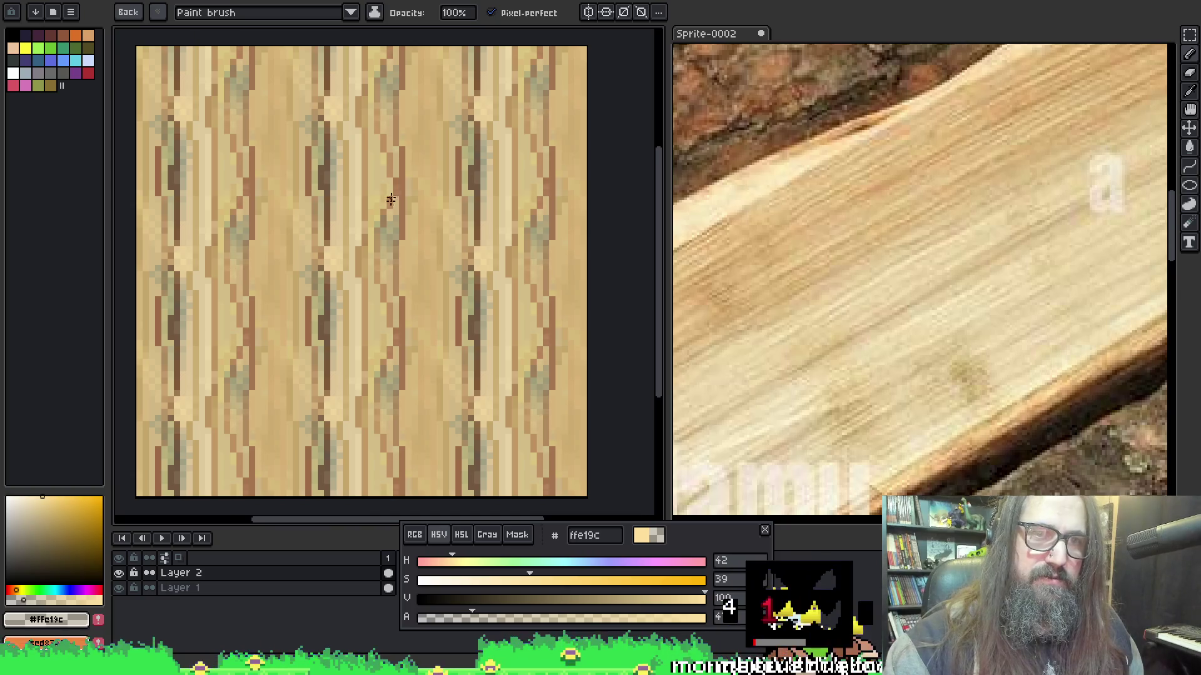
drag(393, 186, 369, 233)
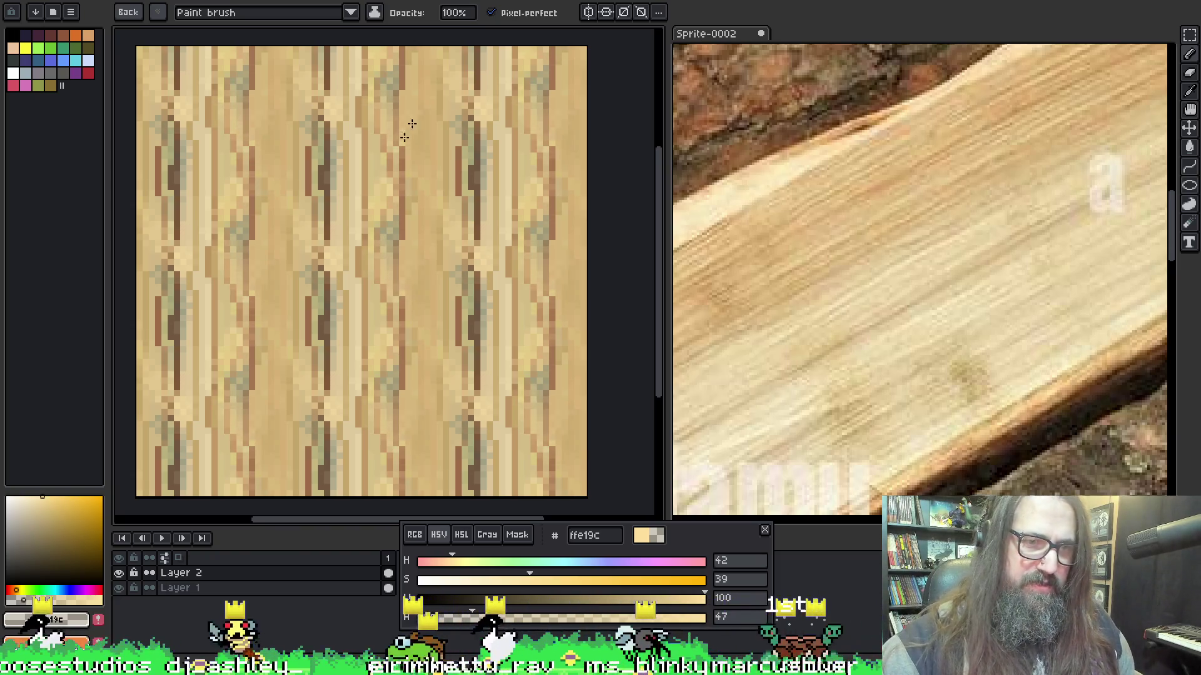
key(m)
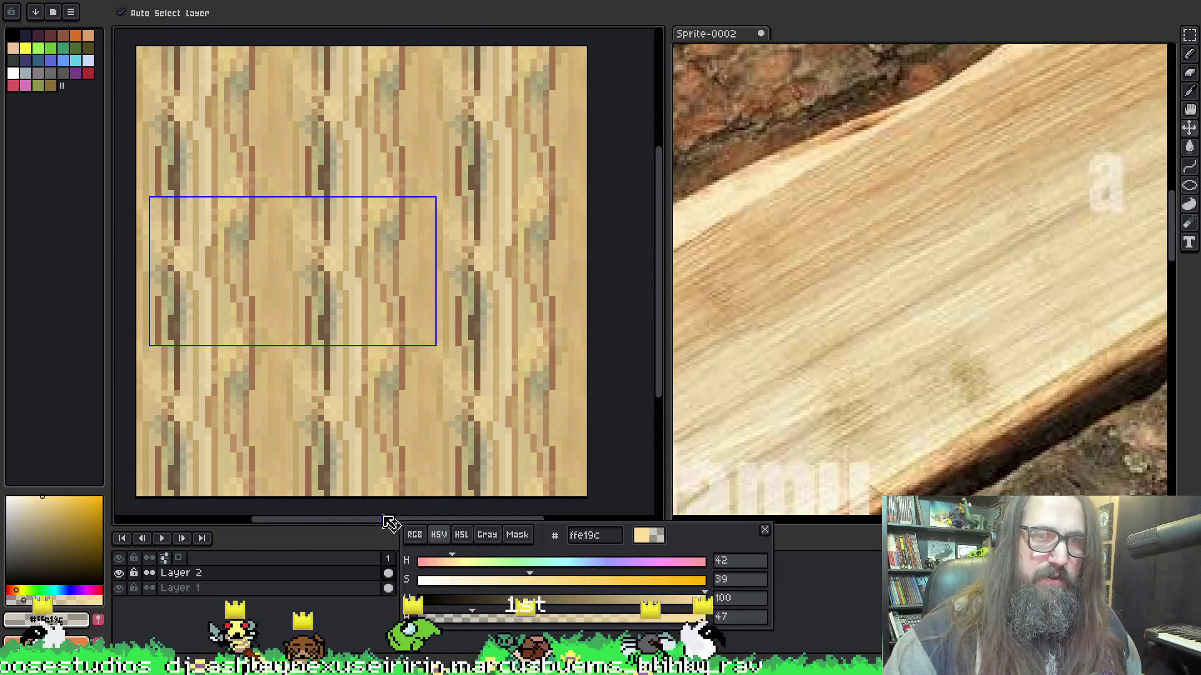
Add a new layer and ready the brush with the wood tile in view.
click(285, 574)
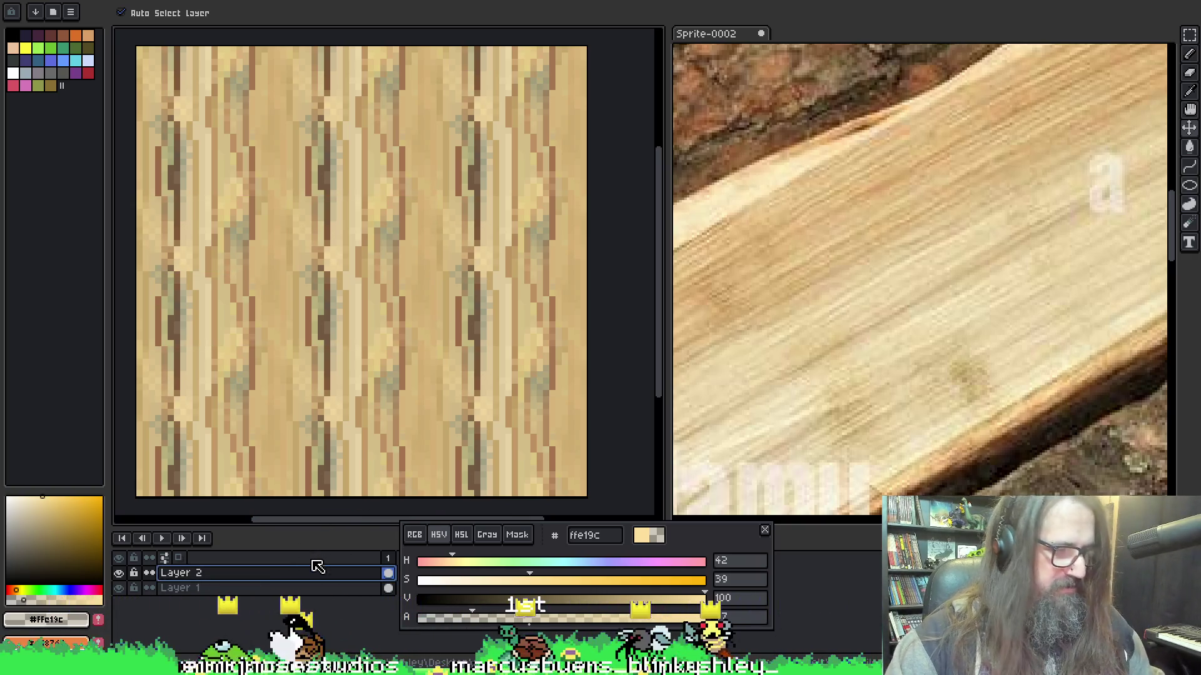
key(shift+n)
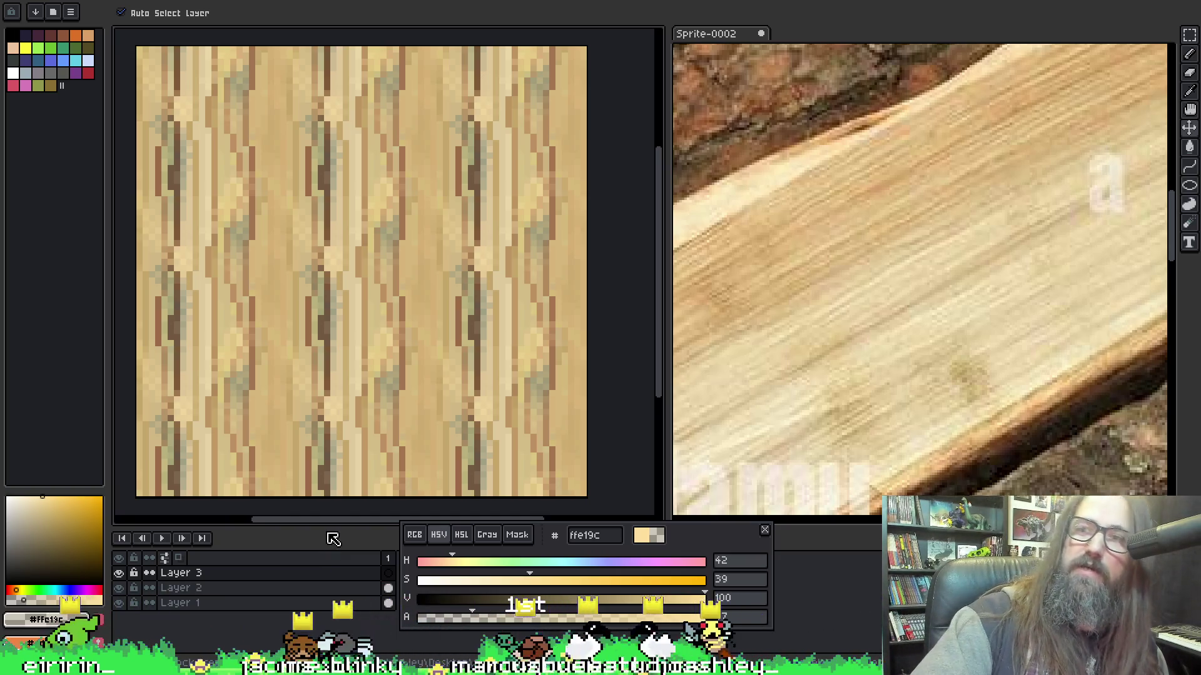
key(b)
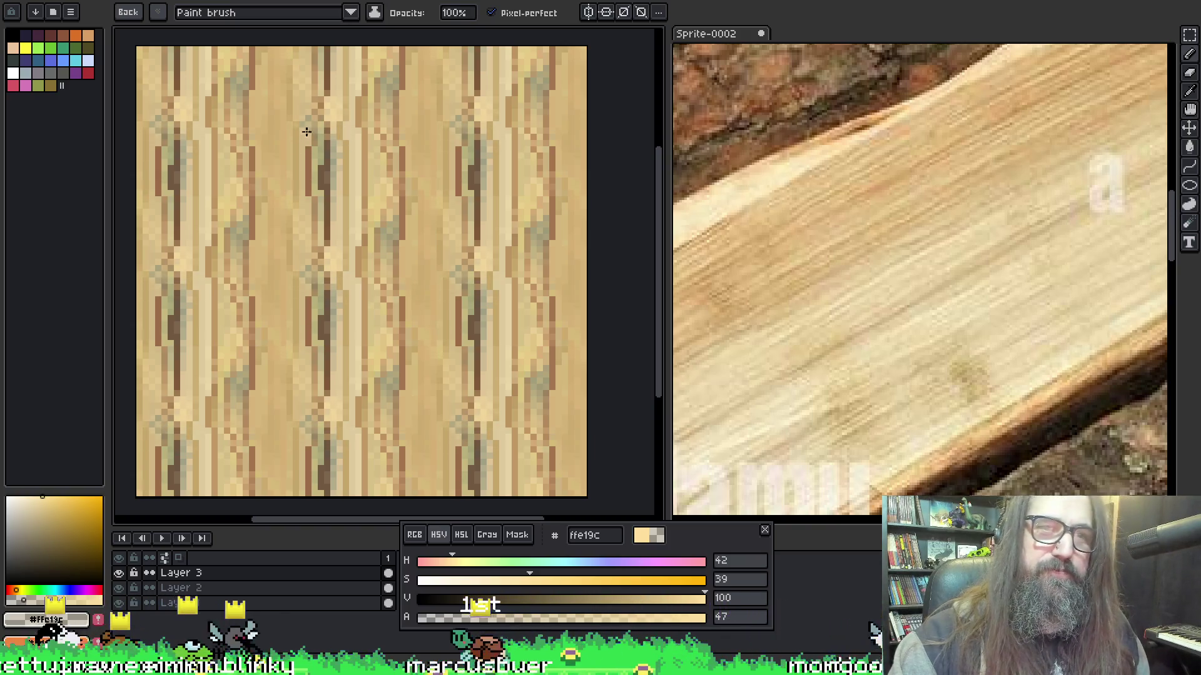
drag(338, 290, 346, 279)
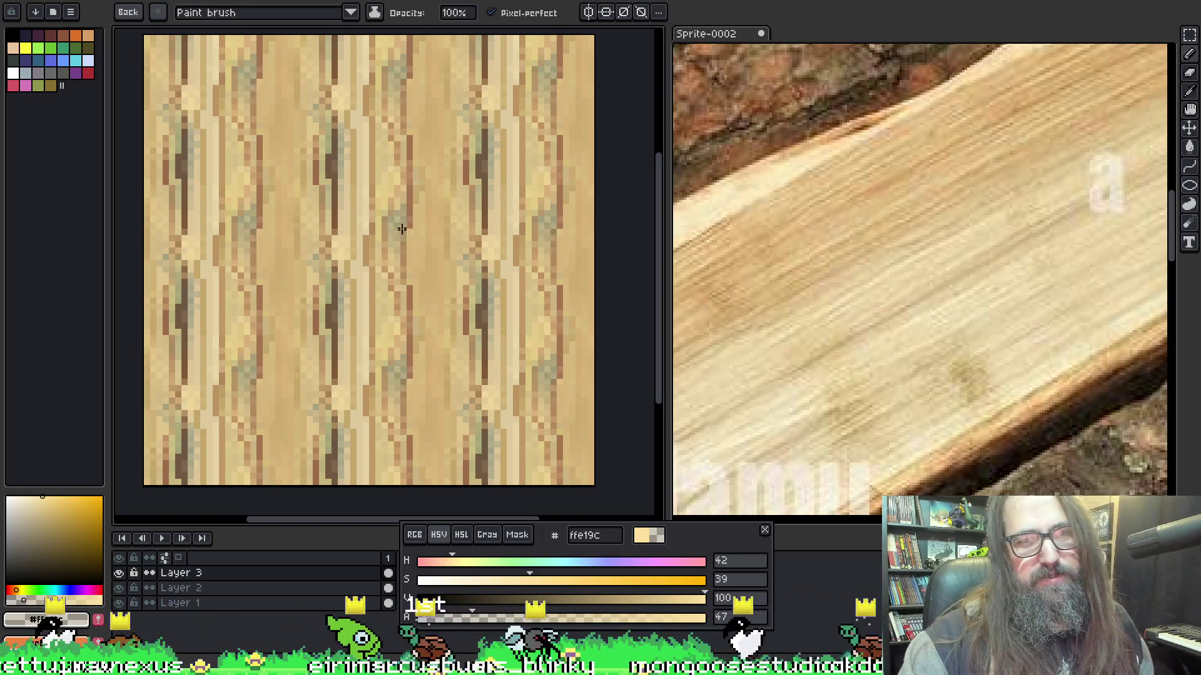
drag(402, 231, 402, 187)
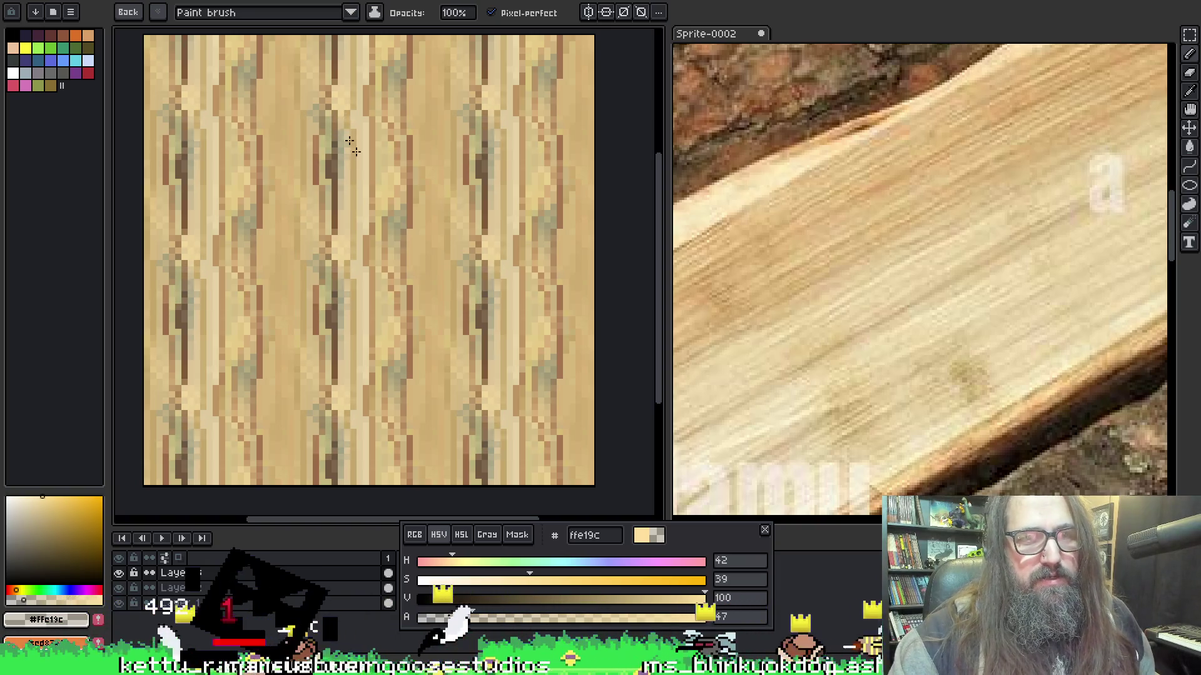
Dab small light touches and a short stroke into the wood grain, then open Layer 3's properties.
click(332, 112)
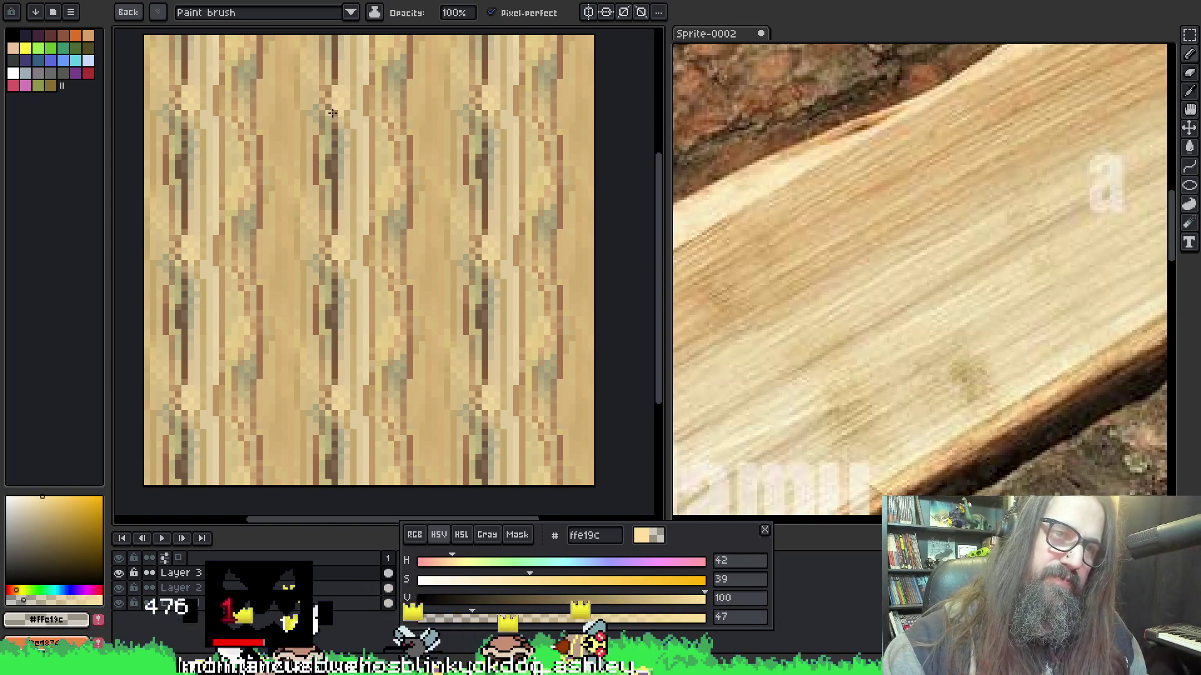
click(327, 113)
click(331, 123)
key(ctrl+v)
key(Escape)
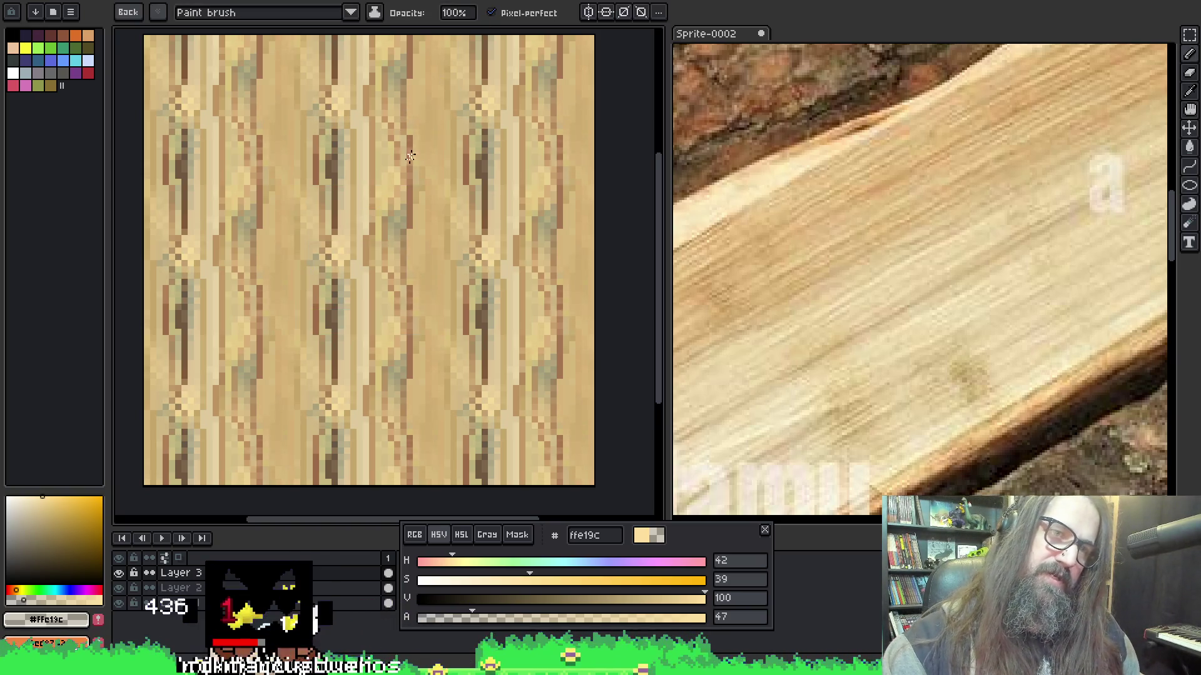
click(395, 160)
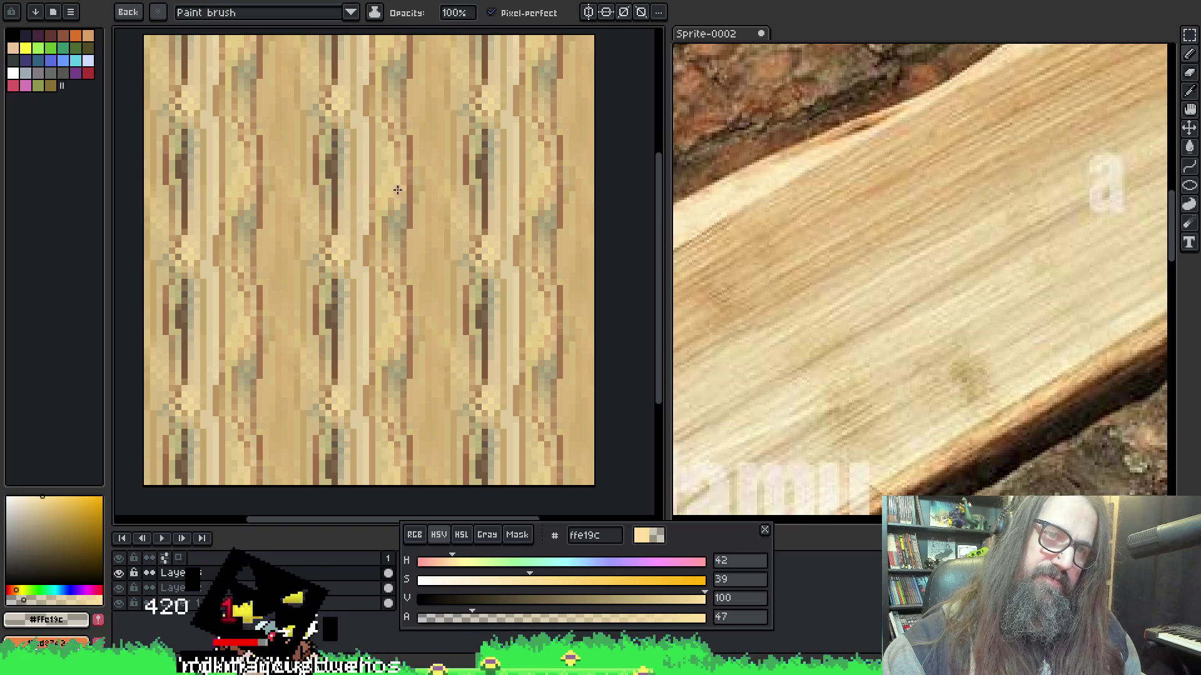
click(418, 206)
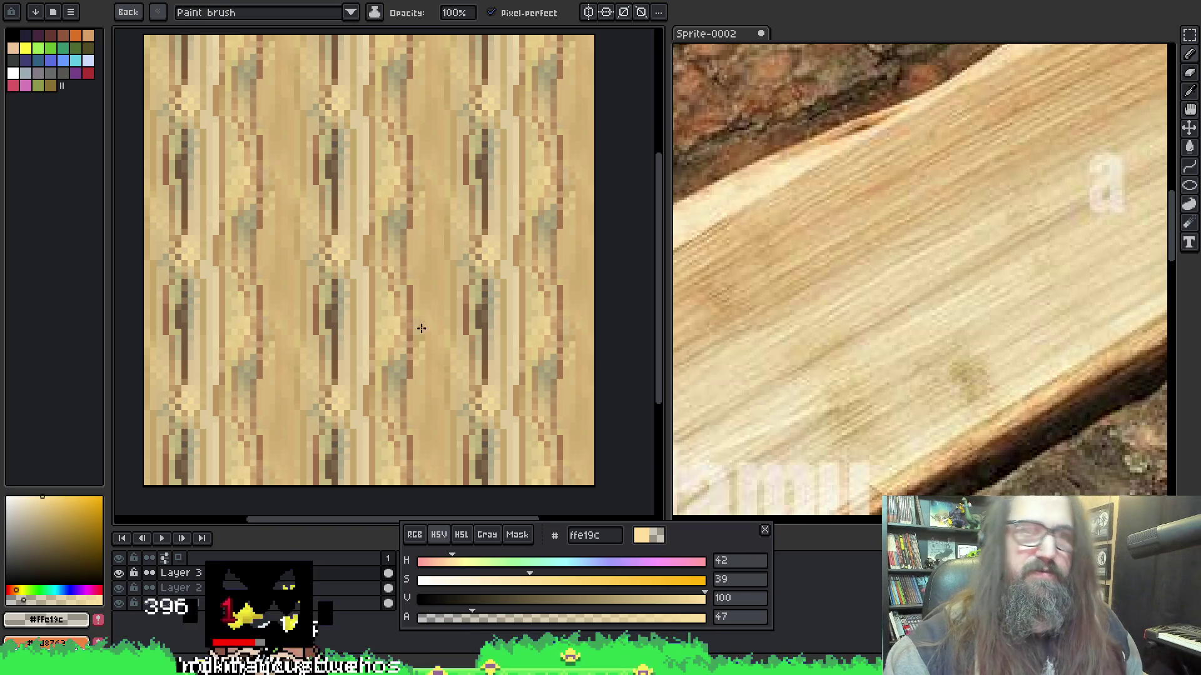
drag(294, 289, 298, 310)
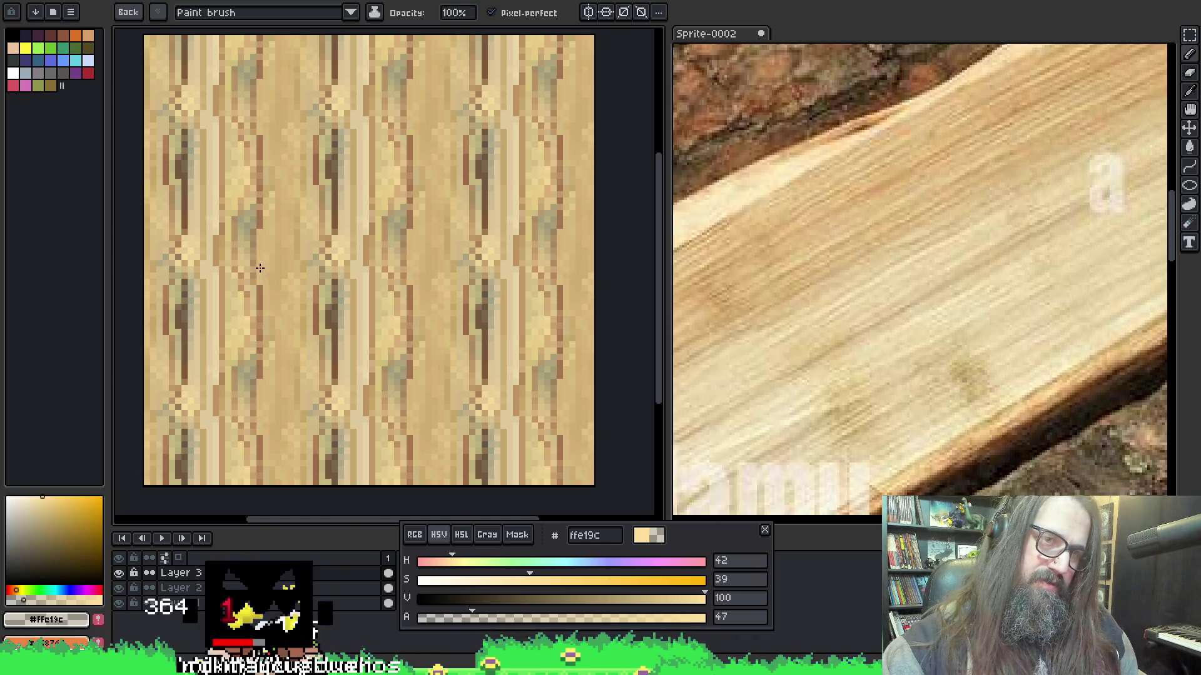
mouse_move(418, 119)
mouse_down()
mouse_move(619, 152)
mouse_move(494, 257)
mouse_move(462, 250)
mouse_up()
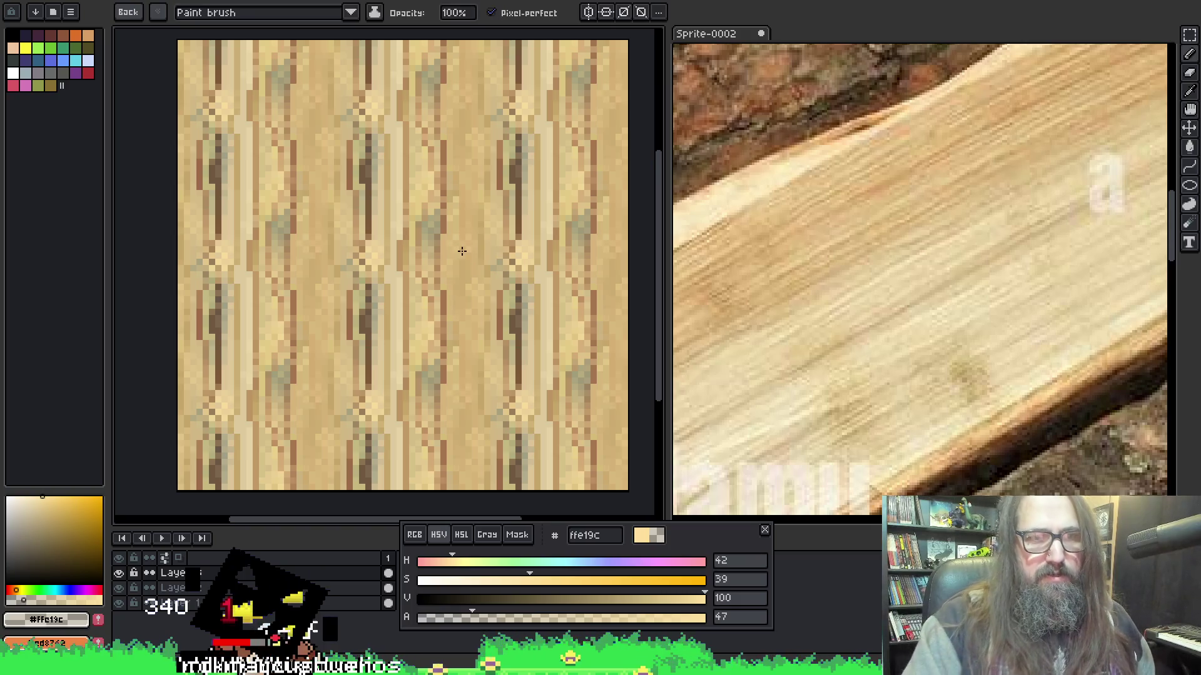
double_click(369, 573)
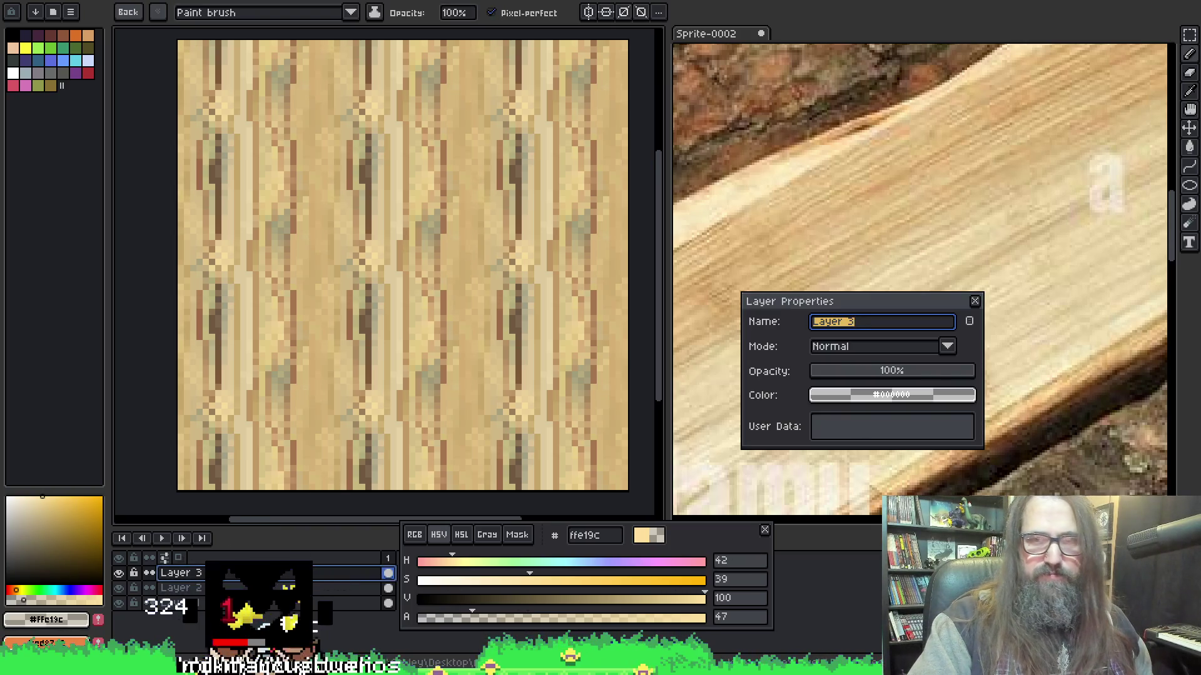
Preview Multiply, Darken, Screen, Lighten, Overlay and Soft Light on Layer 3, settling on Hard Light.
click(864, 346)
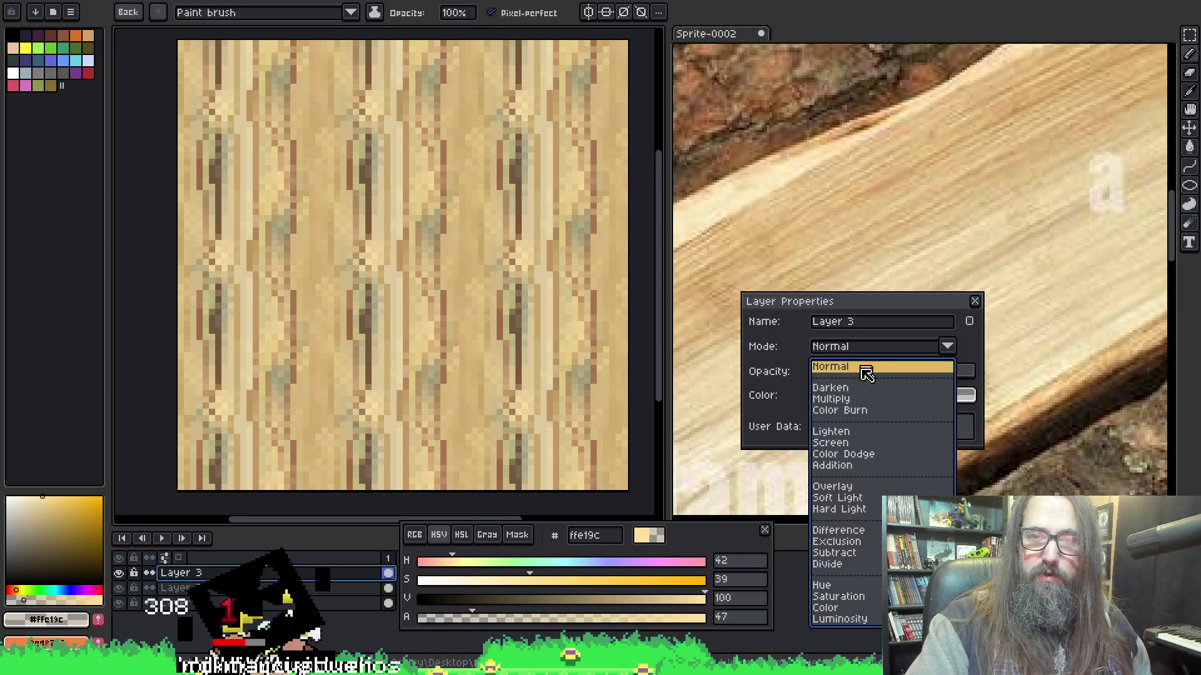
click(853, 404)
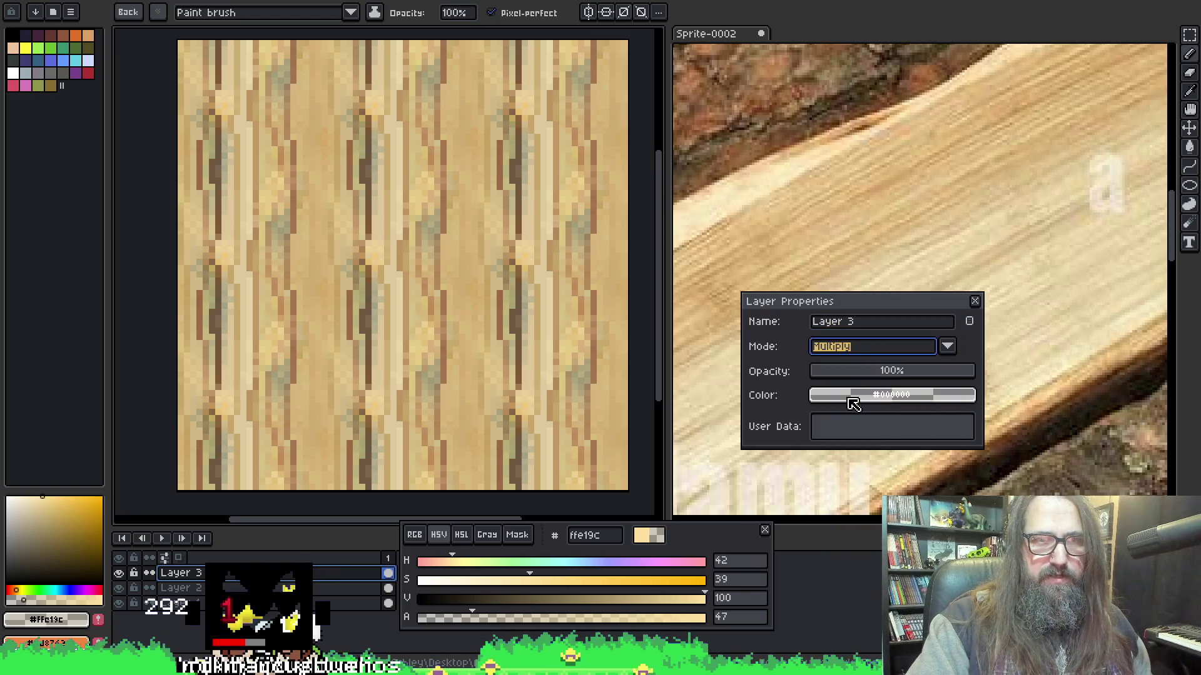
click(866, 357)
key(Up)
key(Up)
key(Down)
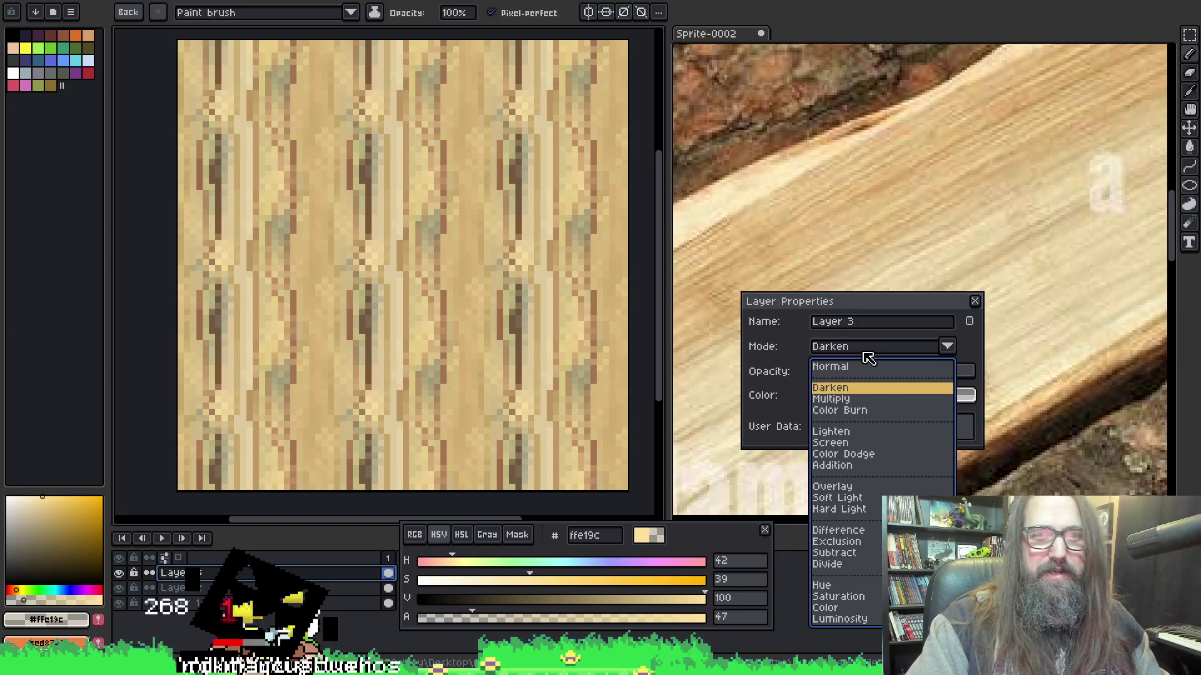
key(Down)
key(Down)
key(Down)
key(Down)
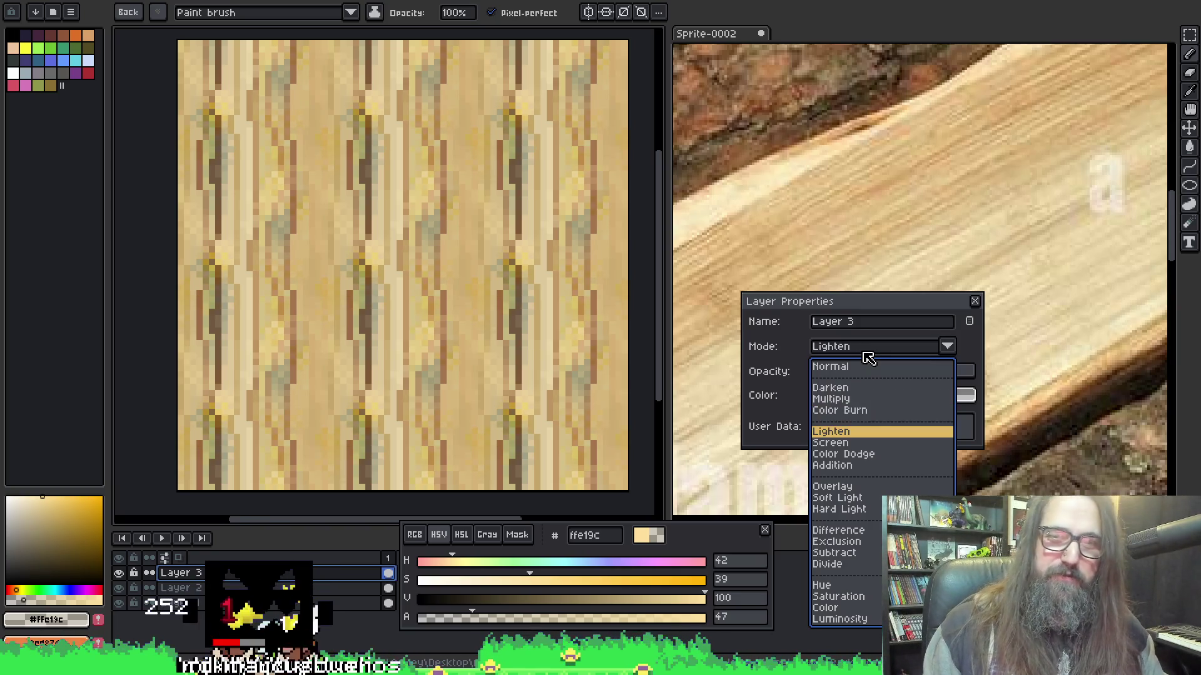
key(Up)
key(Up)
key(Up)
key(Up)
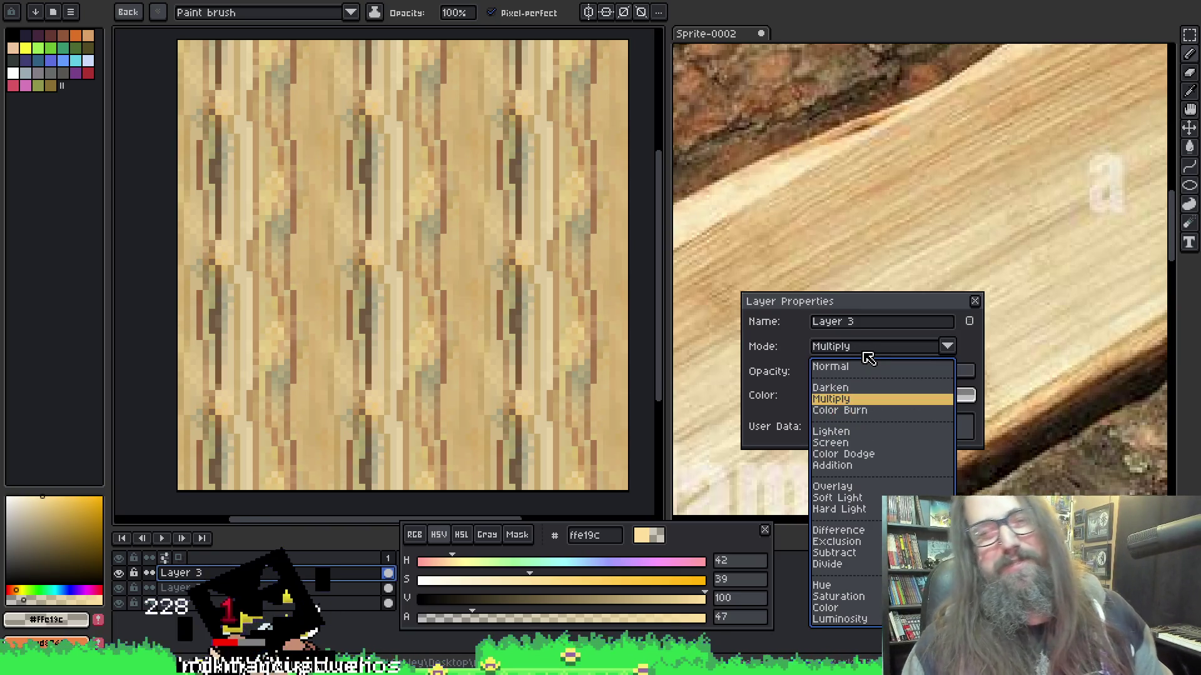
key(Up)
key(Down)
key(Down)
key(Down)
key(Down)
key(Down)
key(Down)
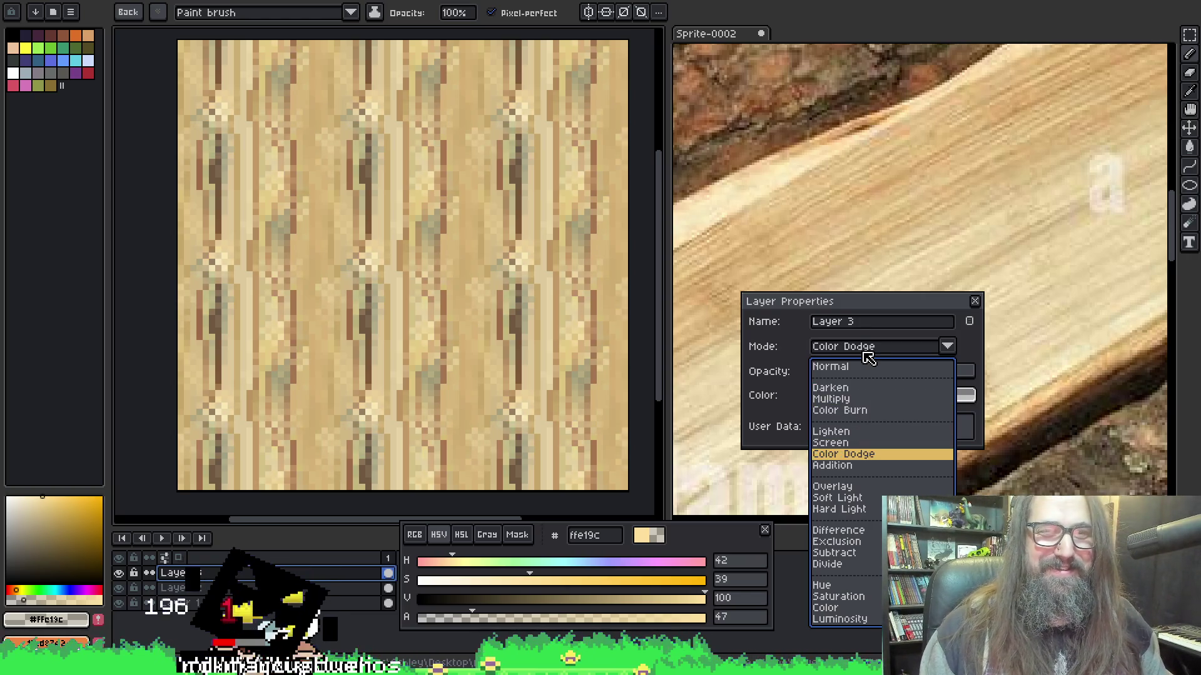
key(Down)
key(Up)
key(Down)
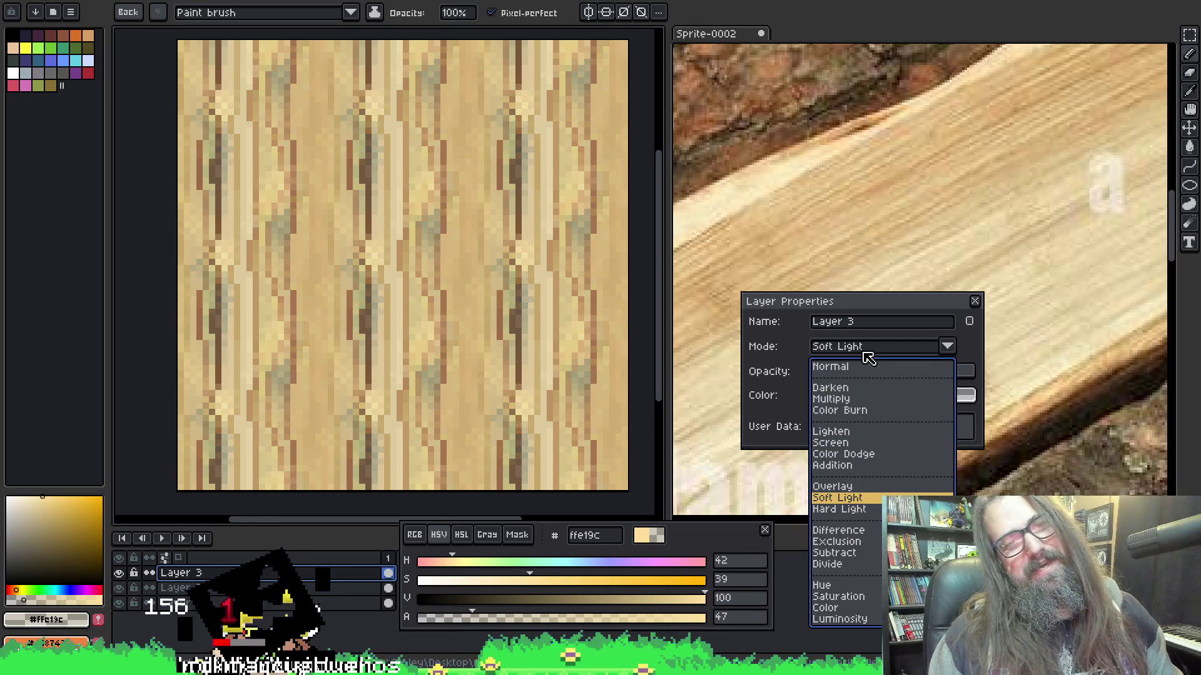
key(Up)
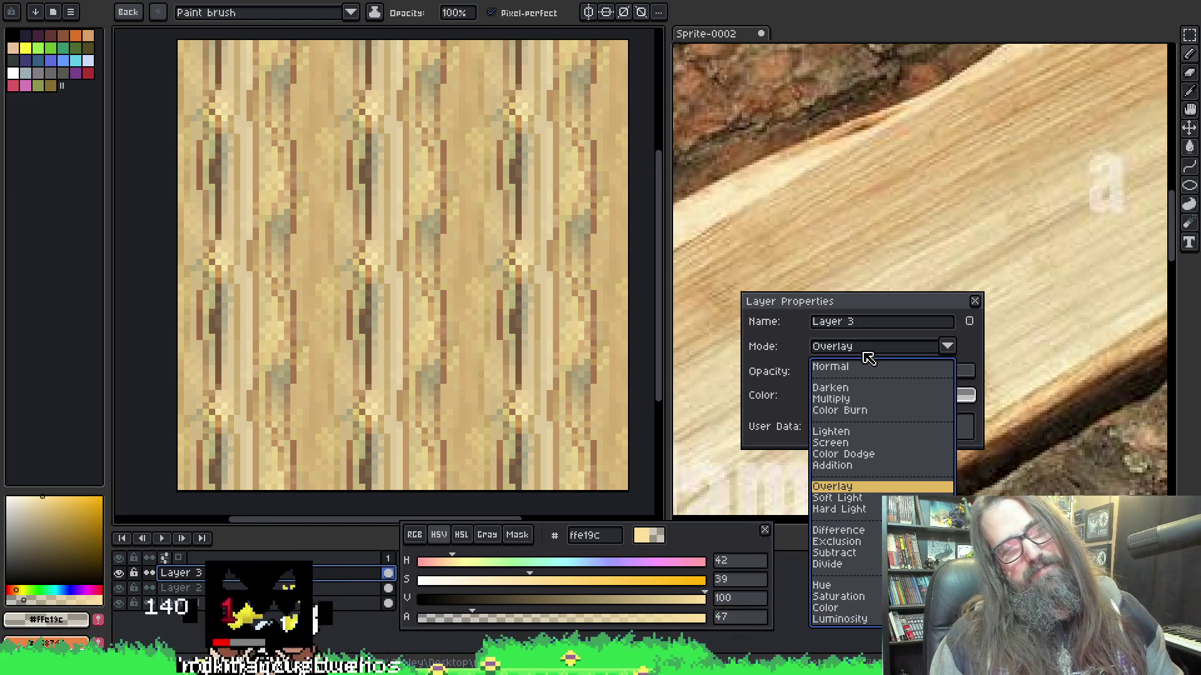
key(Down)
key(Down)
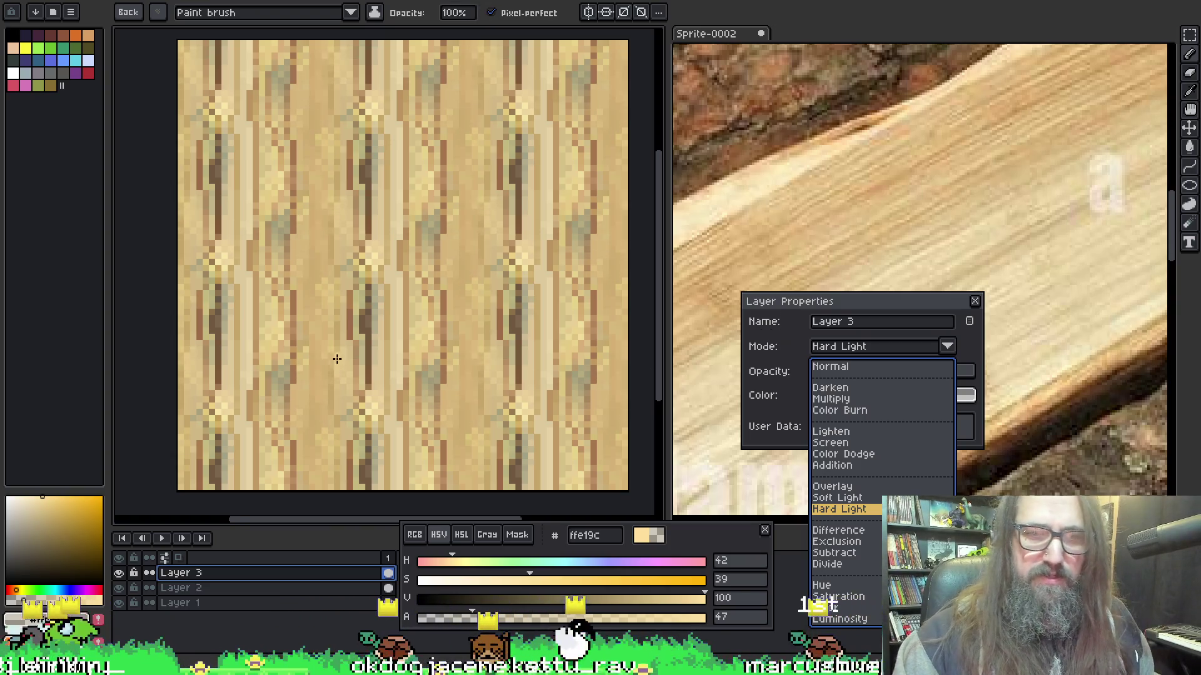
key(Escape)
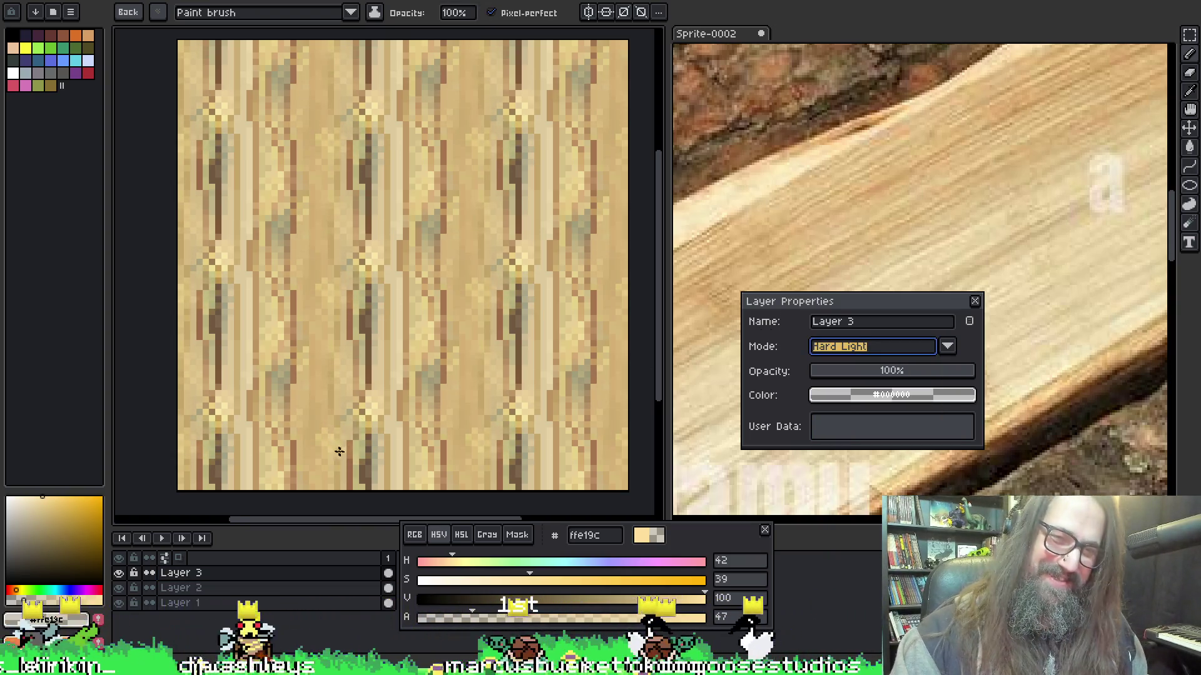
Keep Hard Light, set Layer 3's opacity slider to 68%, and close Layer Properties.
key(Tab)
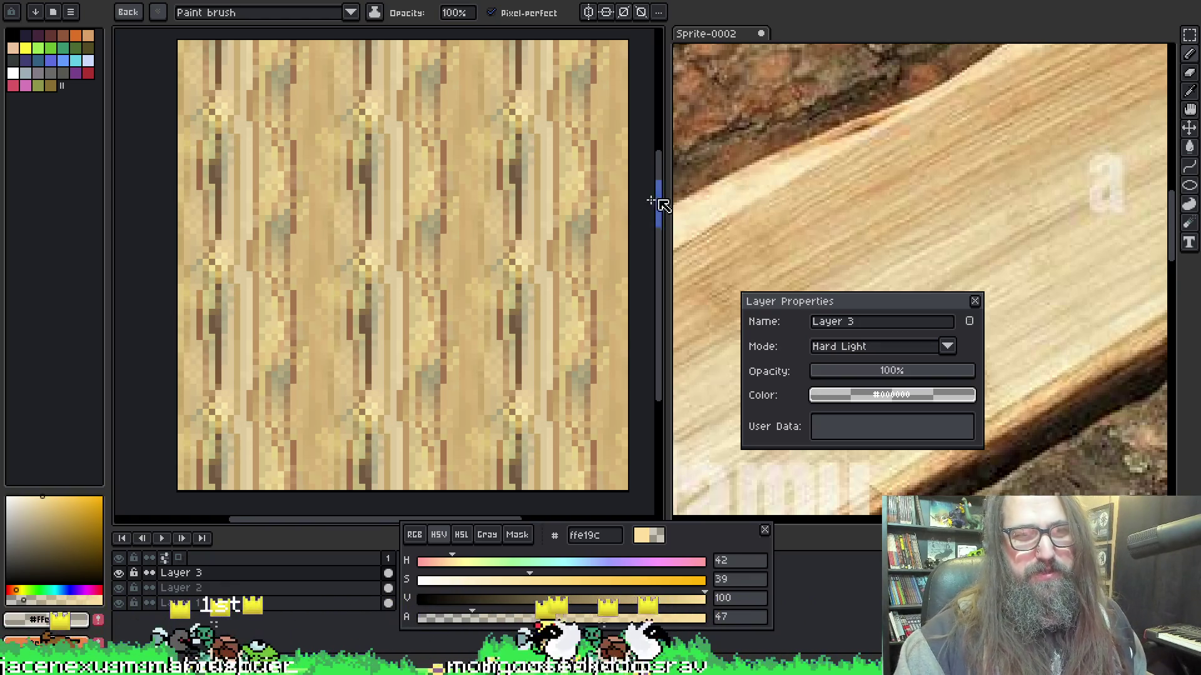
click(864, 373)
drag(858, 375, 927, 379)
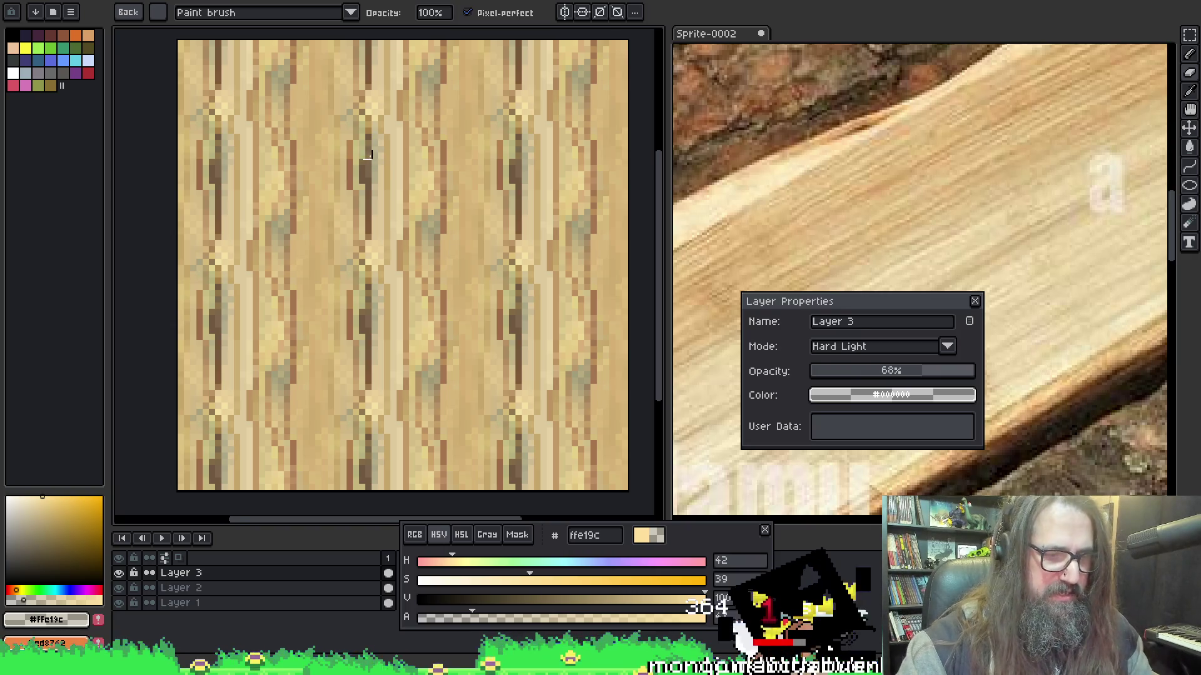
click(977, 303)
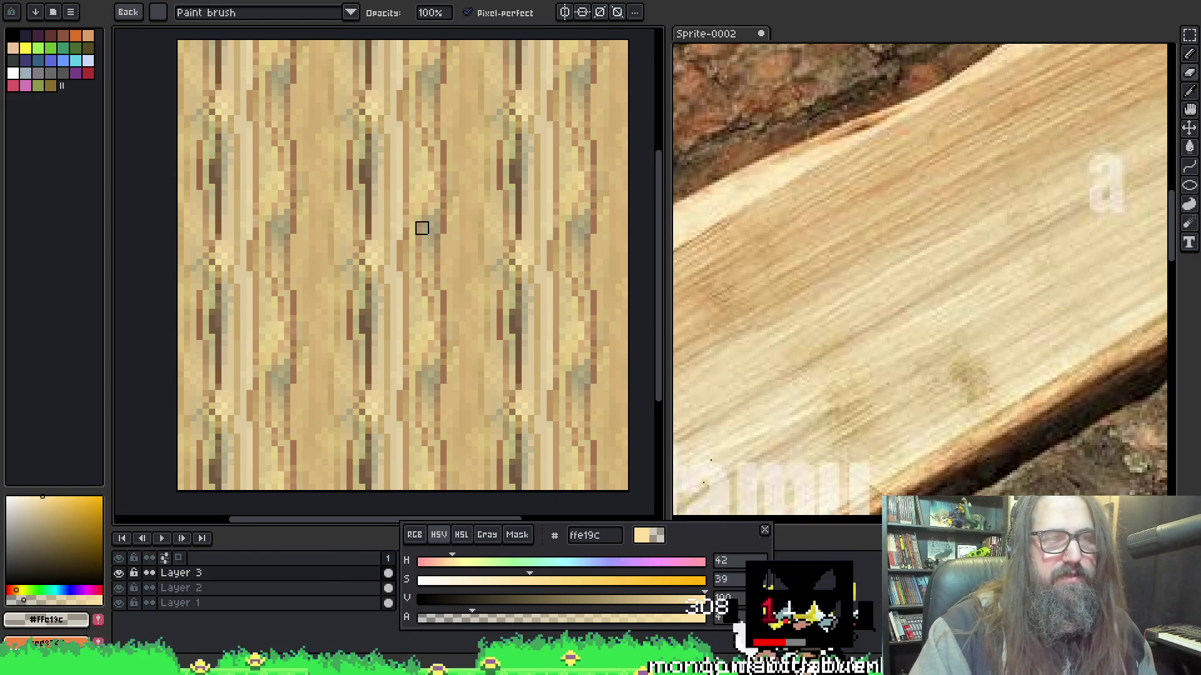
mouse_move(489, 666)
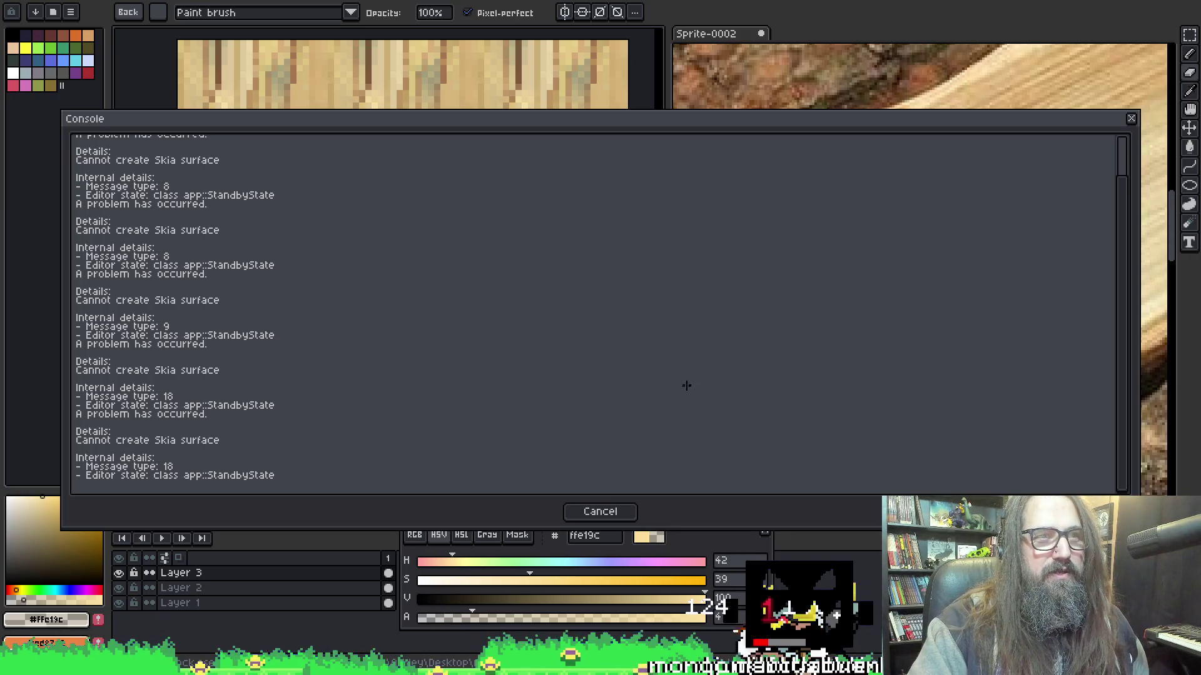
key(Escape)
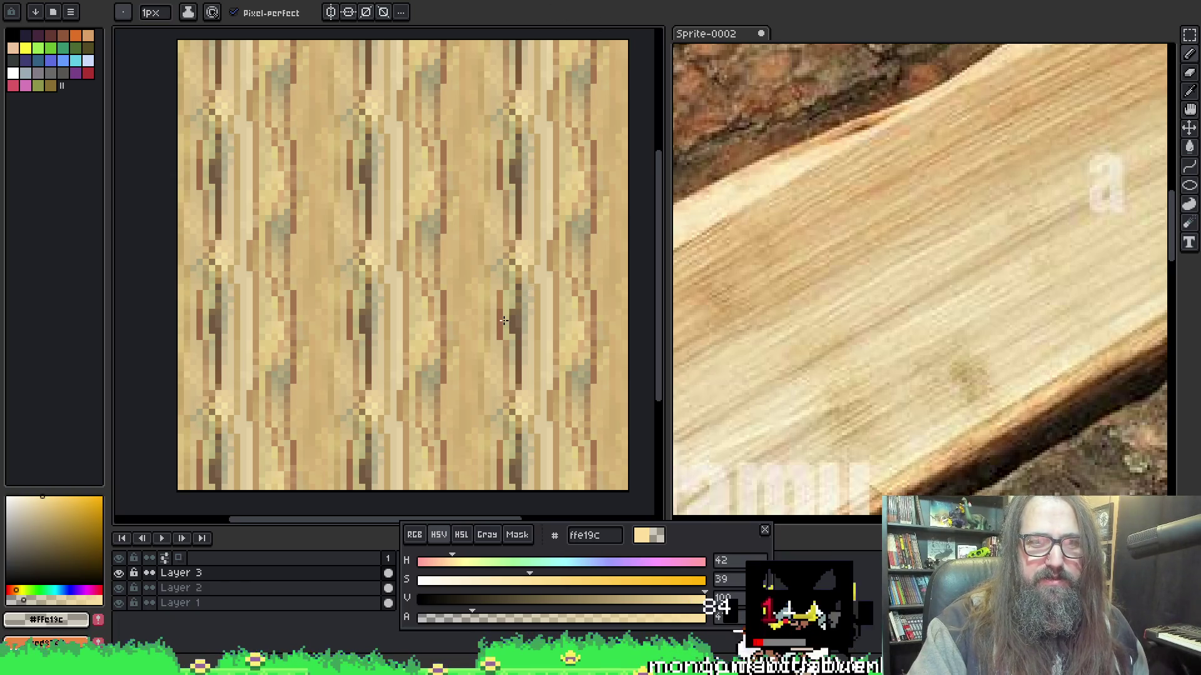
click(181, 573)
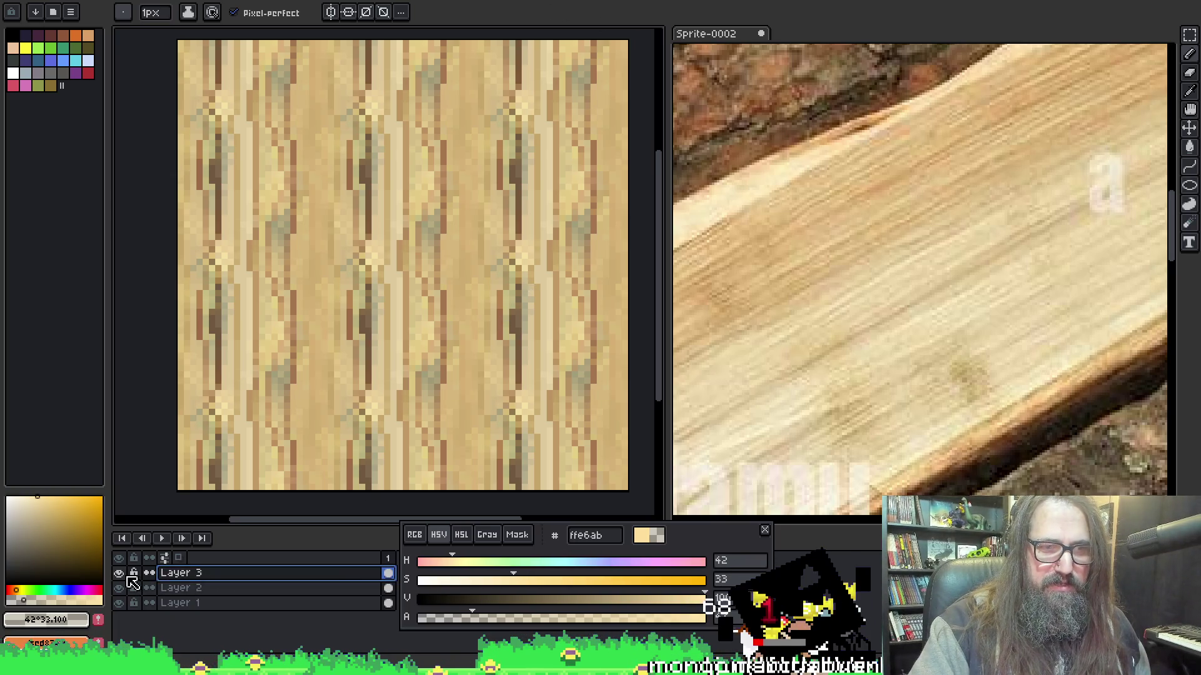
click(119, 573)
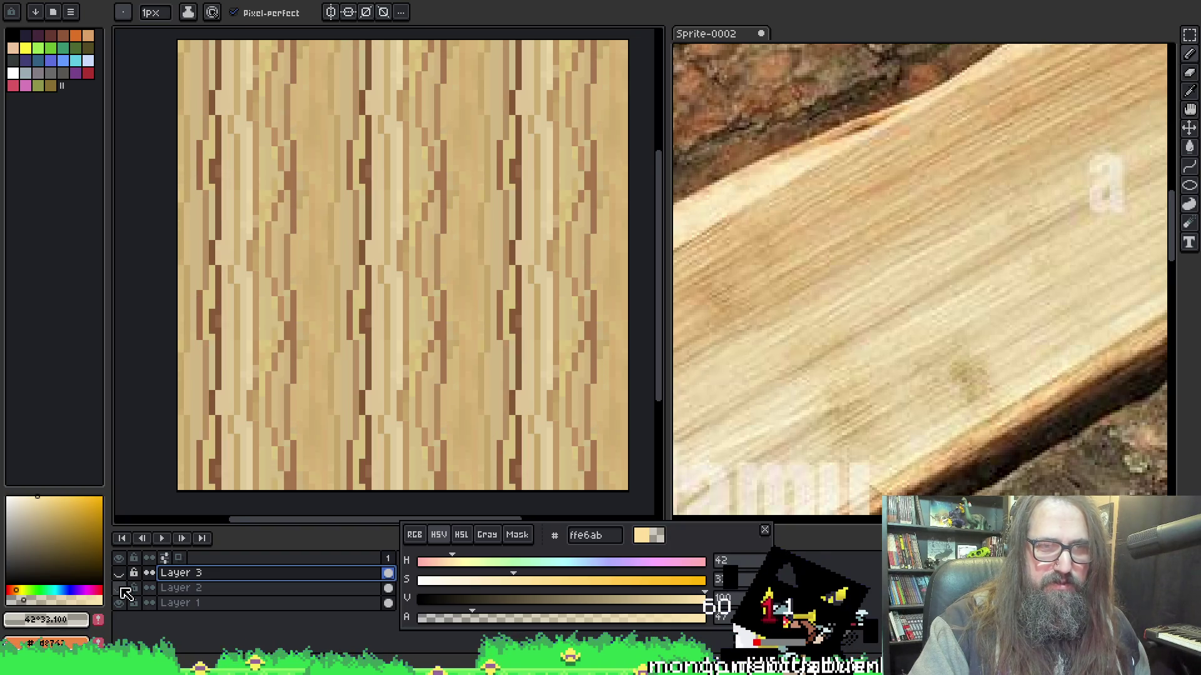
click(120, 589)
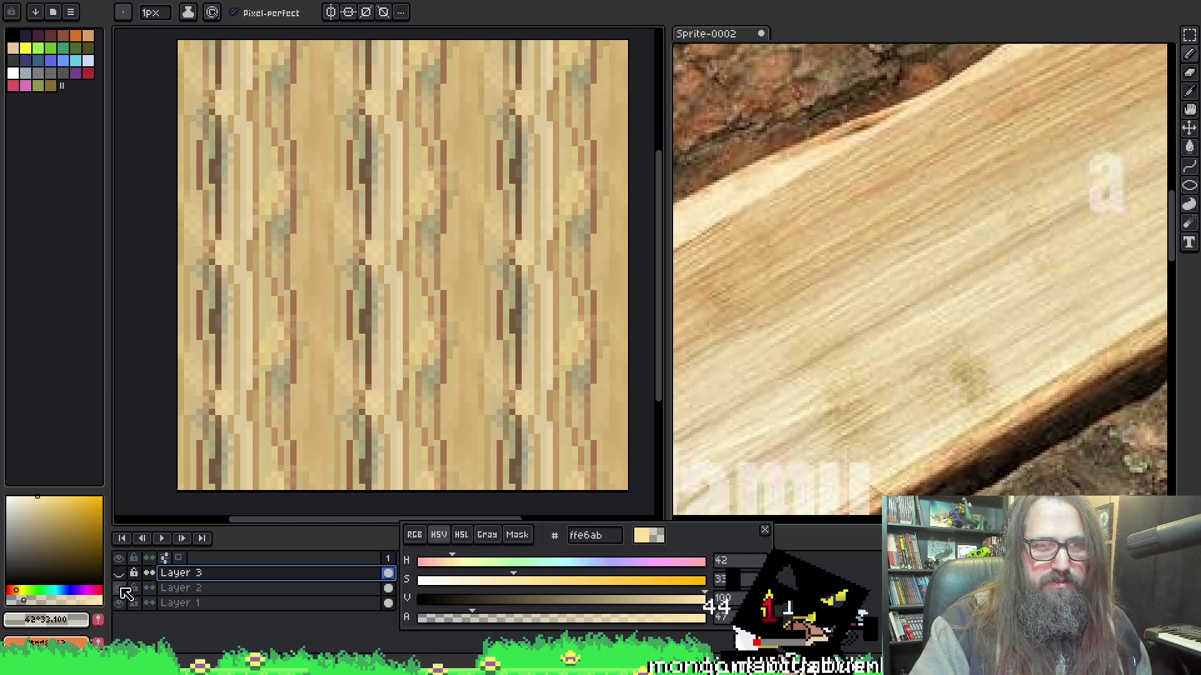
click(119, 573)
click(118, 588)
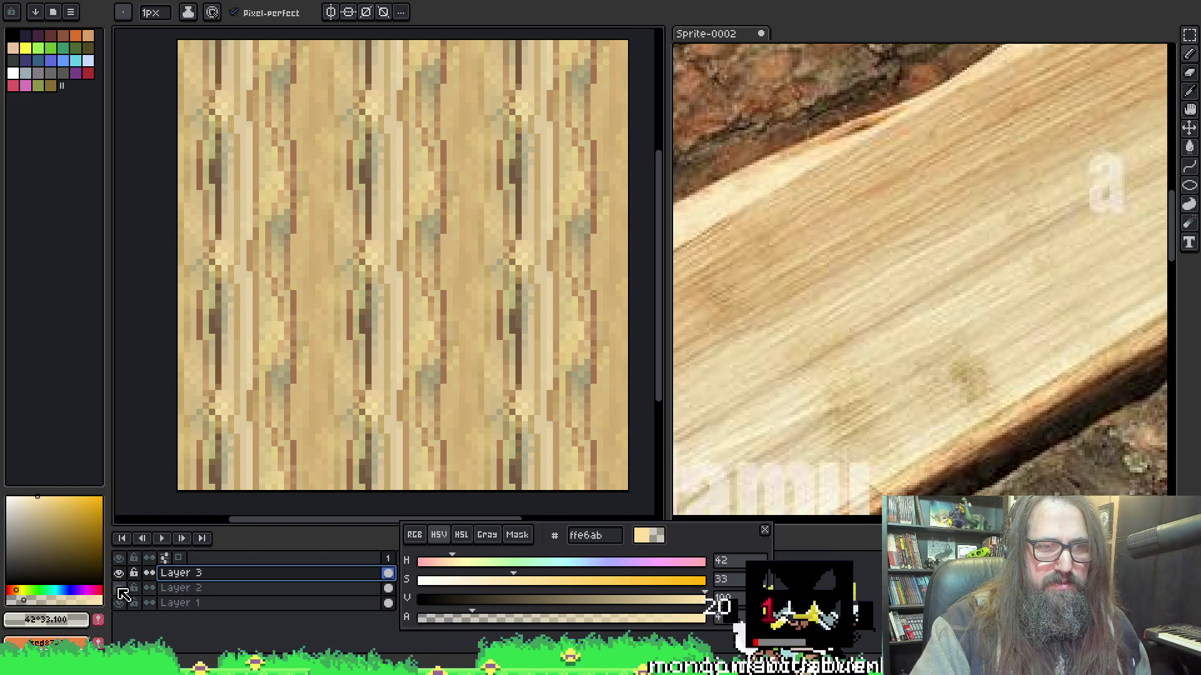
click(119, 589)
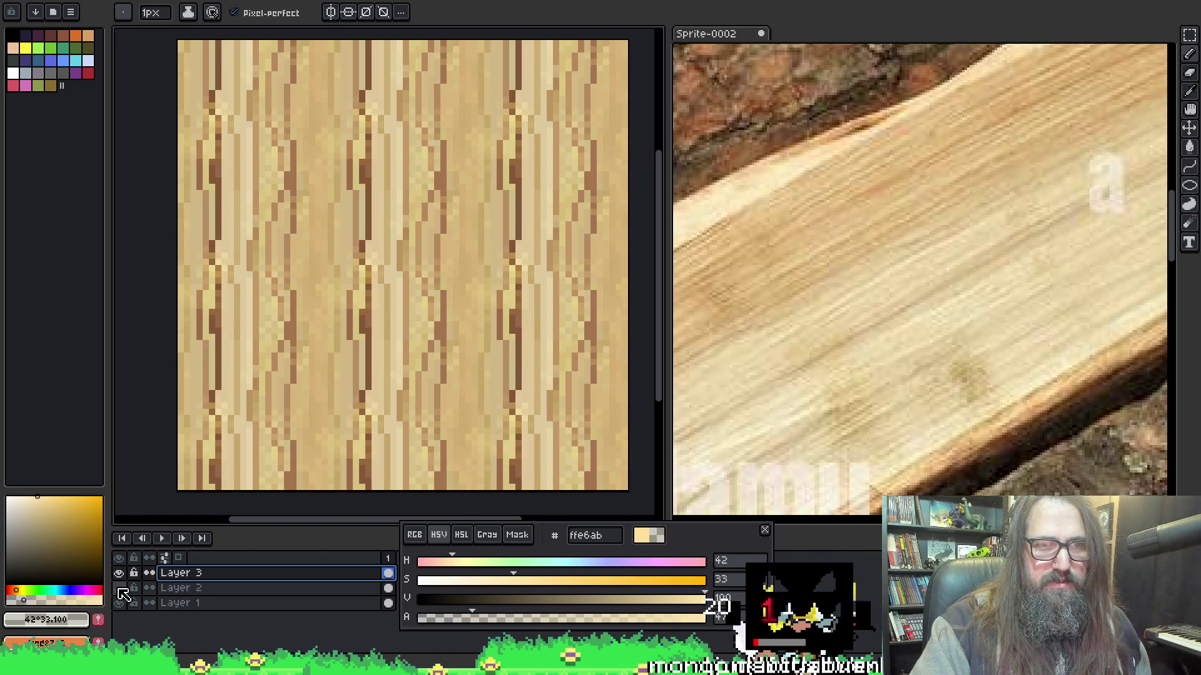
double_click(243, 602)
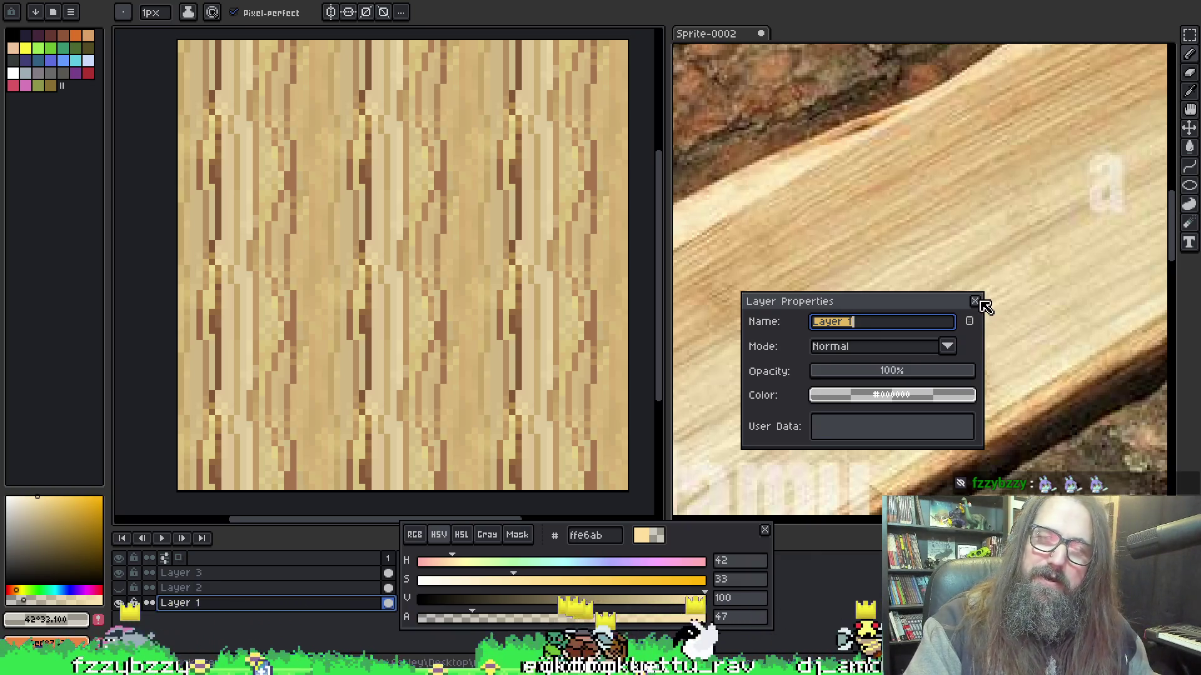
click(975, 302)
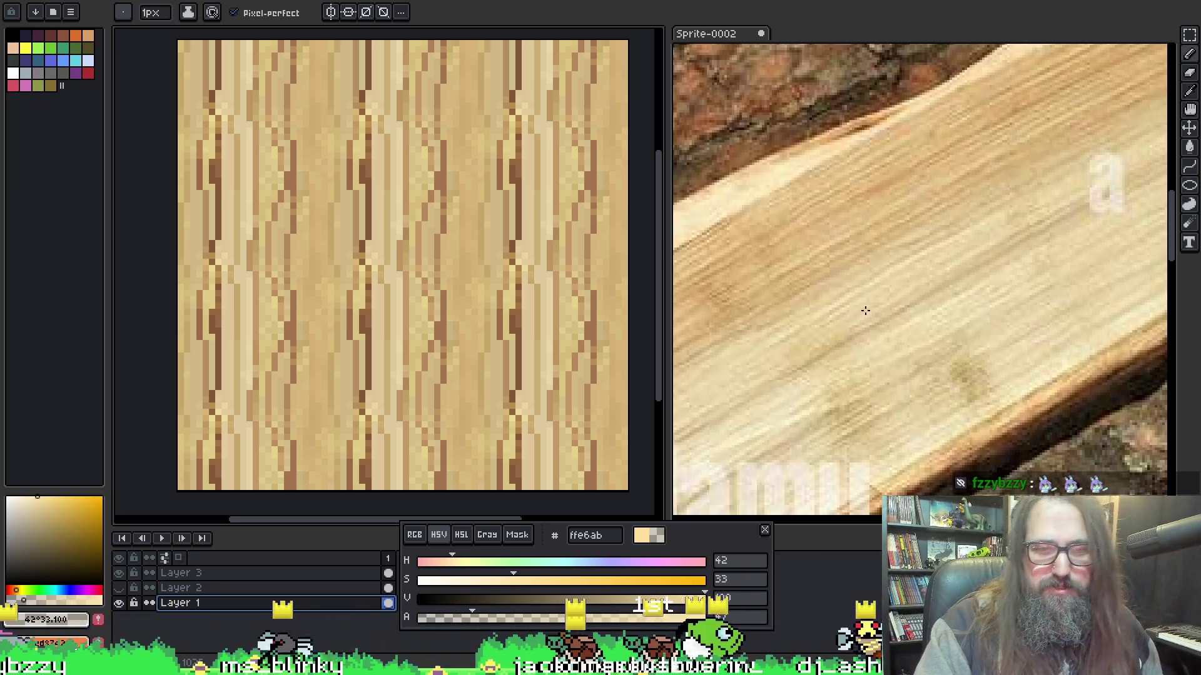
double_click(180, 588)
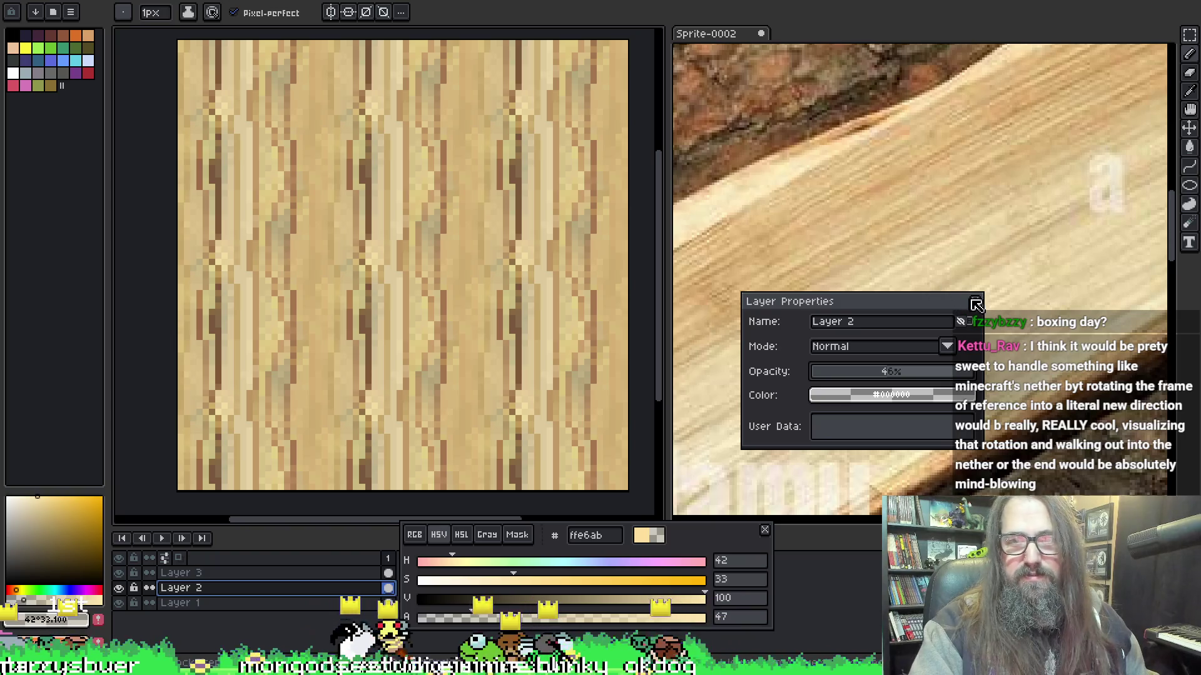
Compare Multiply, Color Burn, Lighten, Addition, Color Dodge and Overlay on Layer 2, choosing Hard Light.
click(913, 346)
click(872, 398)
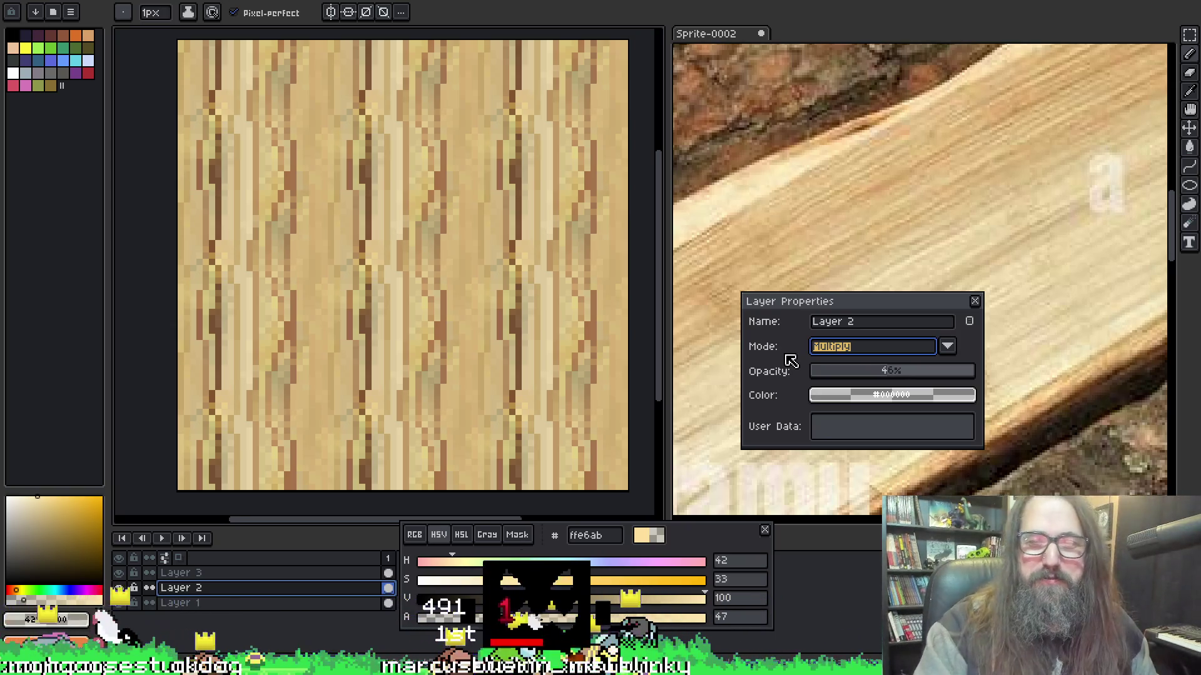
click(857, 355)
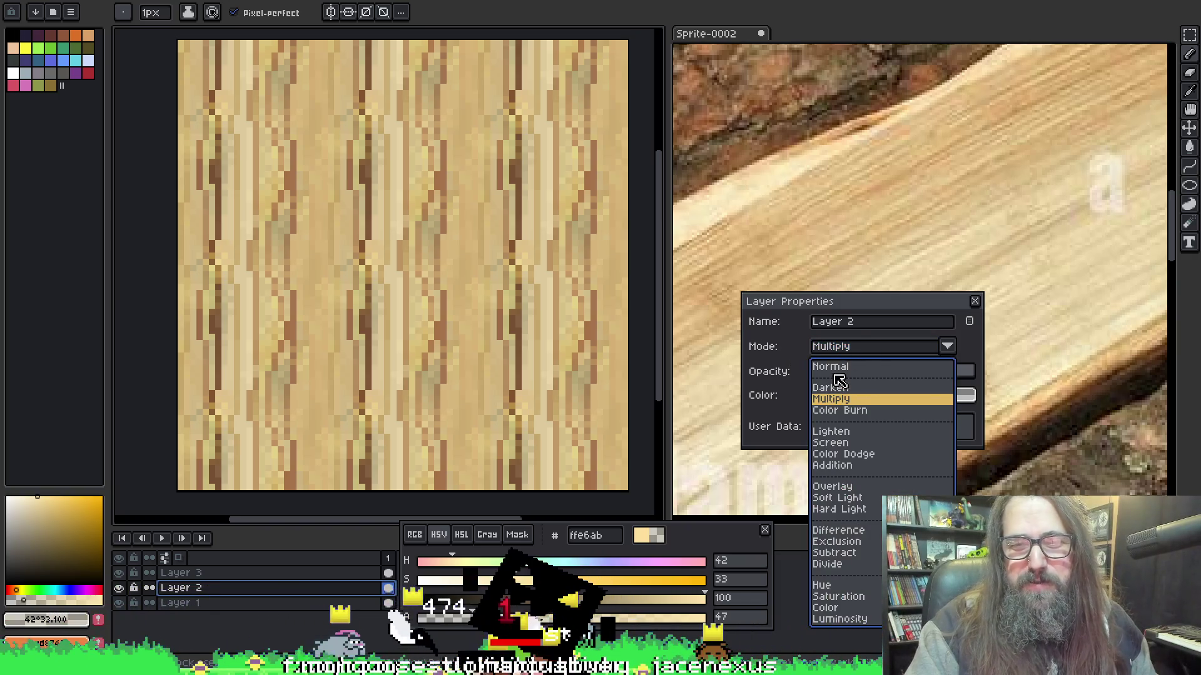
click(875, 346)
click(875, 346)
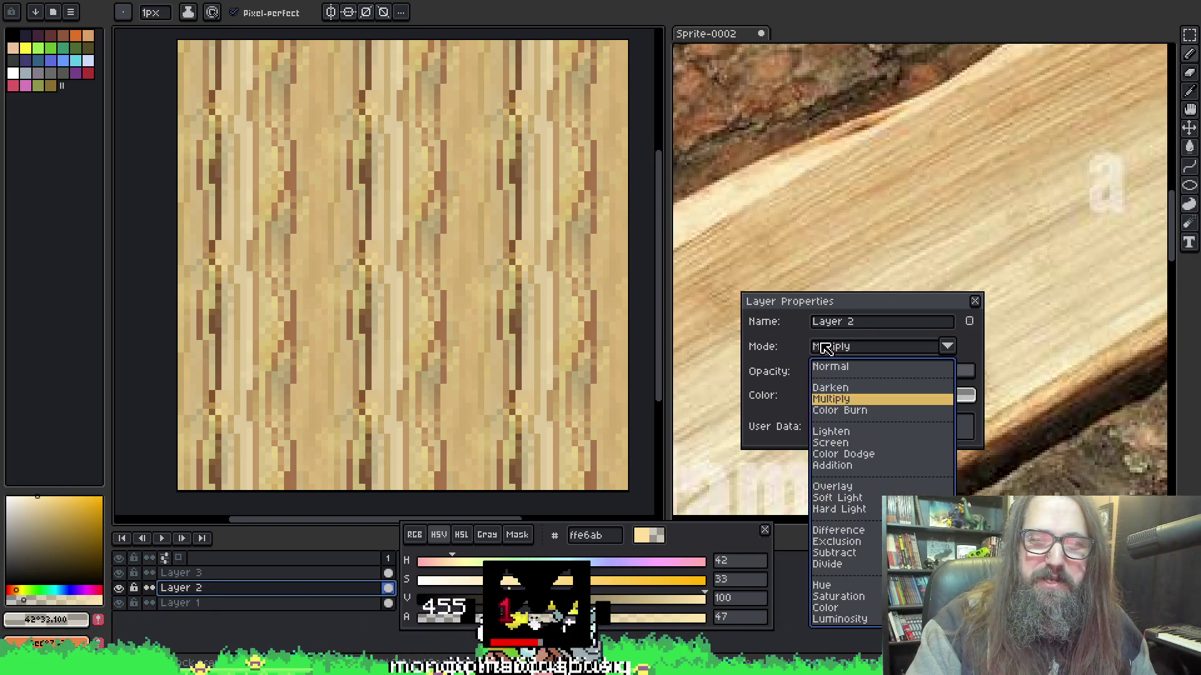
key(Down)
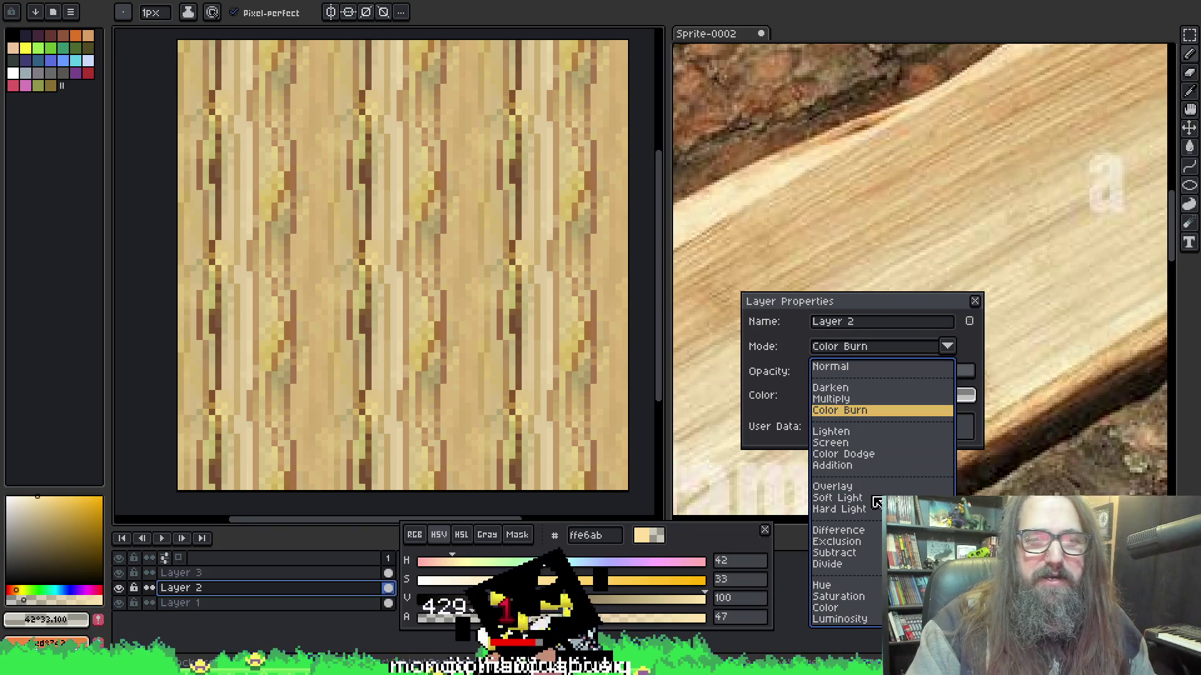
key(Down)
key(Down)
key(Down)
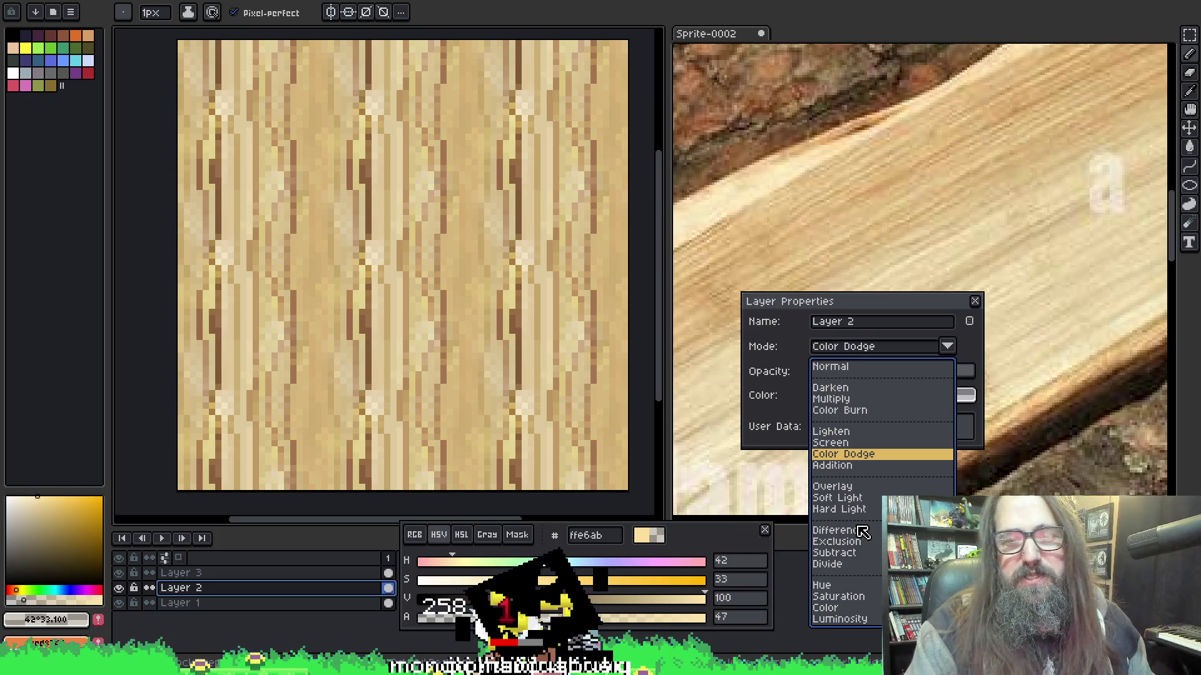
key(Down)
key(Up)
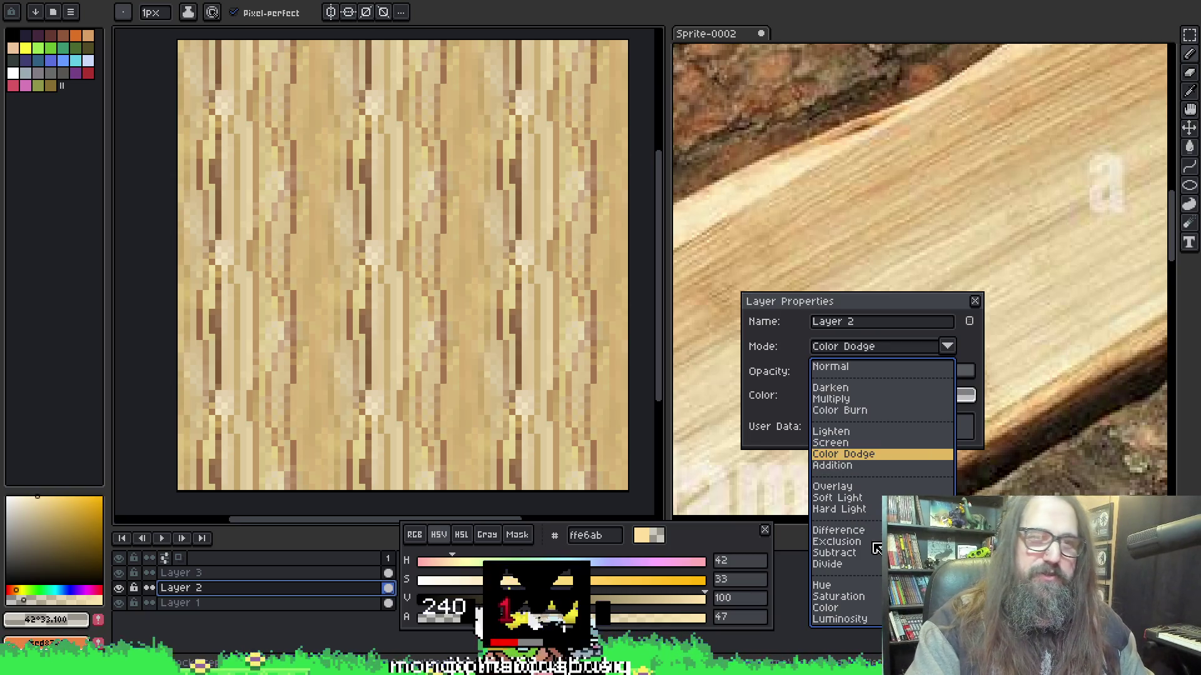
key(Down)
key(Down)
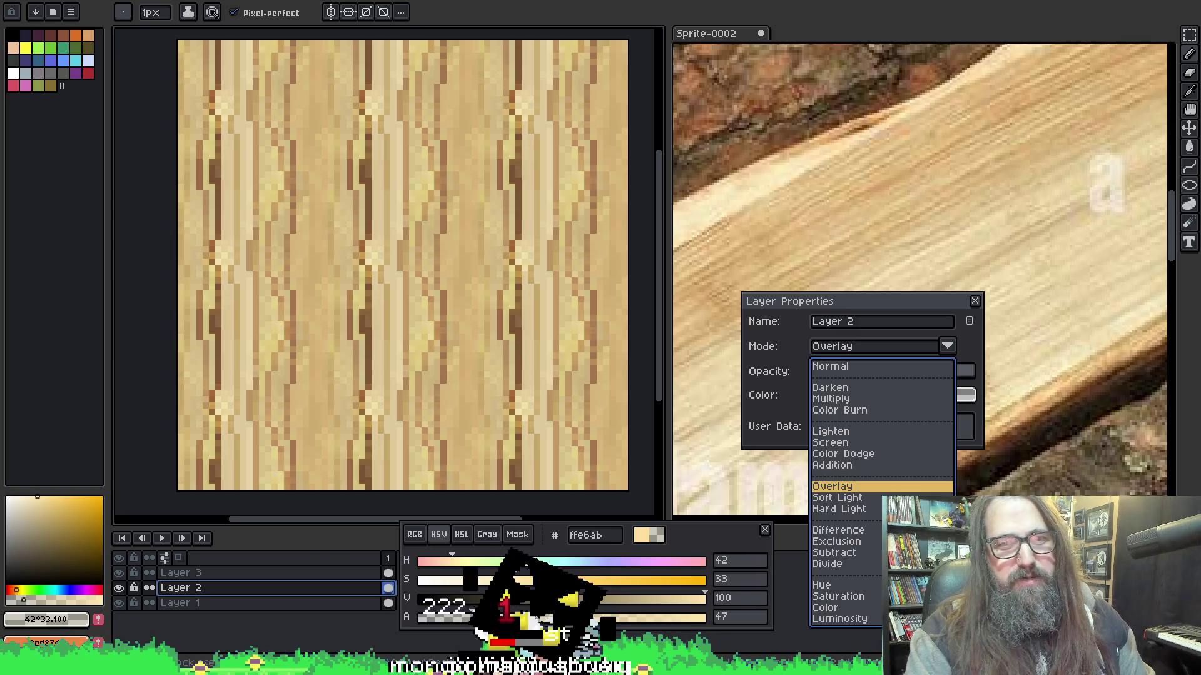
key(Down)
key(Down)
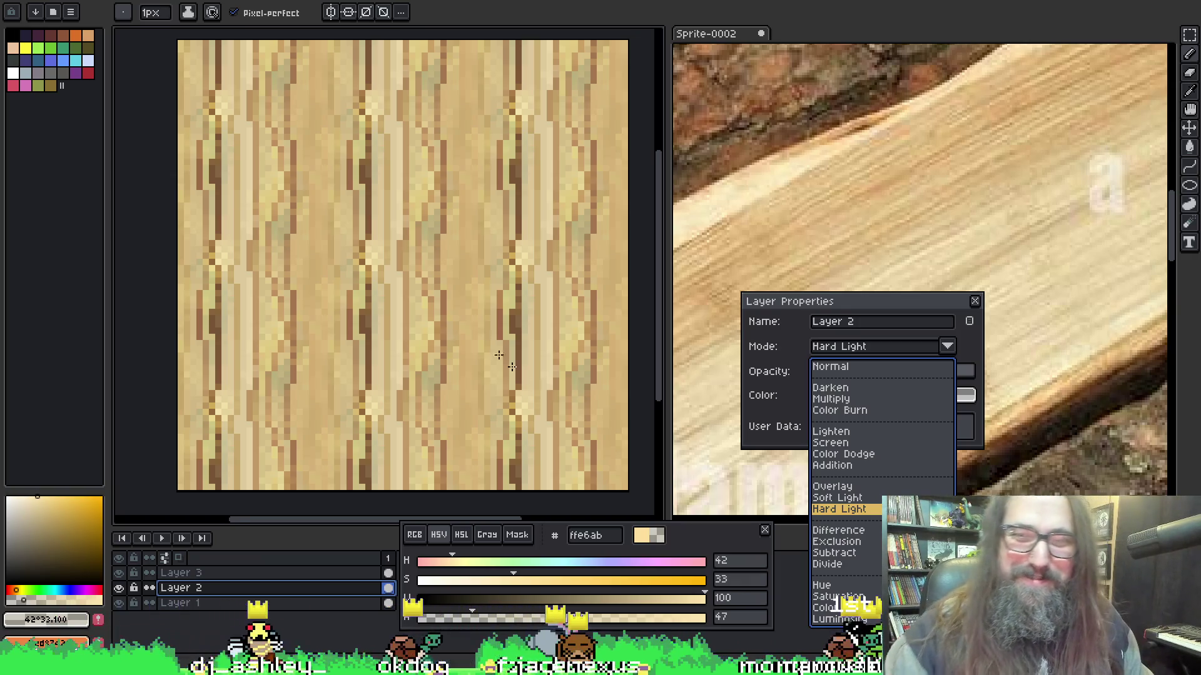
key(Up)
Preview Difference, Exclusion, Hue, Color and Soft Light on Layer 2, committing Darken.
key(Down)
key(Down)
key(Up)
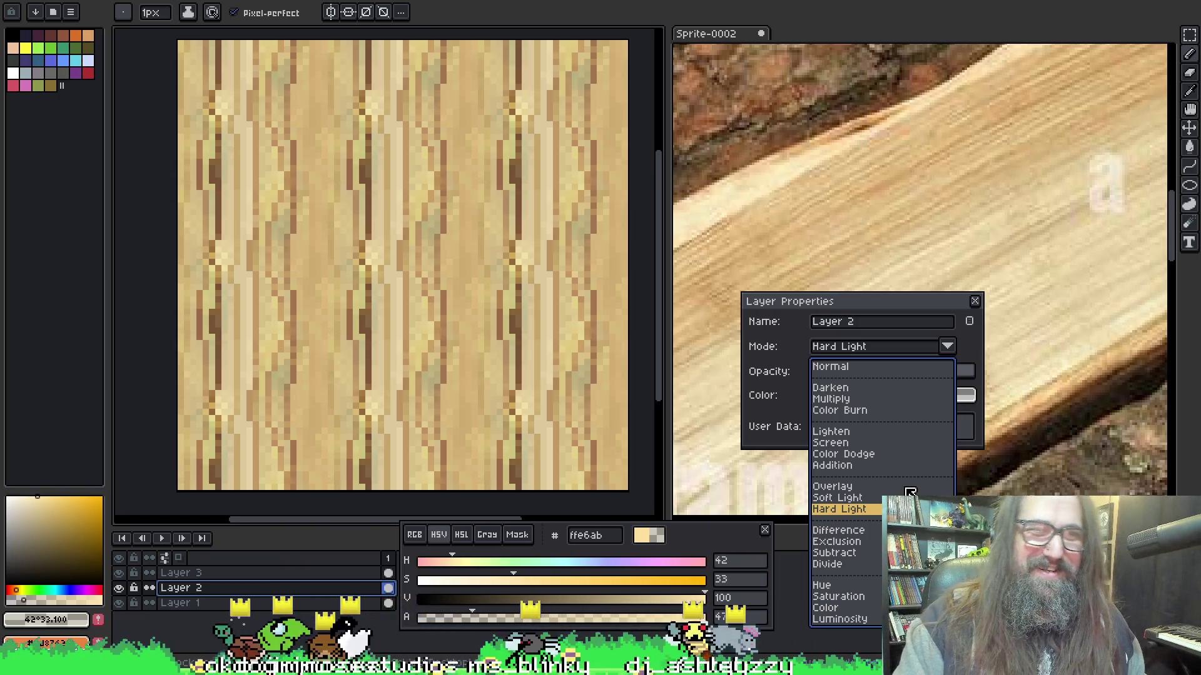
key(Down)
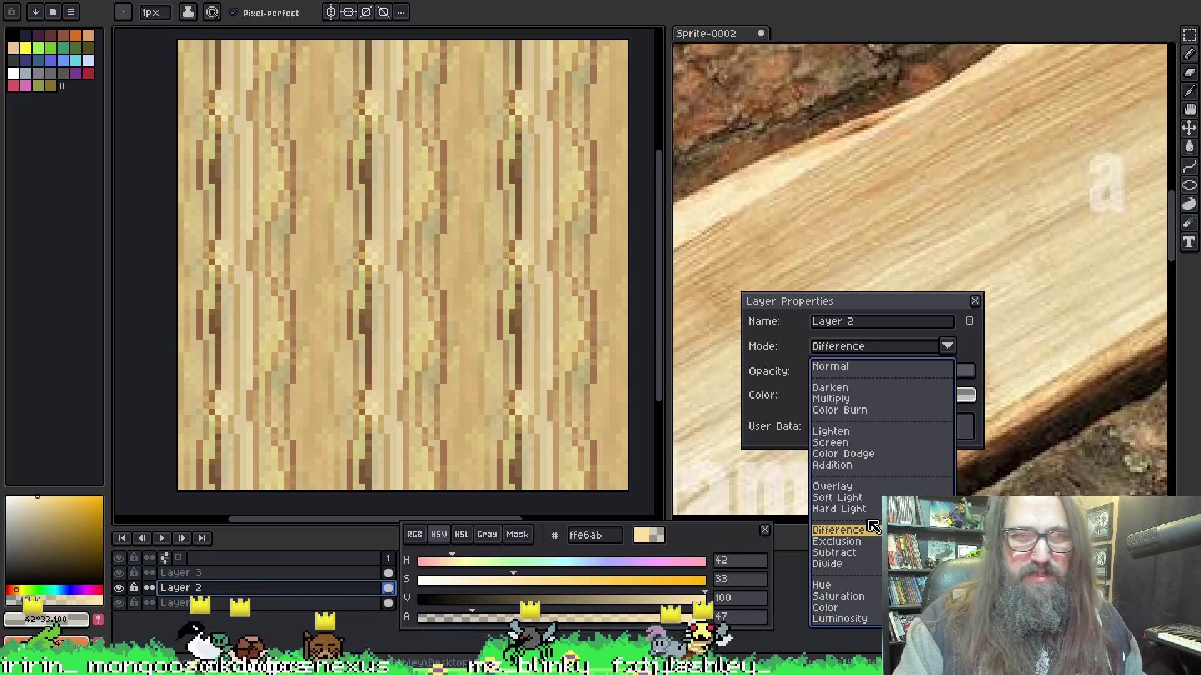
key(Down)
key(Down)
key(Down)
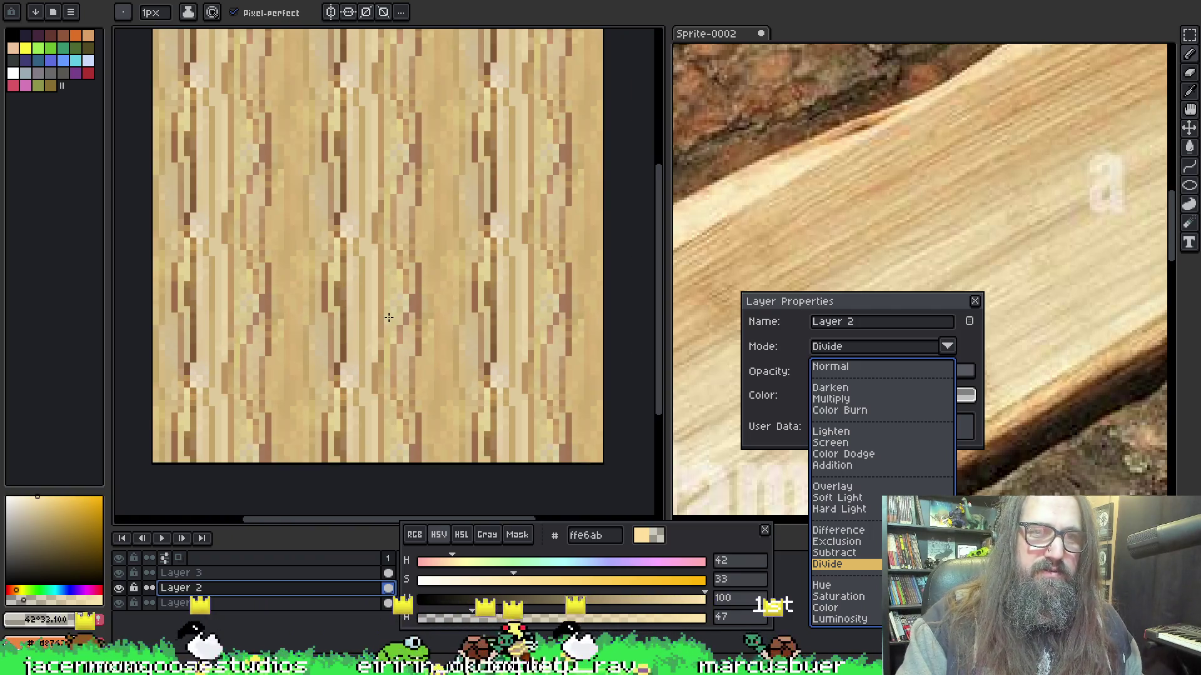
key(Down)
key(Up)
key(Down)
key(Down)
key(Down)
key(Up)
key(Up)
key(Up)
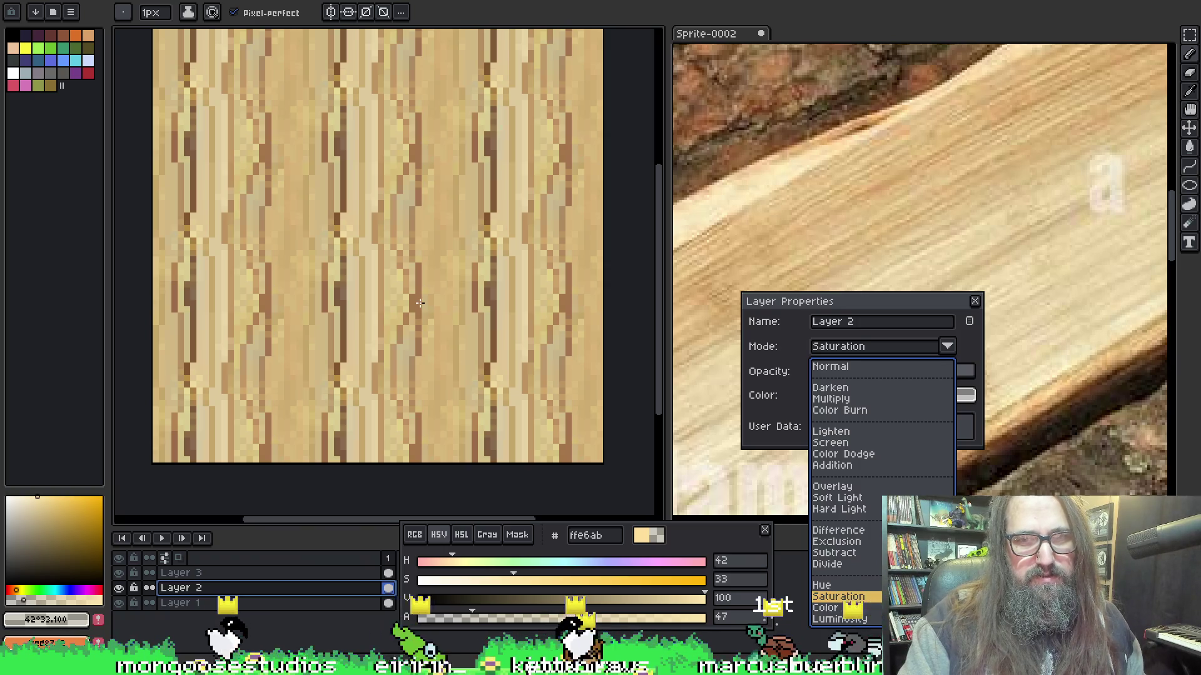
key(Up)
key(Up)
key(Up)
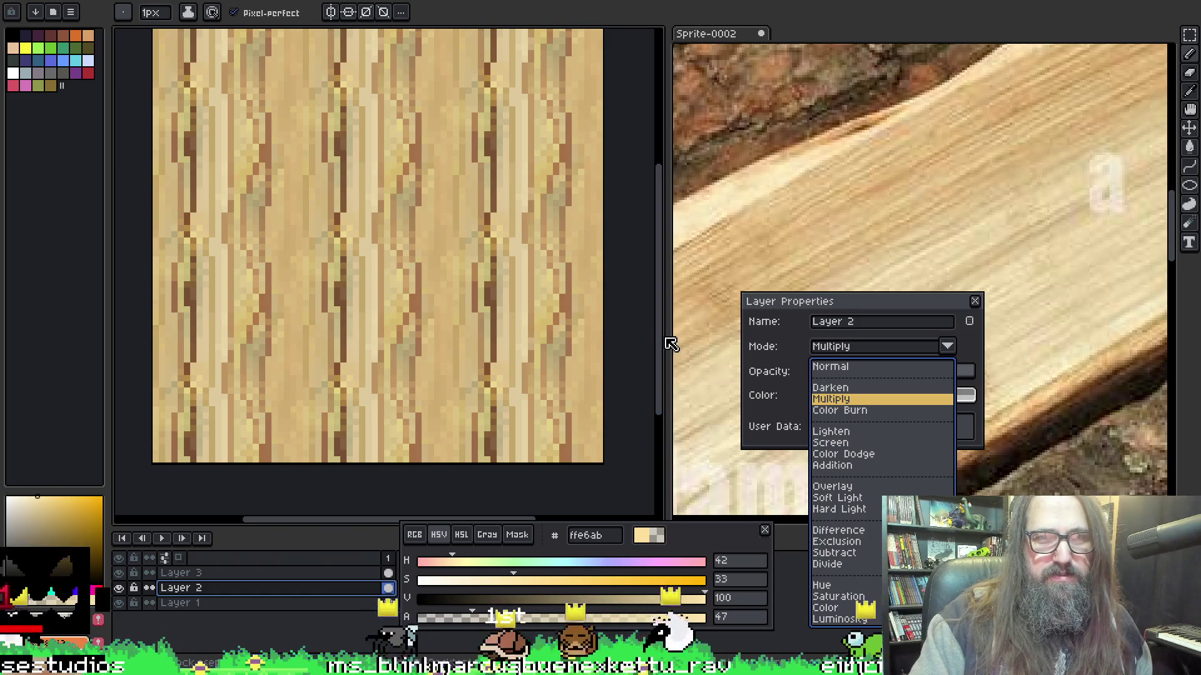
key(Up)
key(Return)
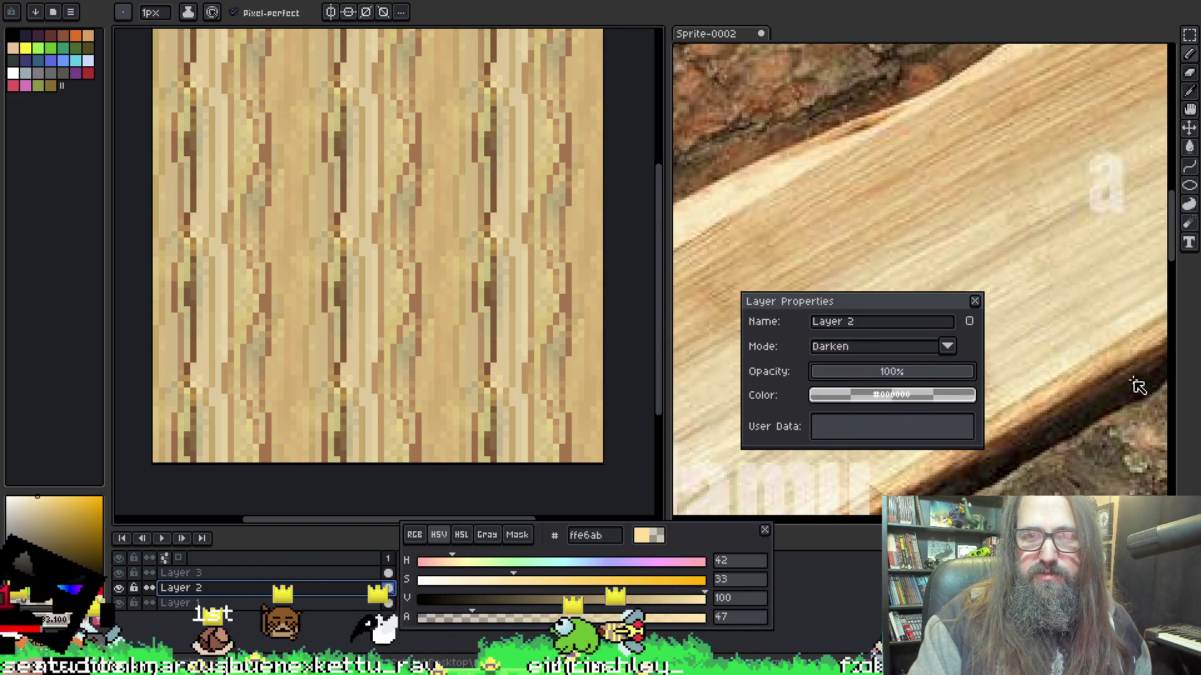
Switch Layer 2 to Color Dodge, then hide a layer to compare the texture.
click(915, 348)
key(Down)
key(Down)
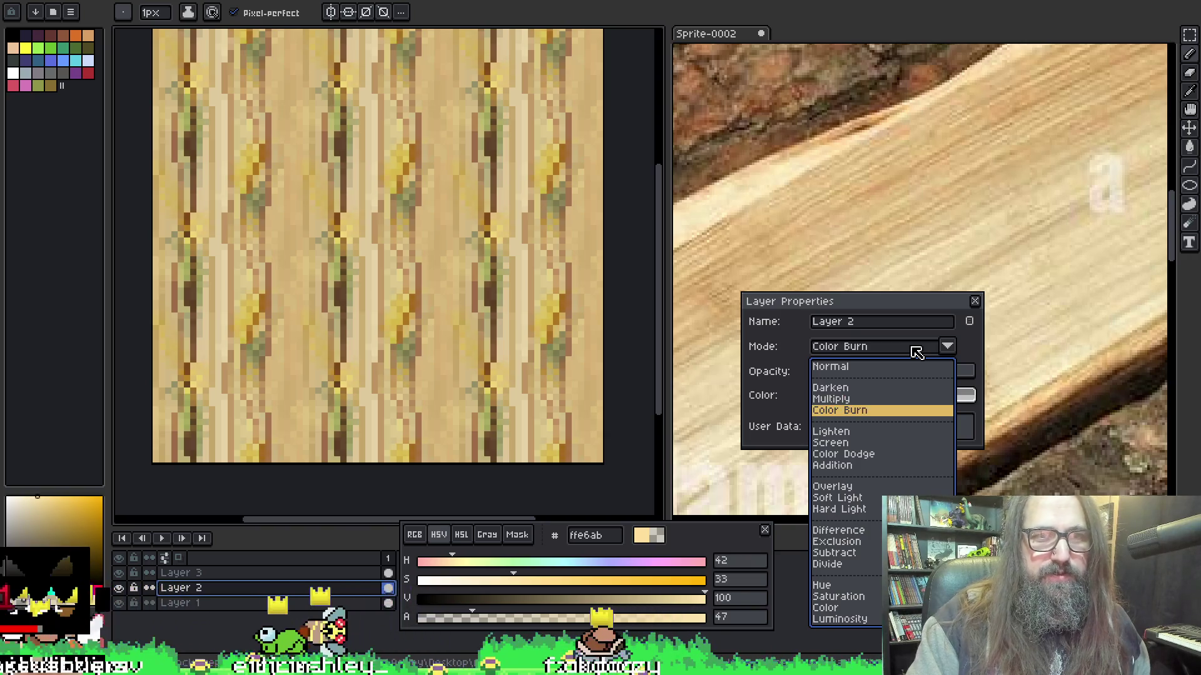
key(Down)
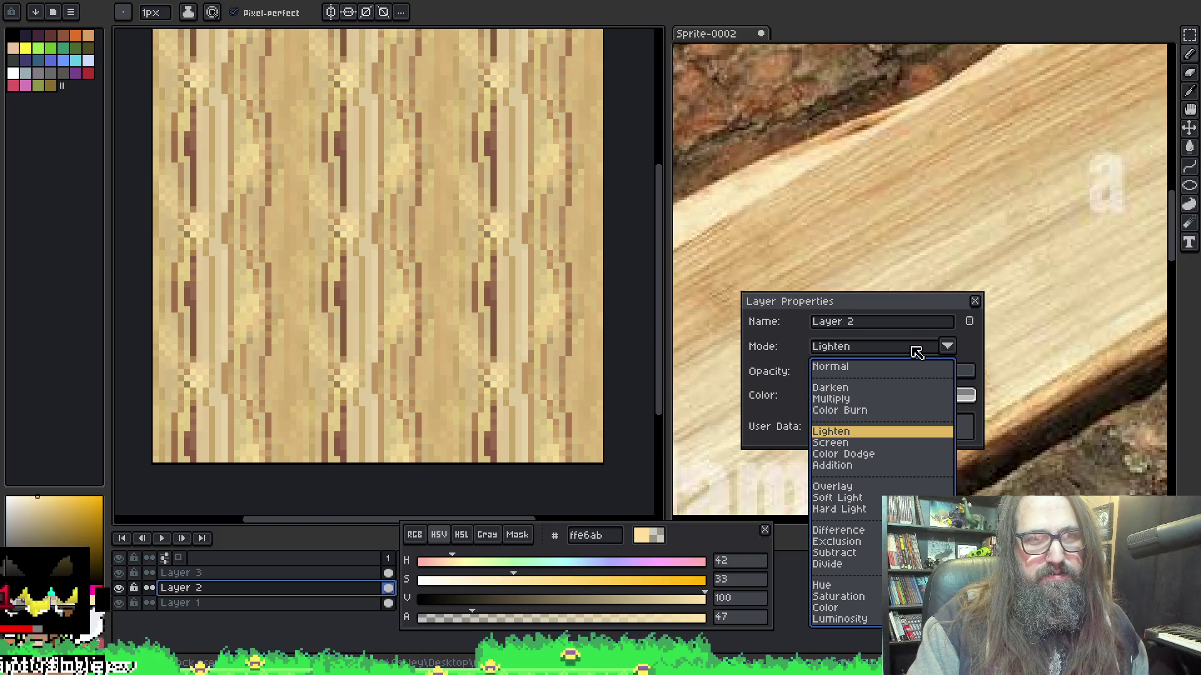
key(Down)
key(Down)
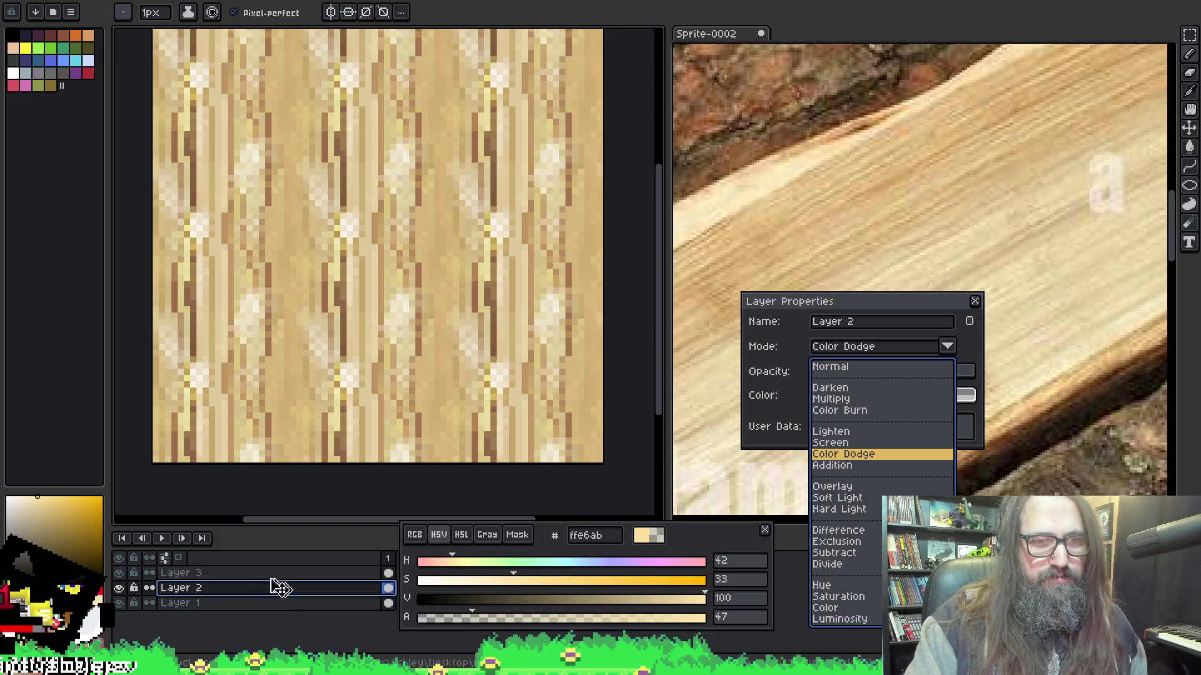
key(Return)
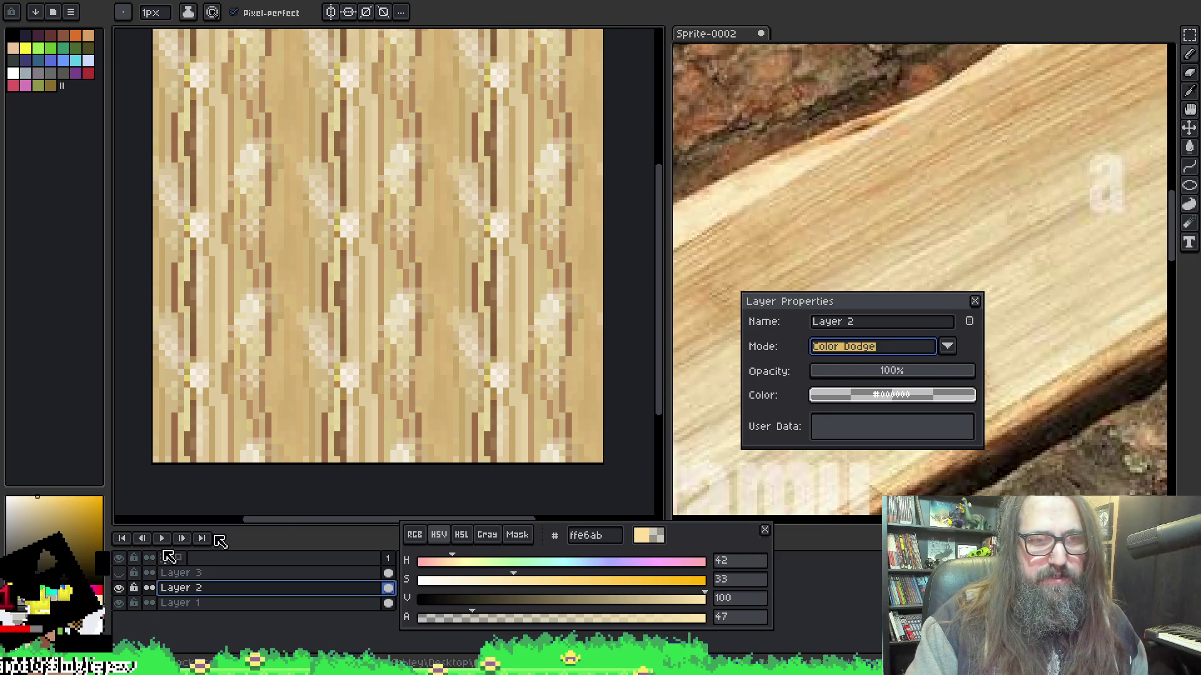
click(118, 573)
Show Layer 2 again and preview Normal, Darken, Luminosity and Color Burn blending.
click(119, 589)
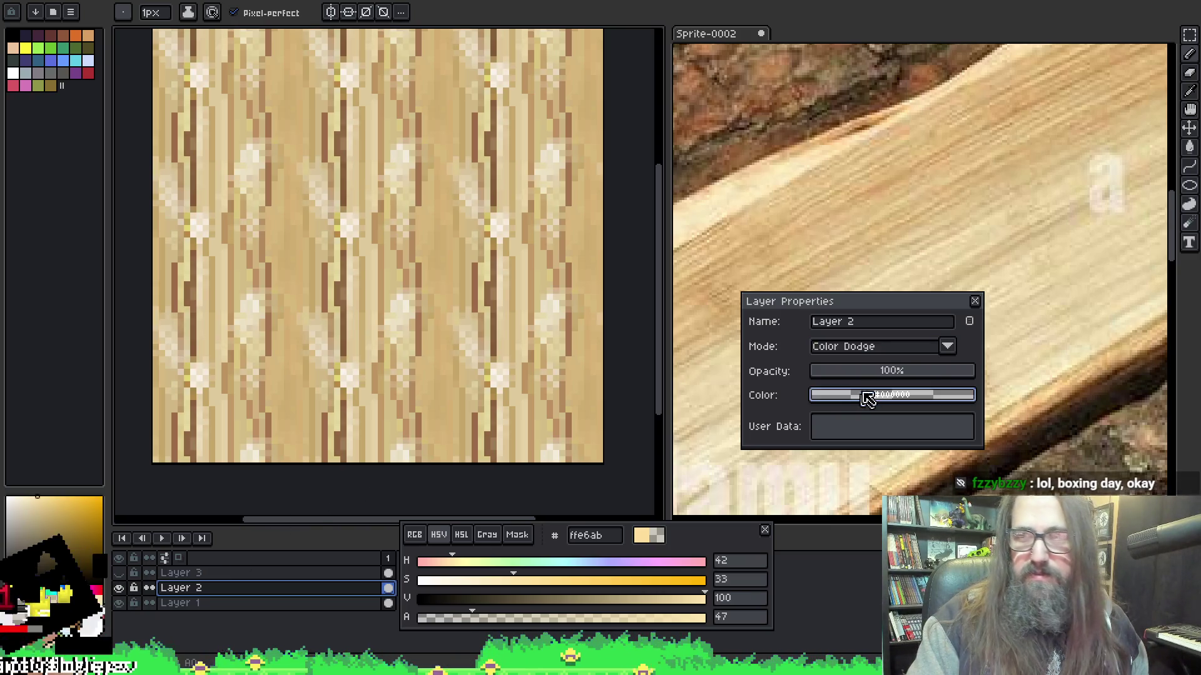
click(888, 348)
key(Up)
key(Up)
key(Up)
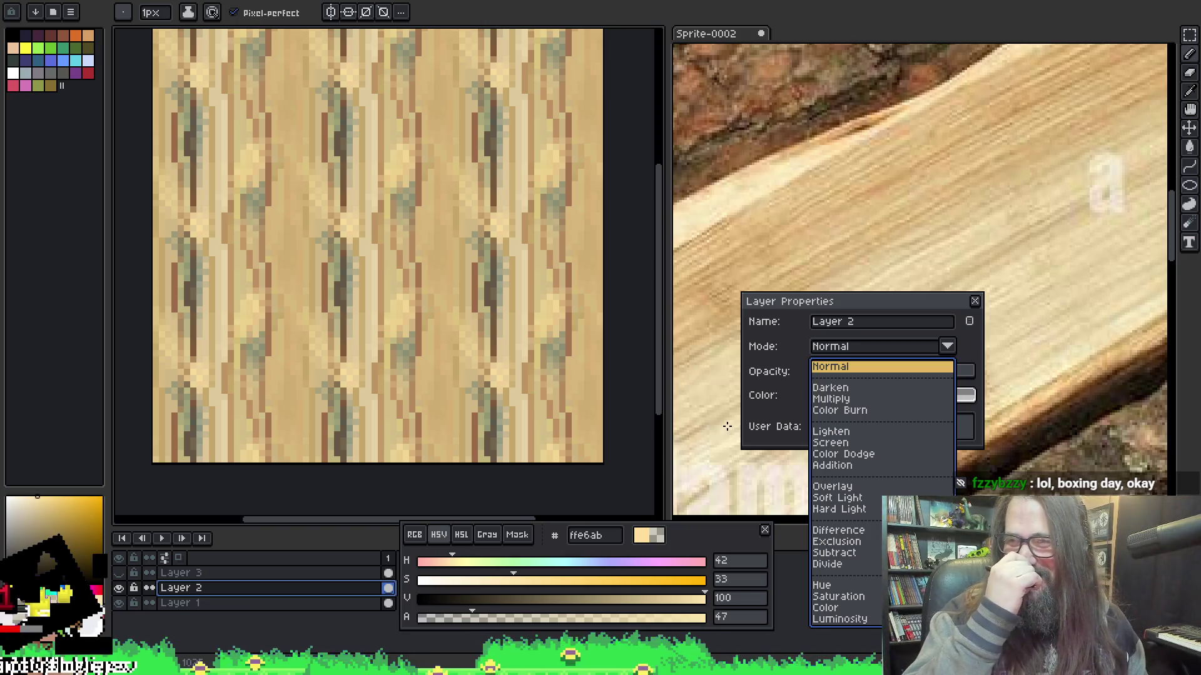
key(Down)
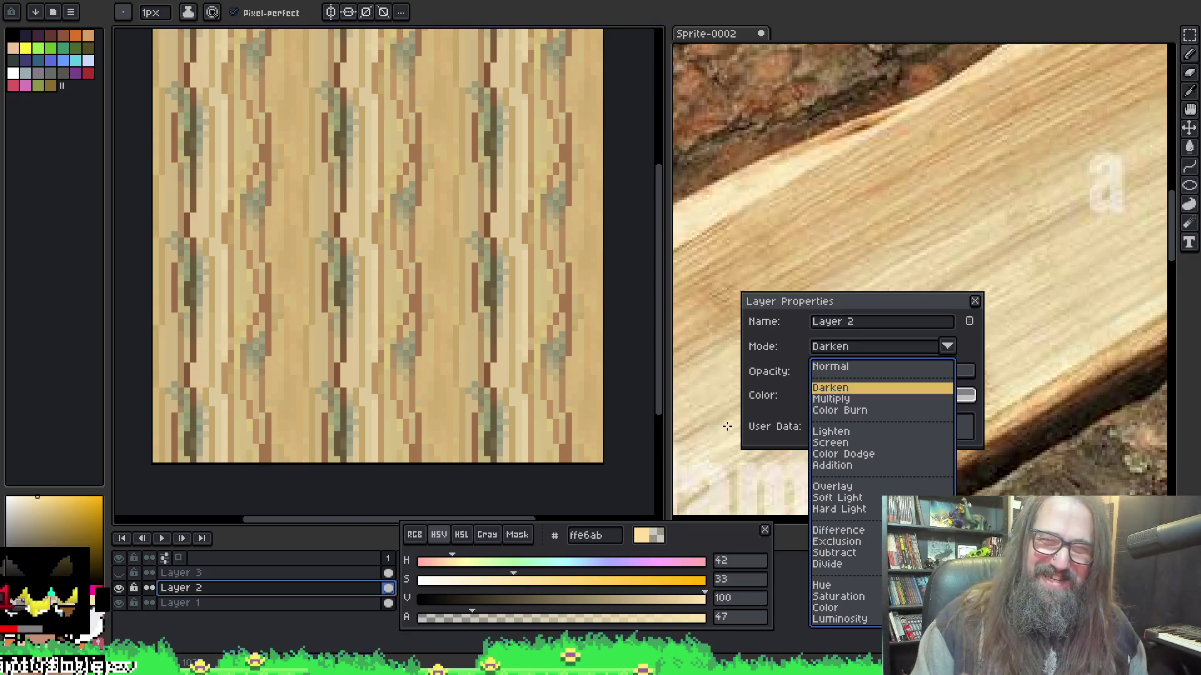
key(Up)
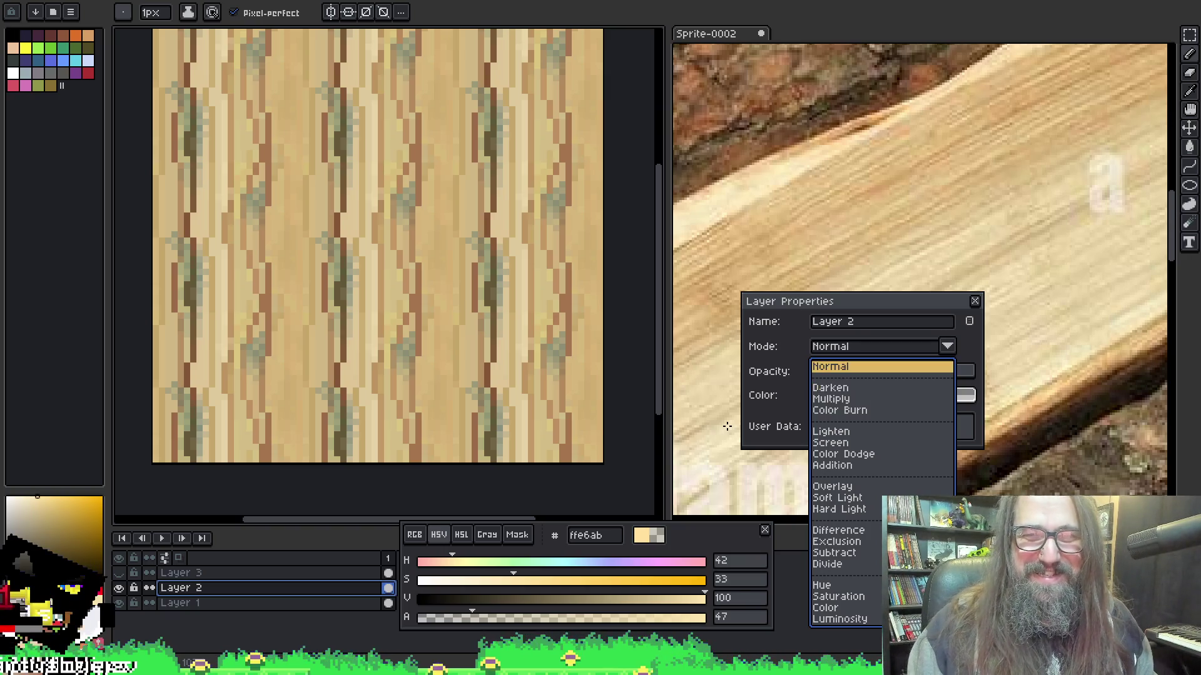
key(Up)
key(Down)
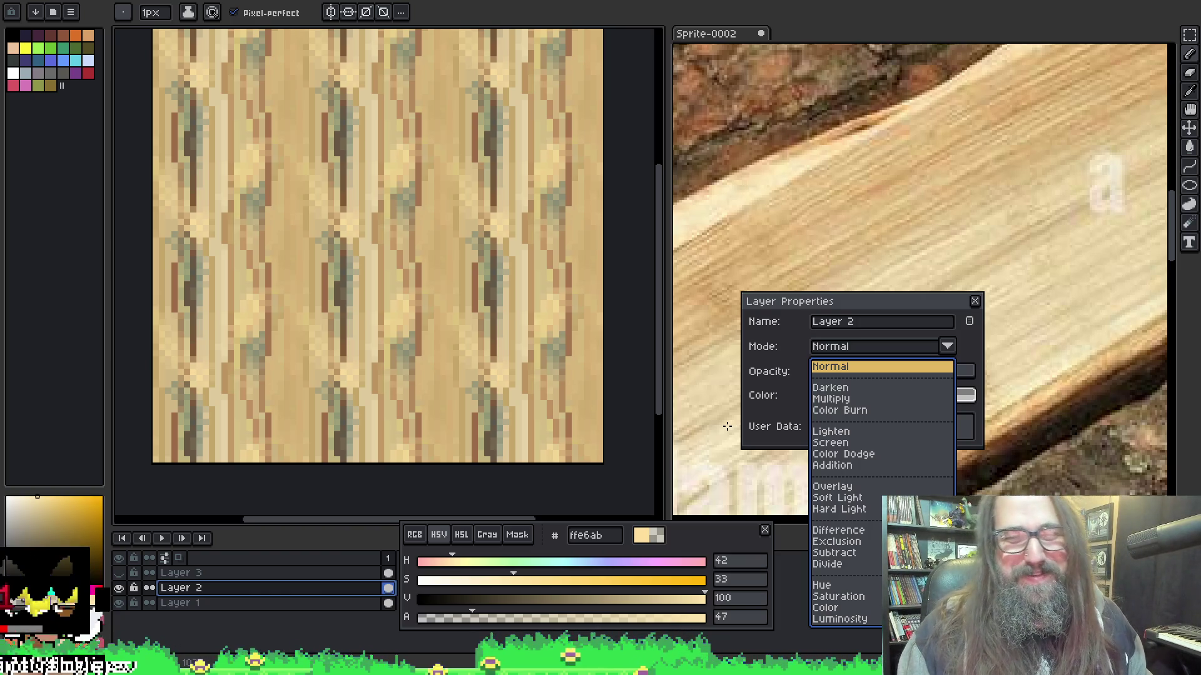
key(Down)
key(Down)
key(Down)
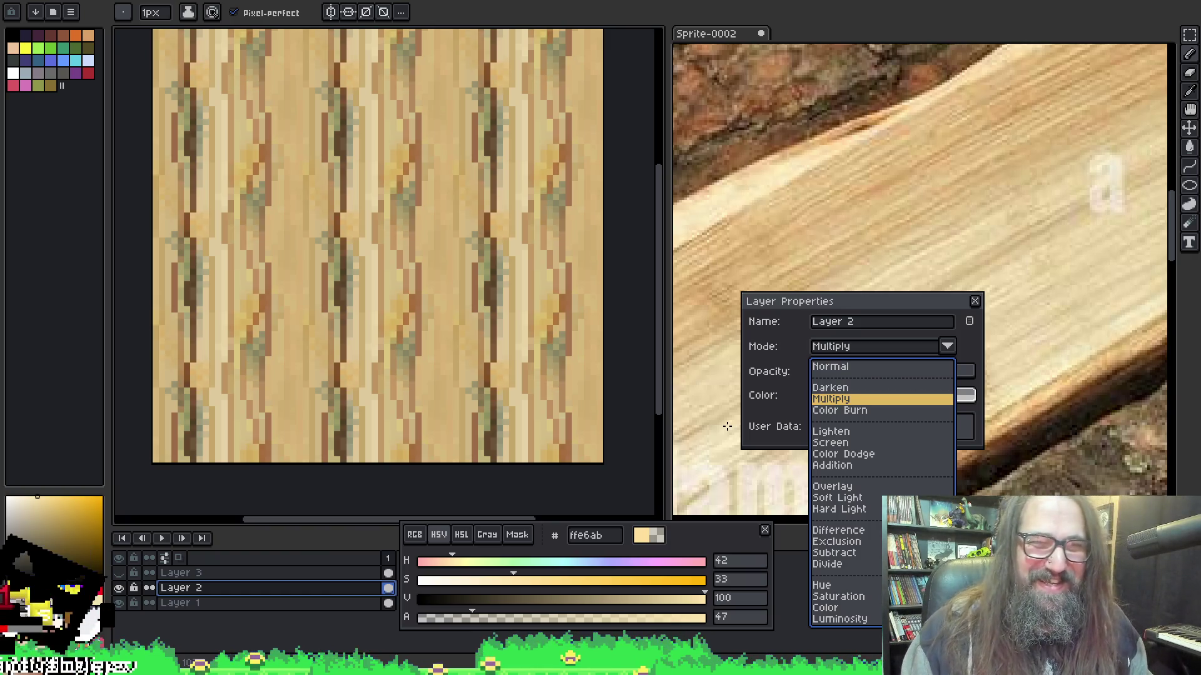
key(Down)
key(Up)
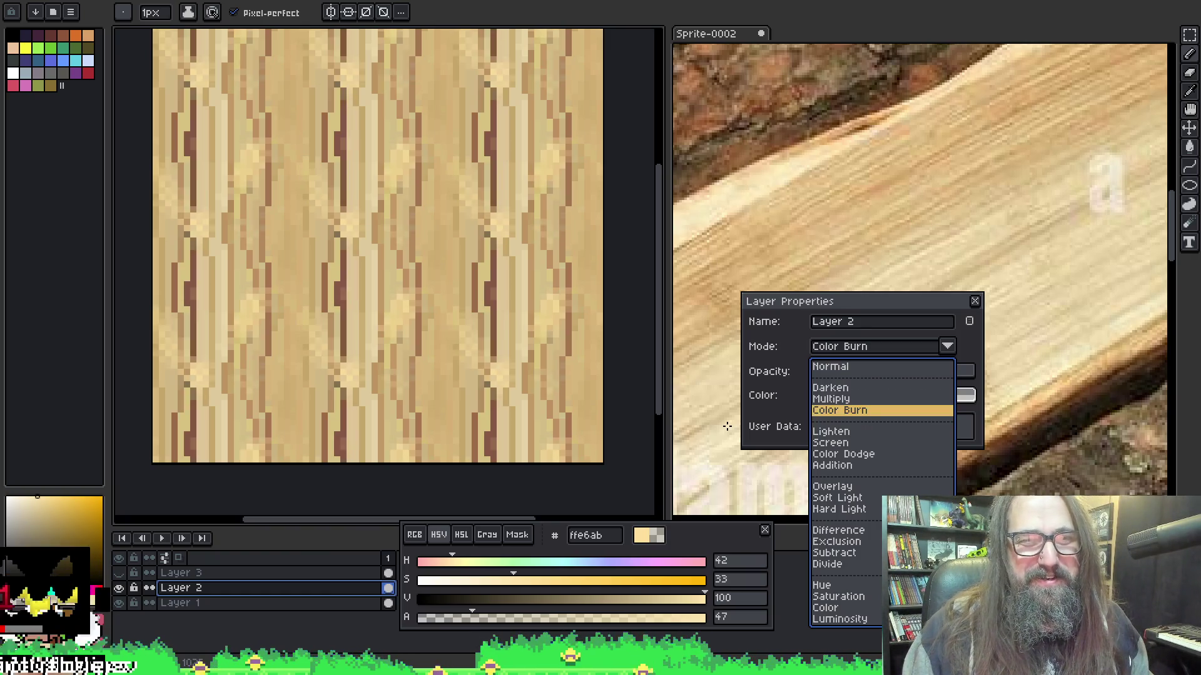
Preview Lighten, Hard Light, Difference, Hue and Screen, then keep Multiply for Layer 2.
key(Down)
key(Down)
key(Down)
key(Down)
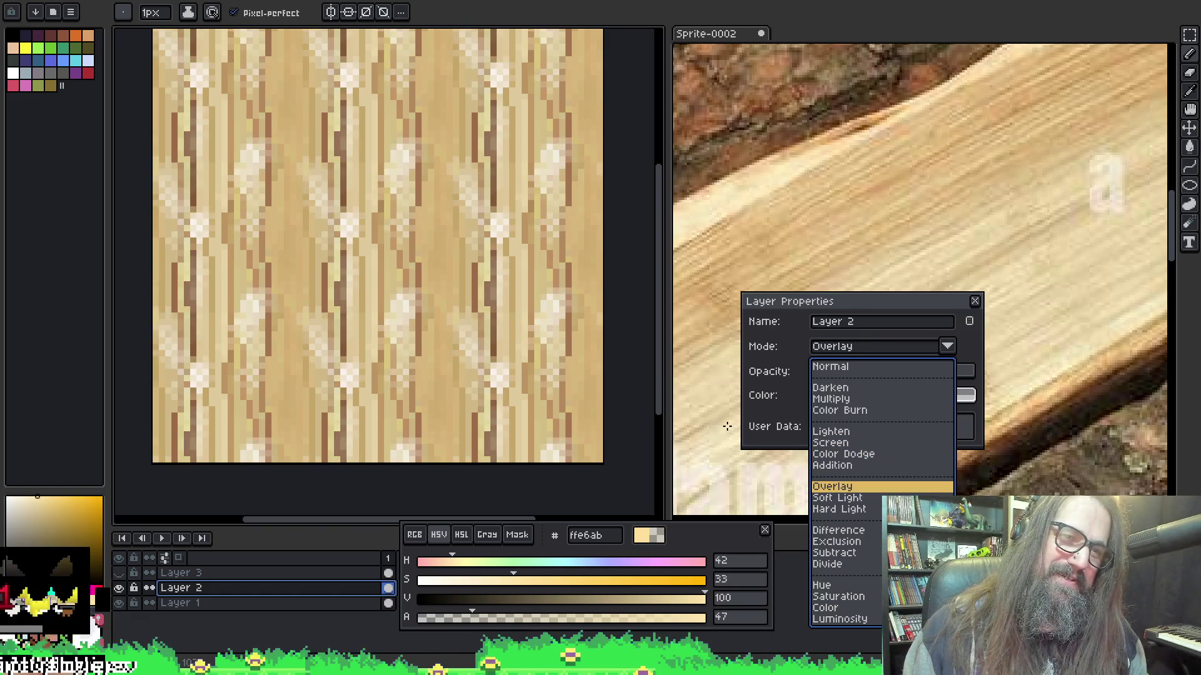
key(Down)
key(Down)
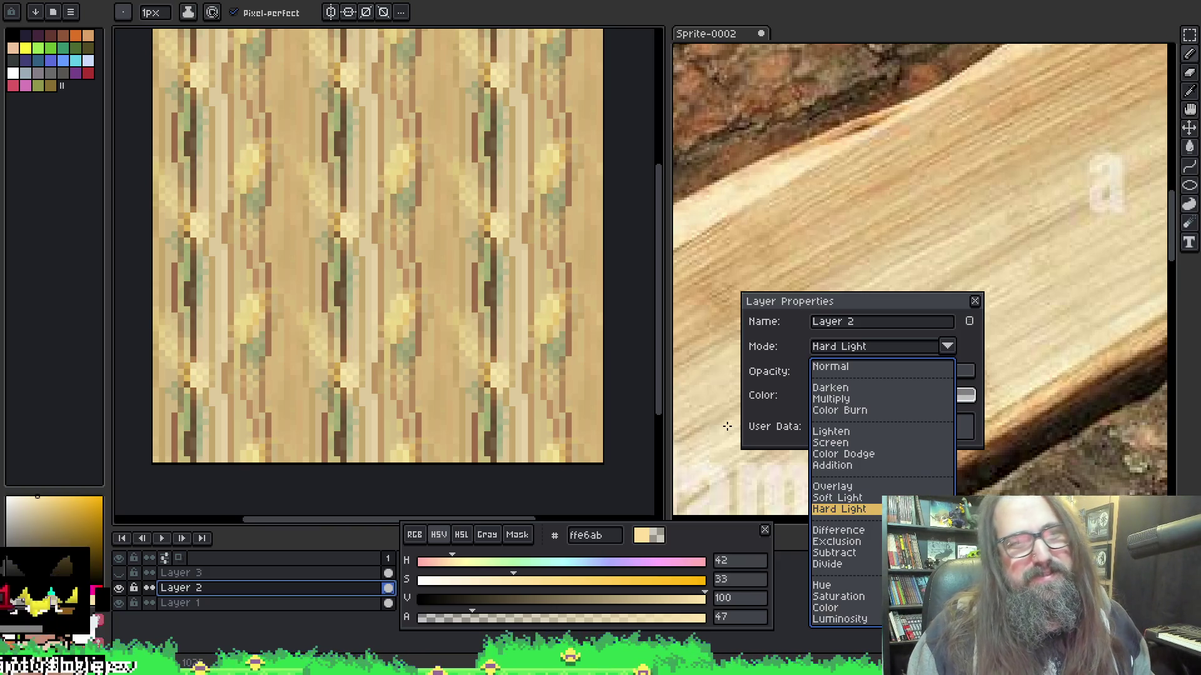
key(Down)
key(Down)
key(Down)
key(Down)
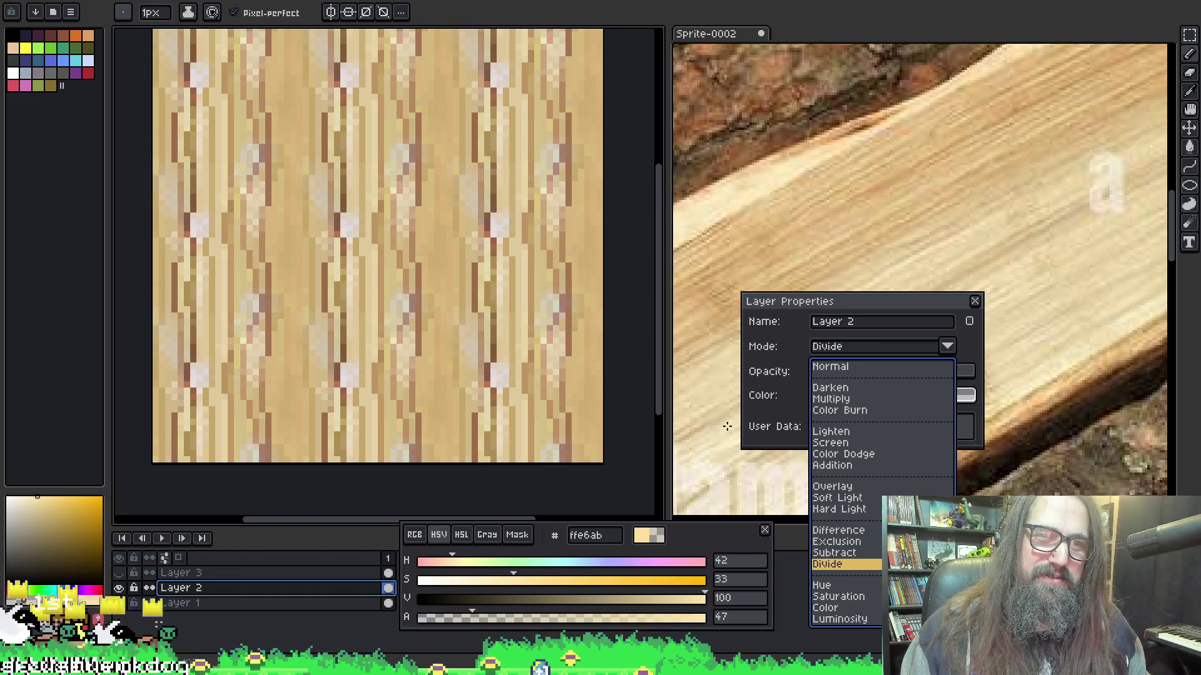
key(Down)
key(Down)
key(Down)
key(Up)
key(Up)
key(Up)
key(Up)
key(Up)
key(Up)
key(Up)
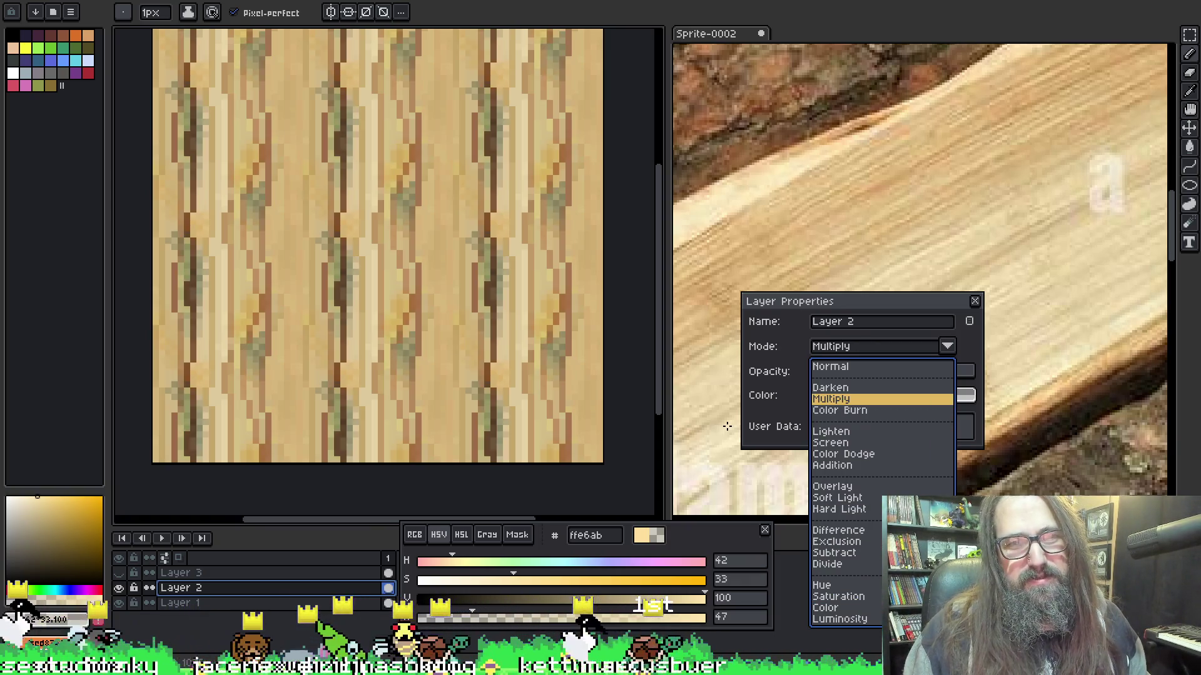
key(Up)
key(Down)
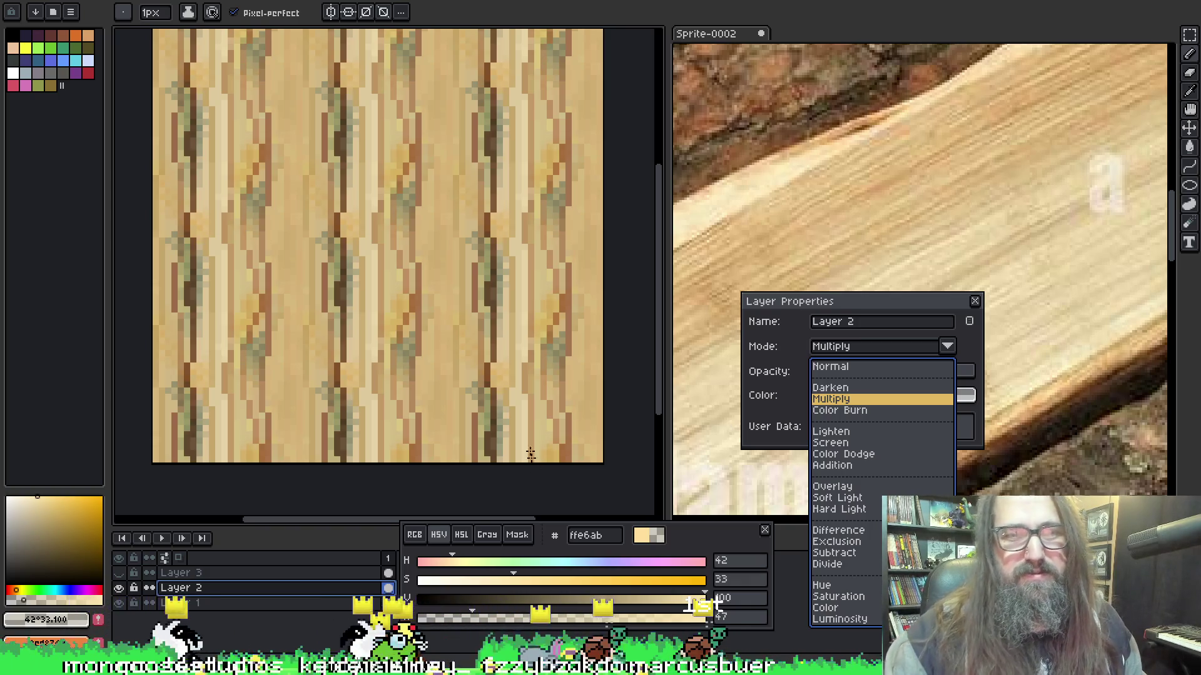
click(884, 314)
Vary Layer 2's opacity between 68%, full and about half, leaving it near 63%.
mouse_move(948, 378)
mouse_down()
mouse_move(901, 388)
mouse_move(893, 373)
mouse_up()
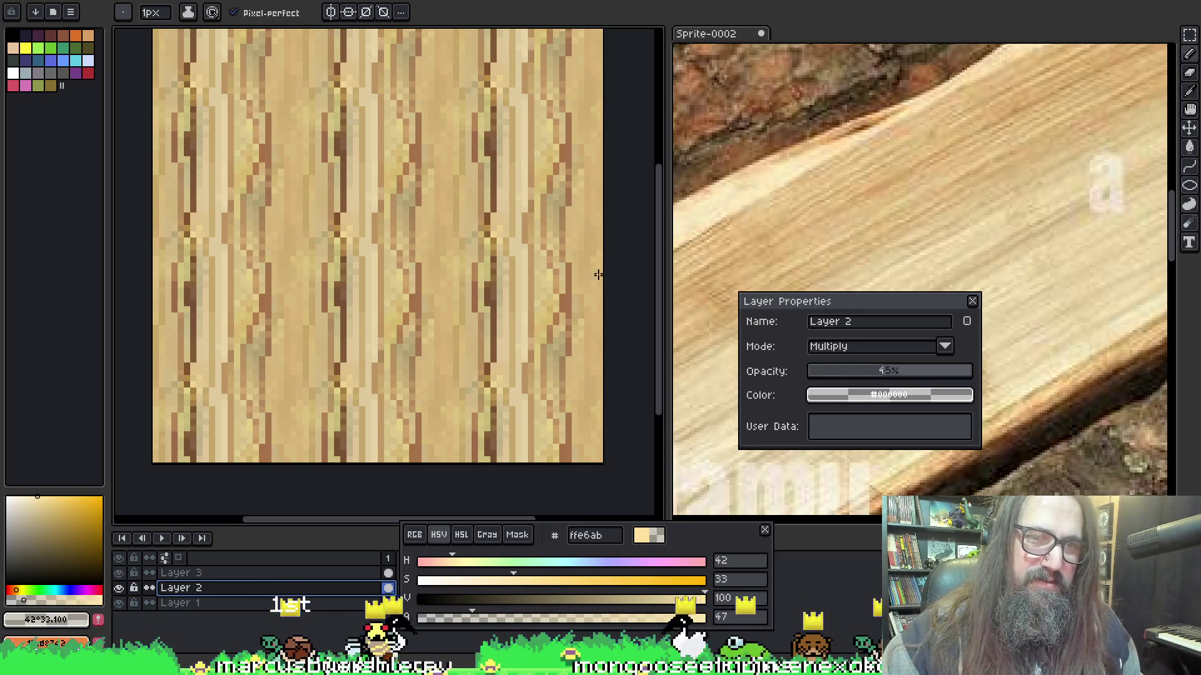
drag(906, 375, 1015, 355)
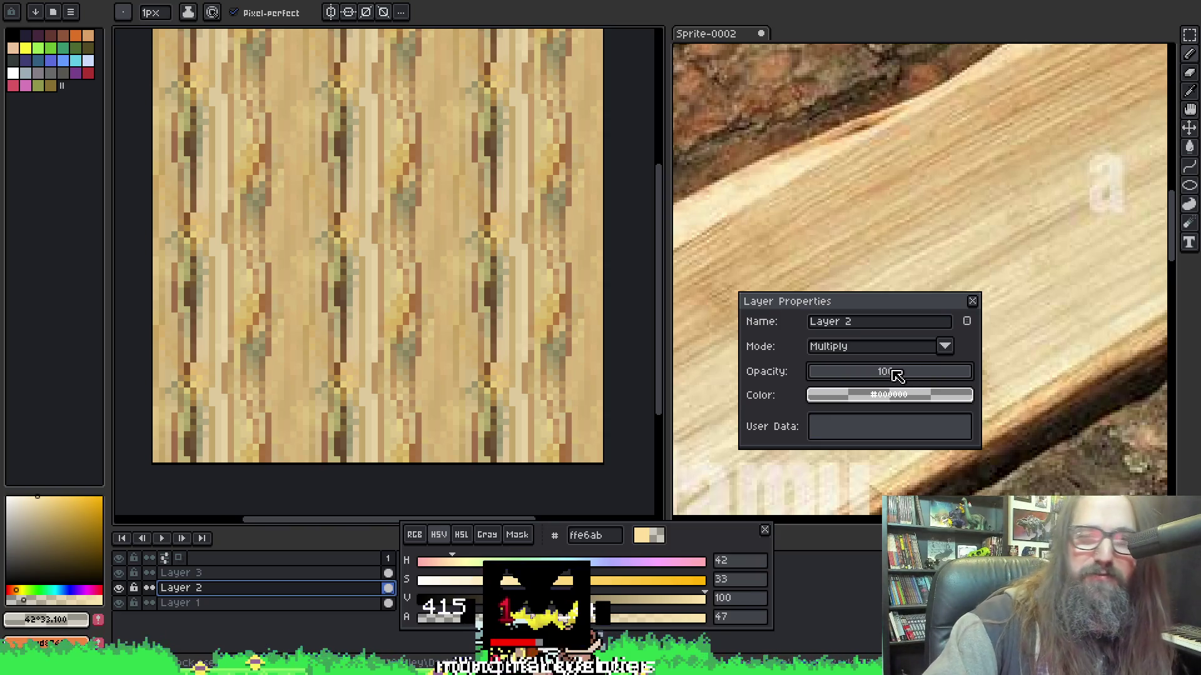
click(888, 372)
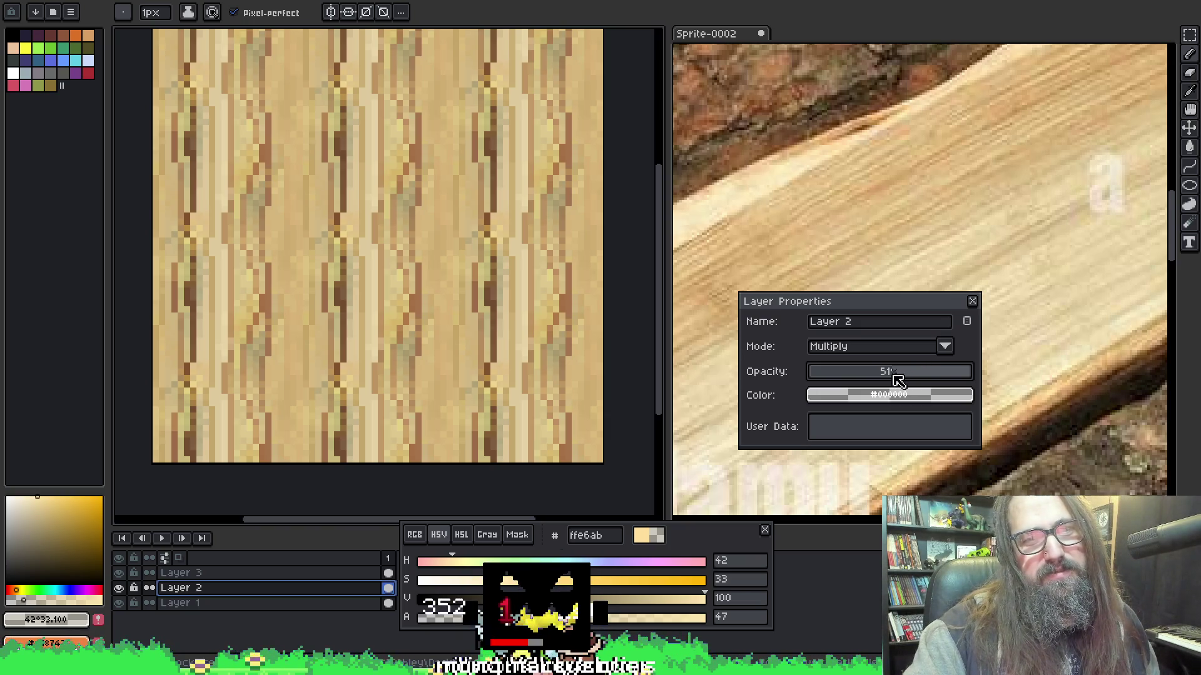
mouse_move(880, 374)
mouse_down()
mouse_move(862, 373)
mouse_move(879, 373)
mouse_up()
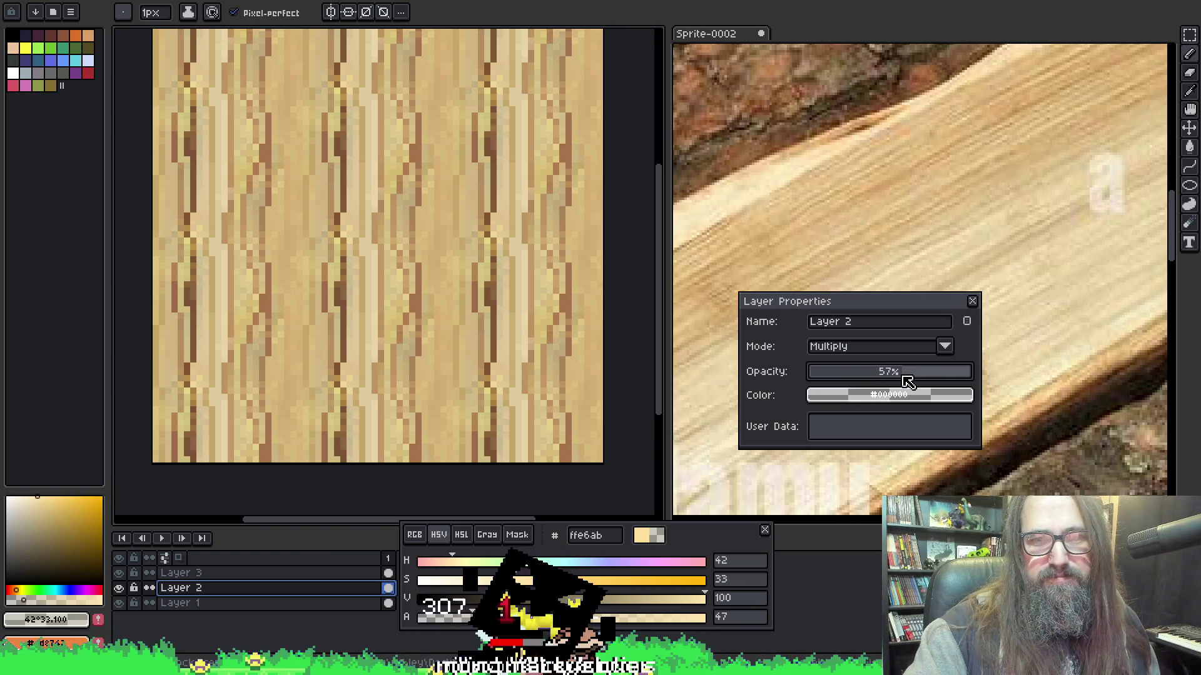
drag(913, 373, 915, 373)
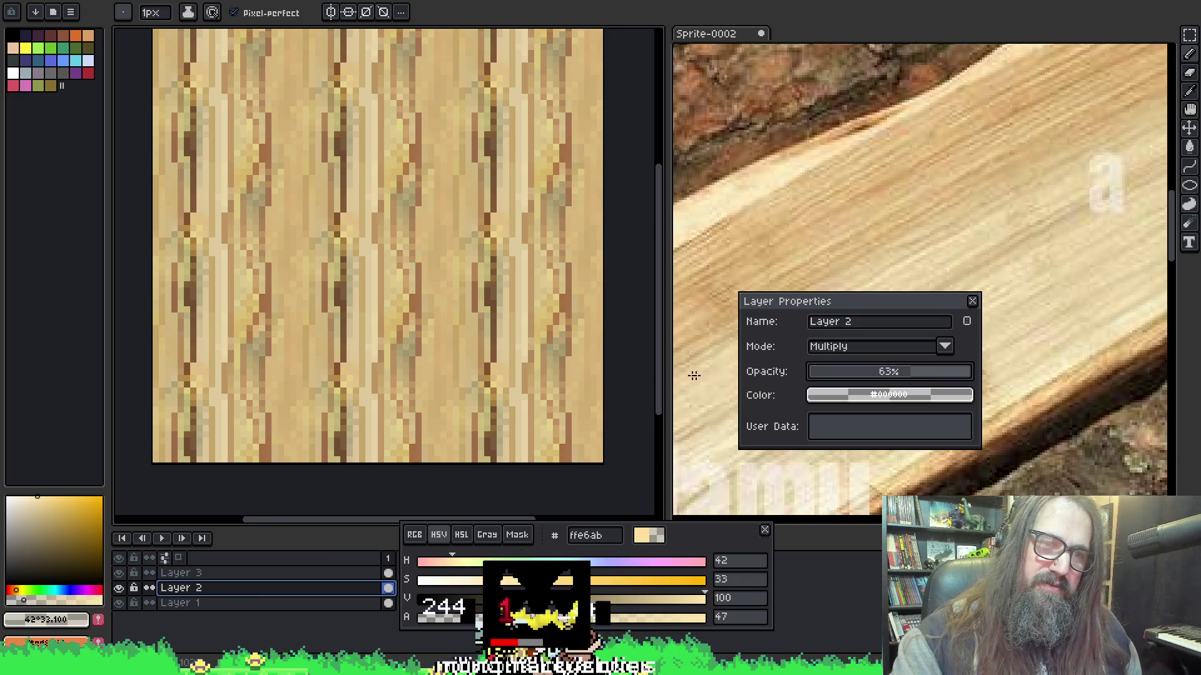
click(327, 573)
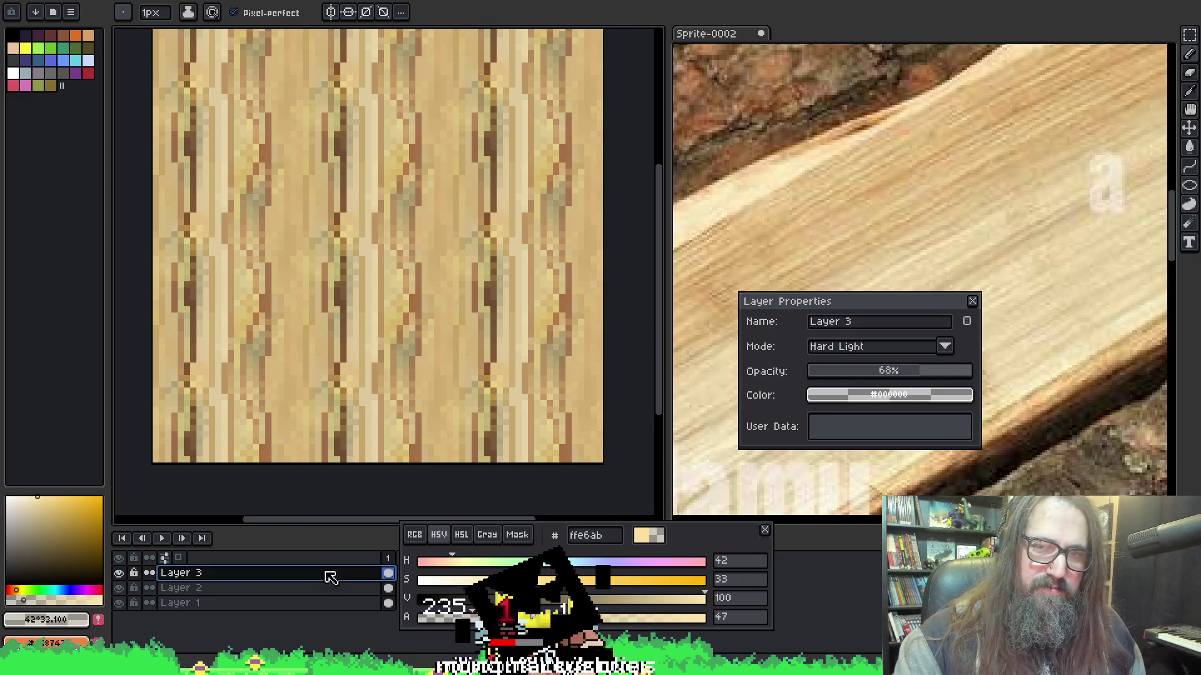
Set Layer 3 to Multiply at 100% opacity, after briefly trying Lighten and Normal.
click(862, 346)
click(831, 404)
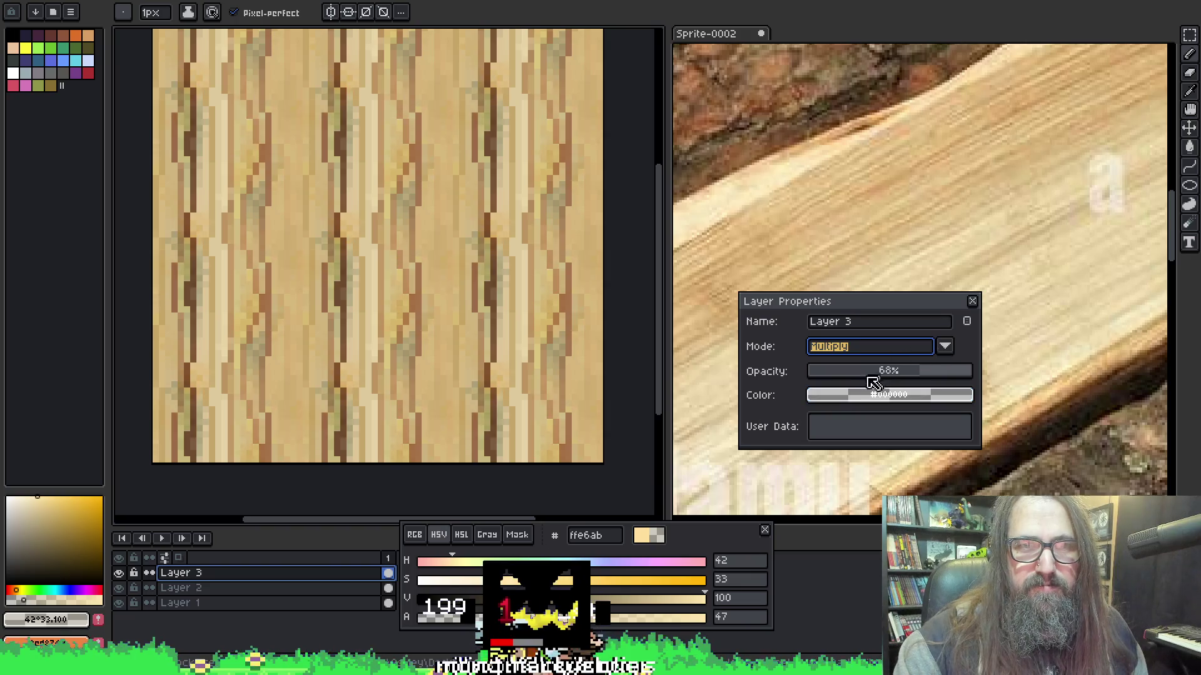
drag(908, 374, 1003, 363)
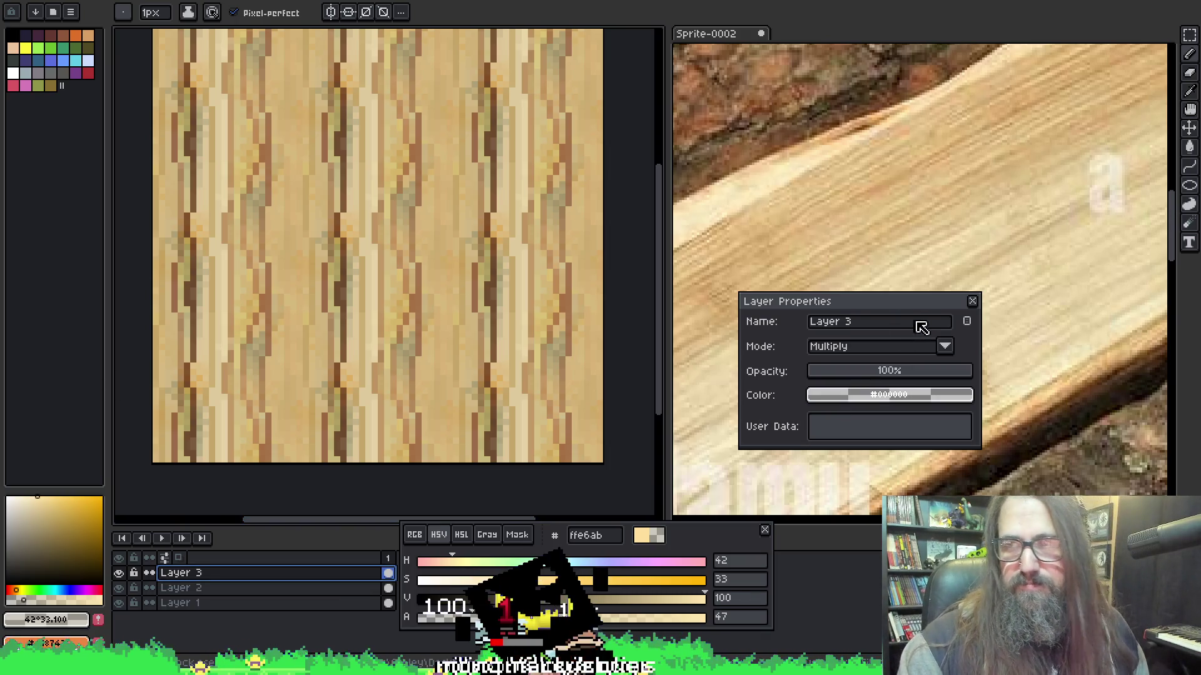
click(944, 347)
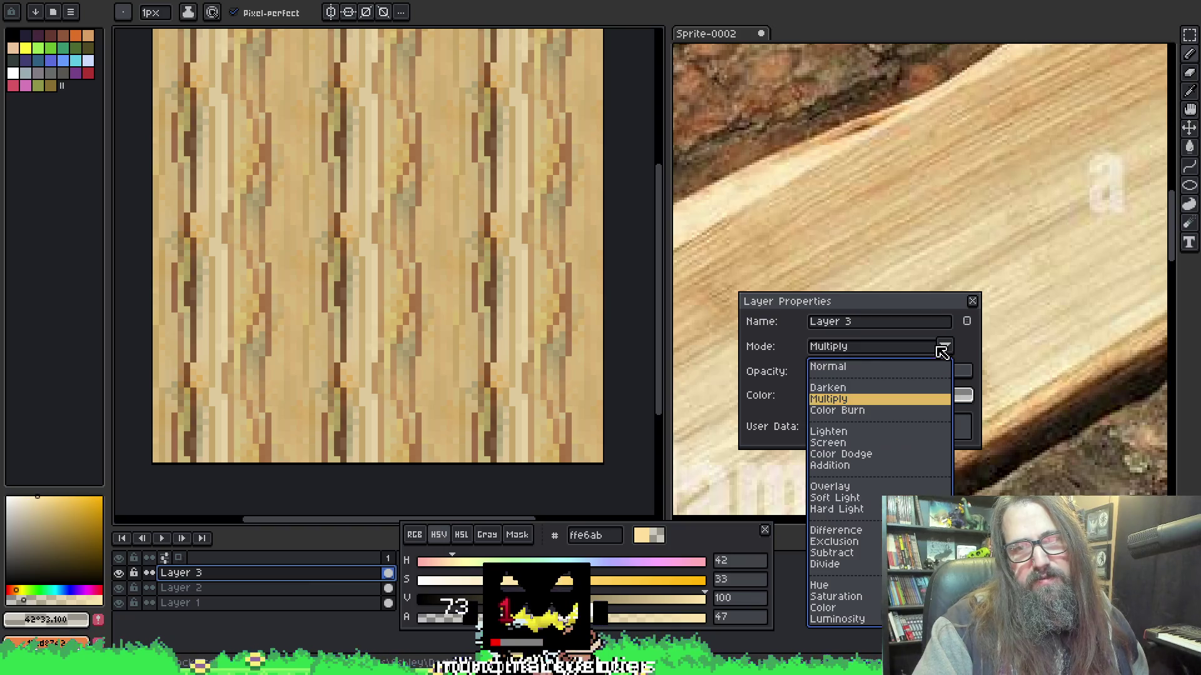
click(828, 431)
click(837, 348)
click(841, 369)
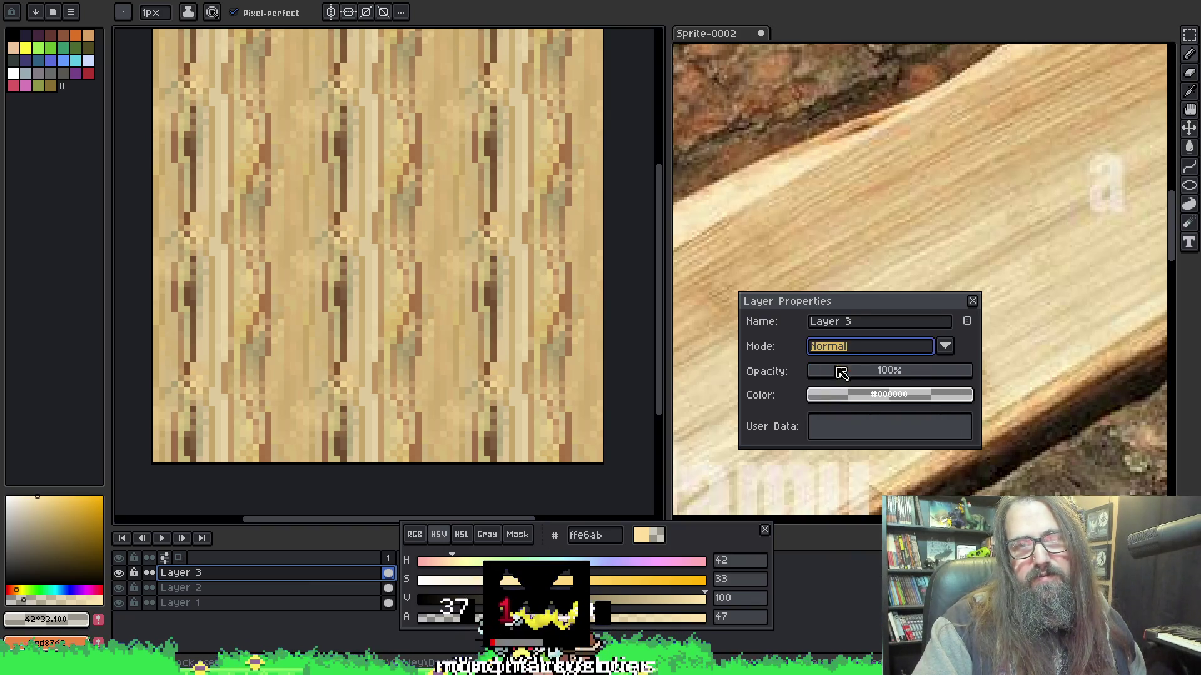
click(843, 349)
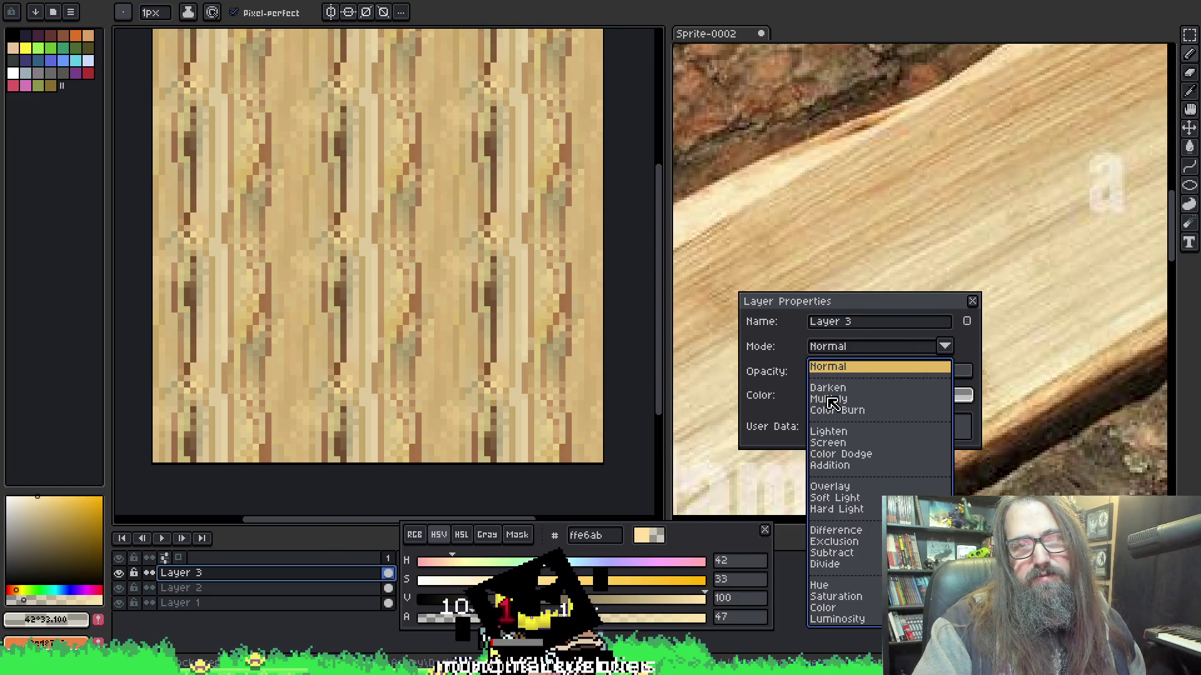
click(832, 403)
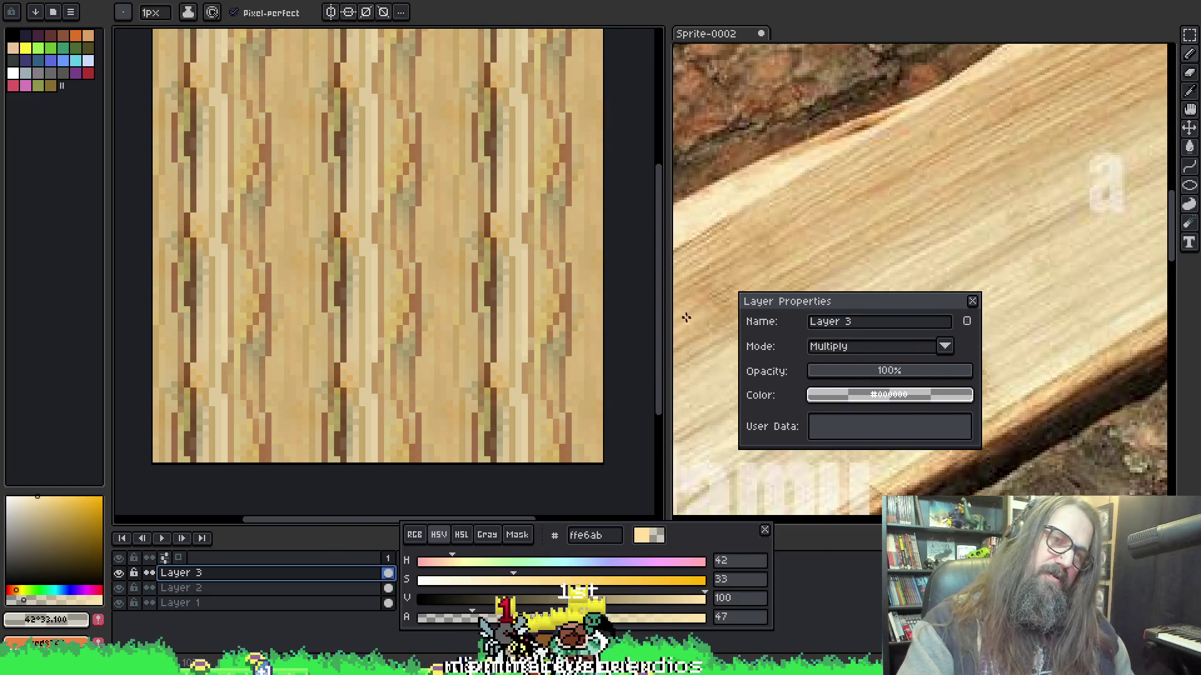
Return to the pencil tool and bring up the export settings for the texture.
scroll(490, 237, down, 2)
scroll(490, 236, down, 1)
scroll(490, 236, up, 3)
key(v)
key(b)
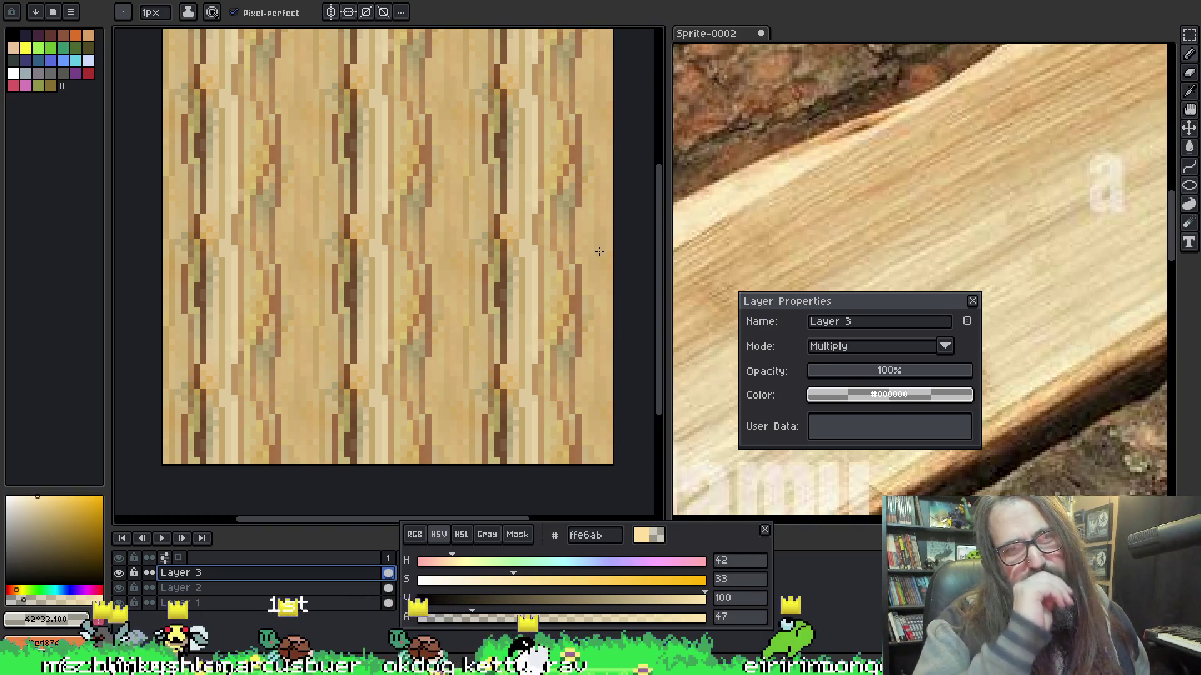
key(ctrl+shift+e)
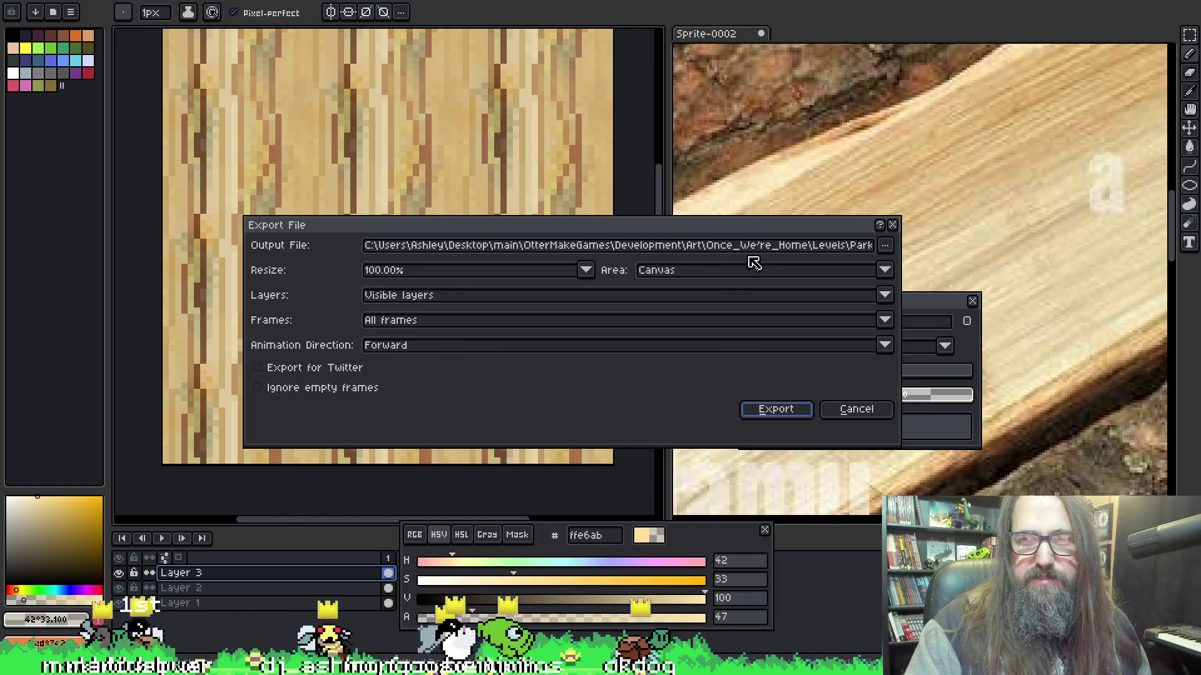
Rename the output to spr_park_tree_interior_dash_block.png, export it, and switch to GameMaker.
click(766, 246)
drag(772, 246, 919, 247)
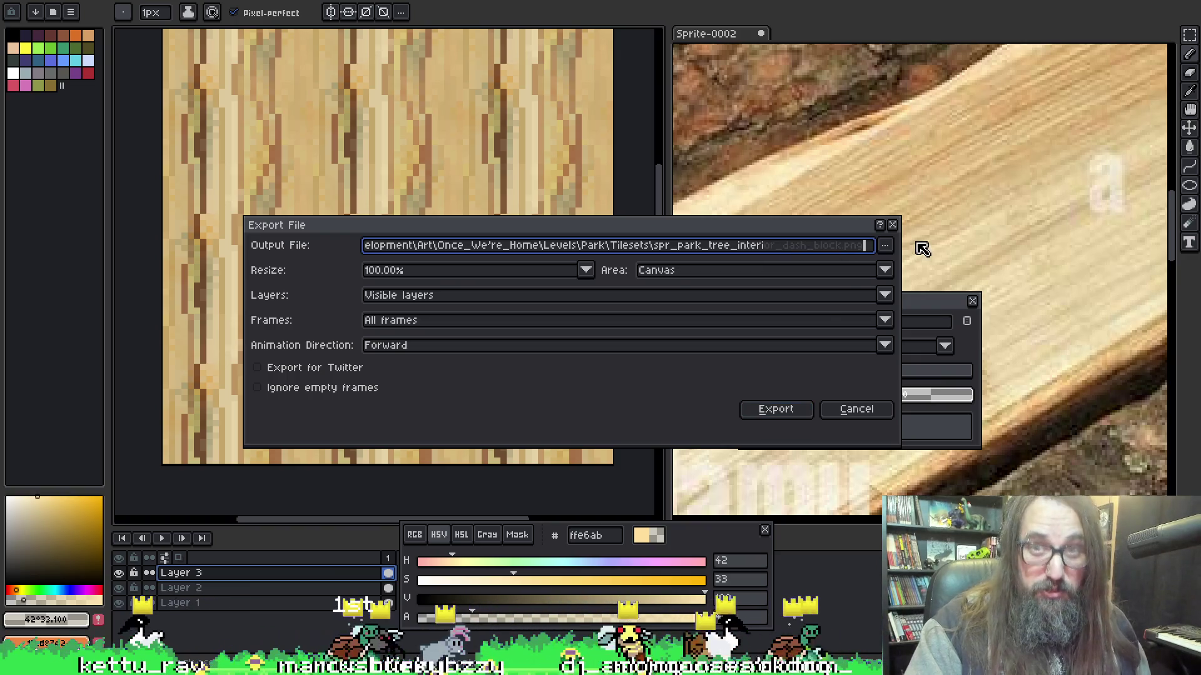
click(809, 245)
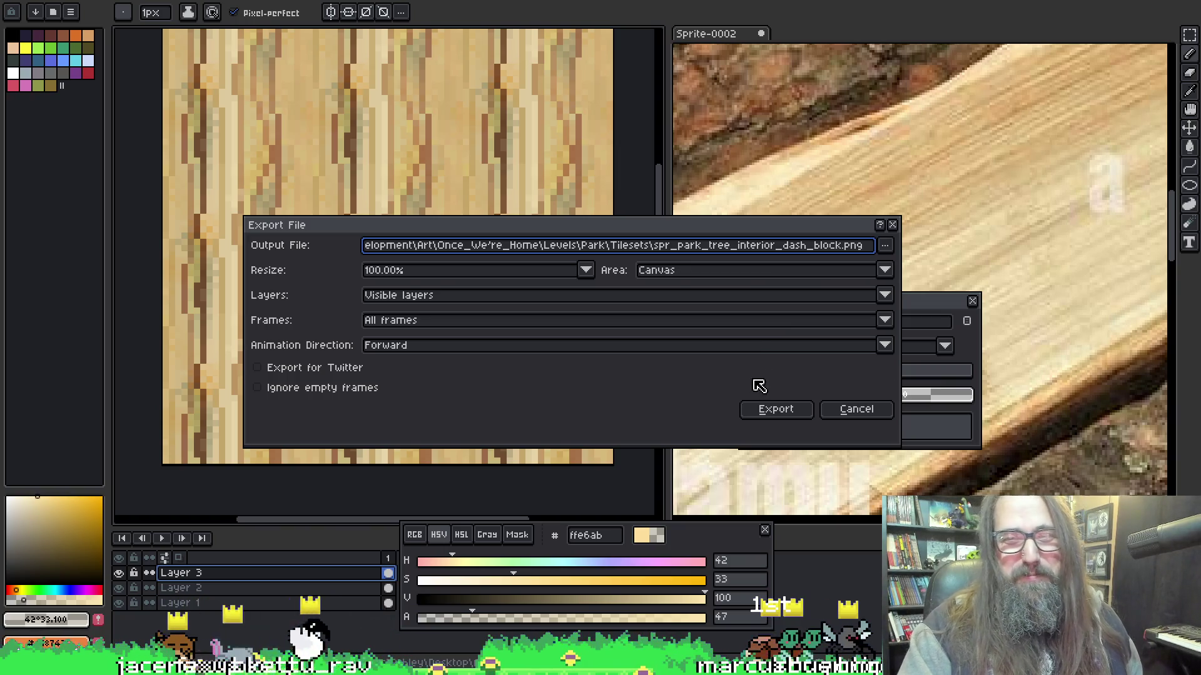
click(775, 410)
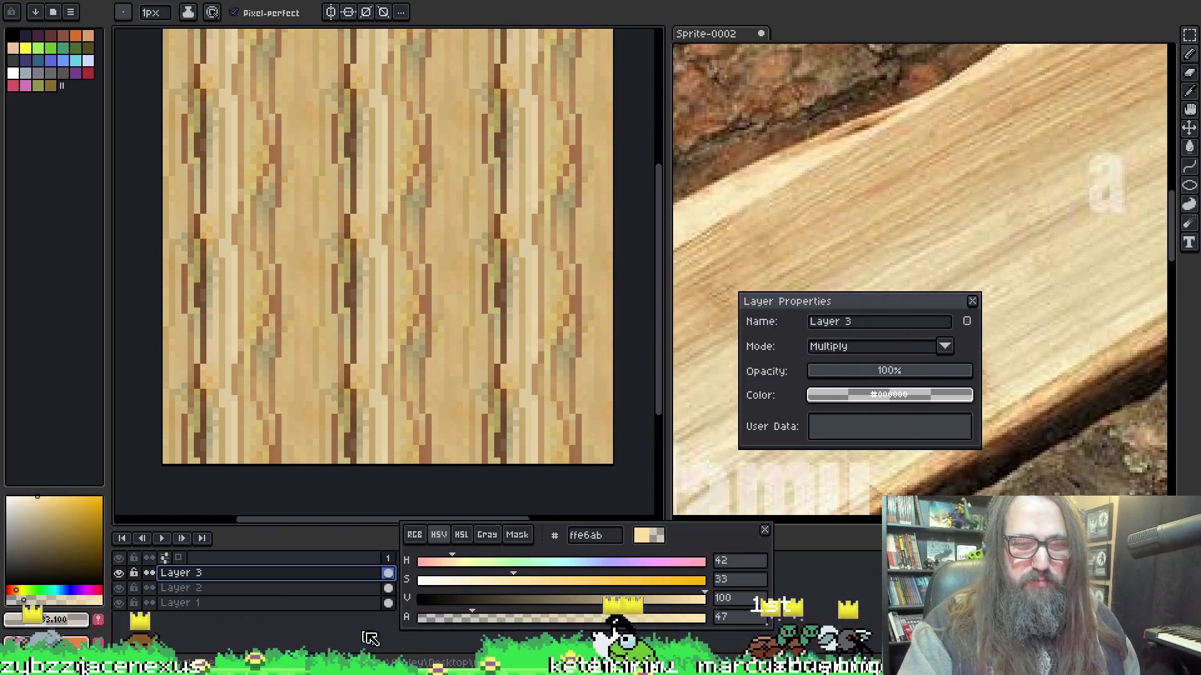
key(alt+Tab)
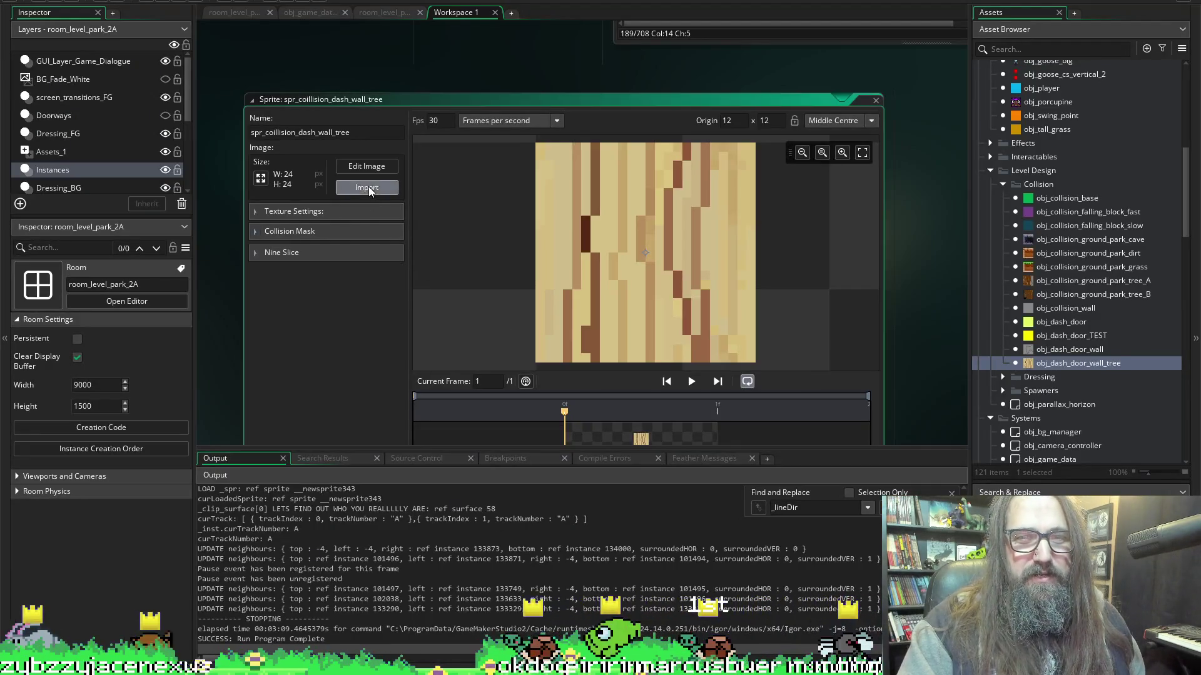
Import spr_park_tree_interior_dash_block into spr_collision_dash_wall_tree and run the game.
click(368, 187)
click(580, 384)
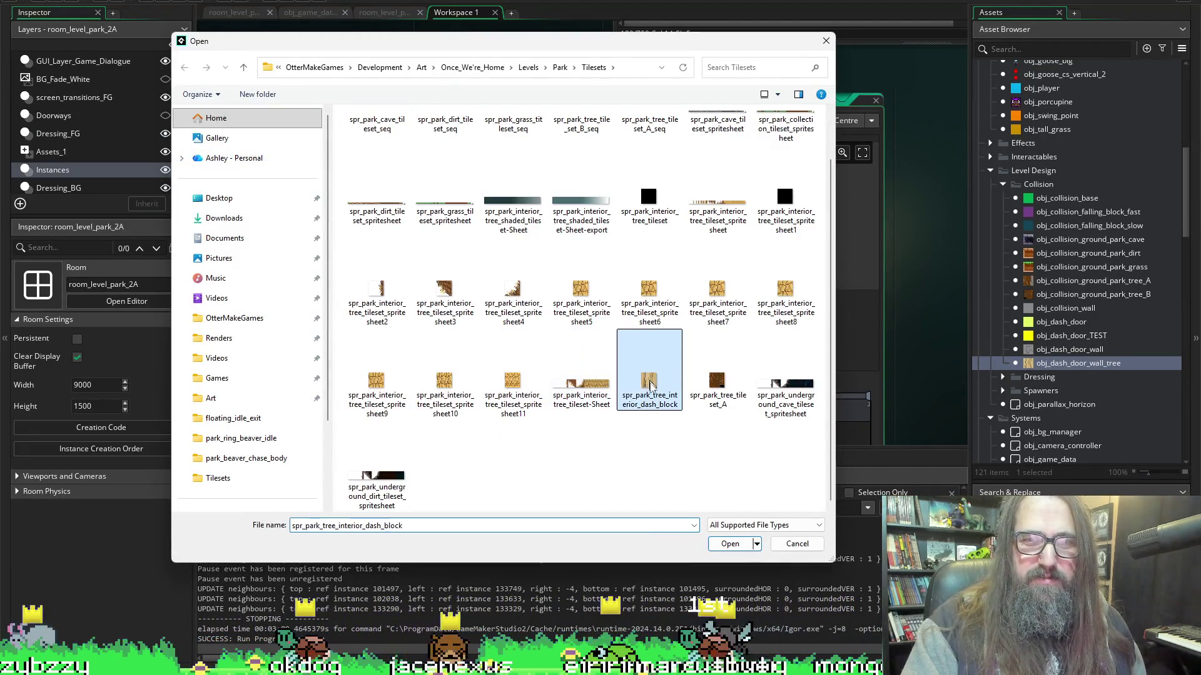
click(732, 543)
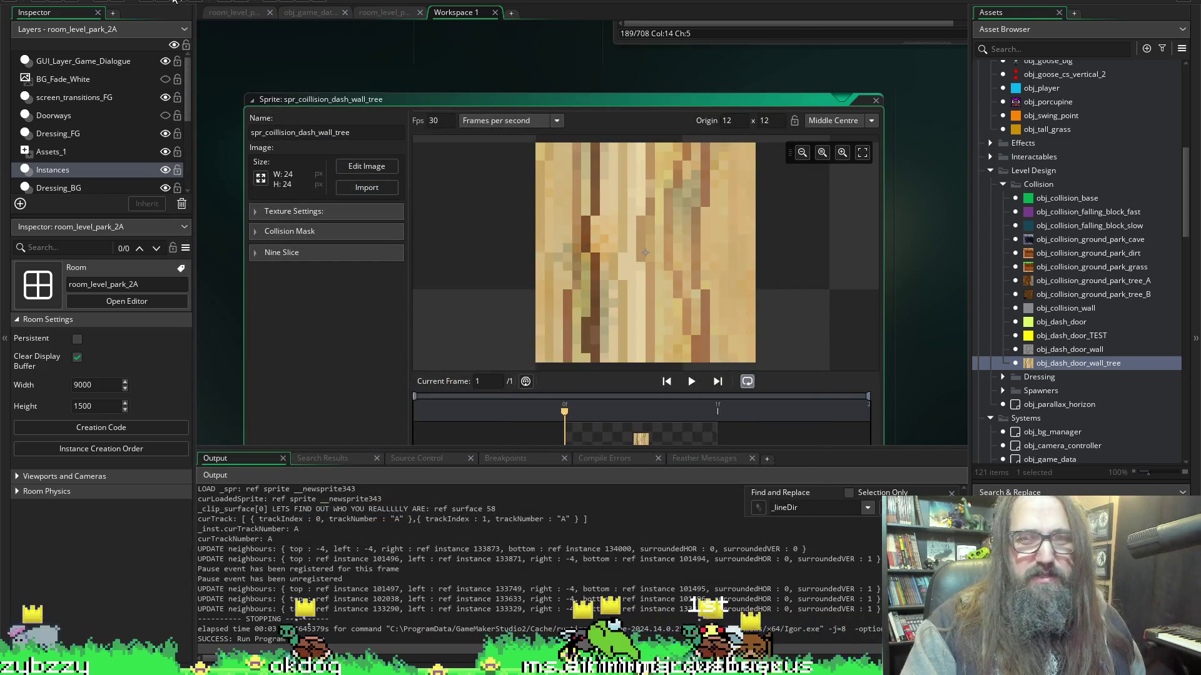
click(162, 1)
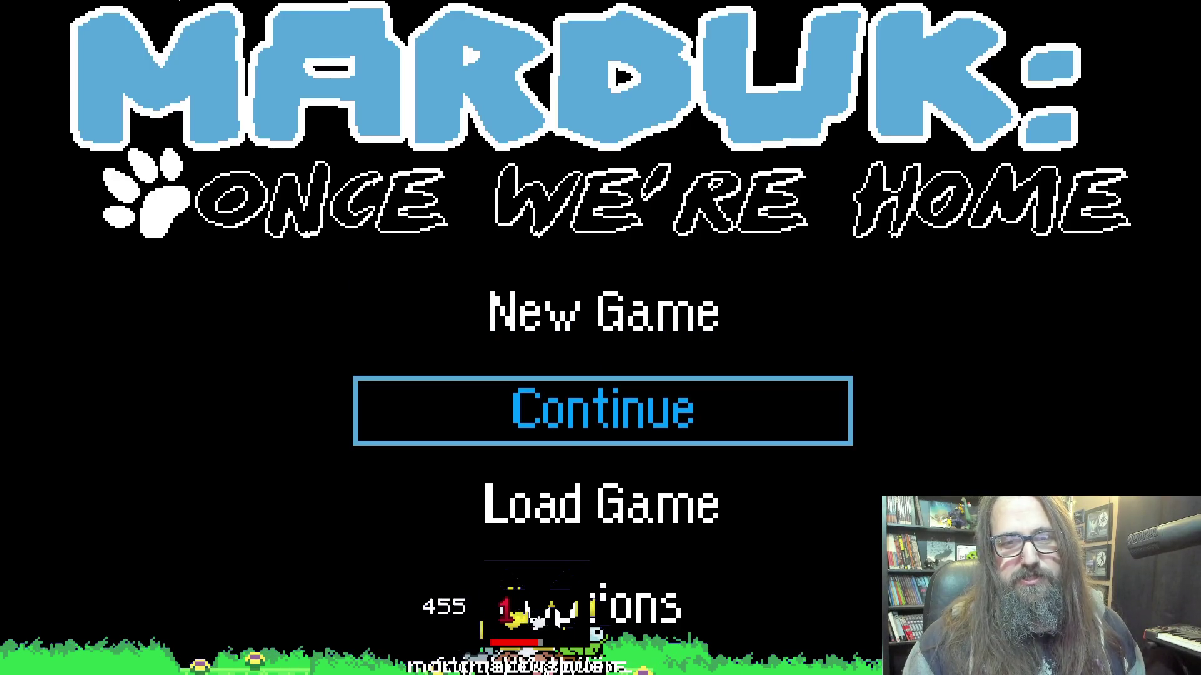
Continue the saved game and jump into level 2-1A from the pause map.
key(Return)
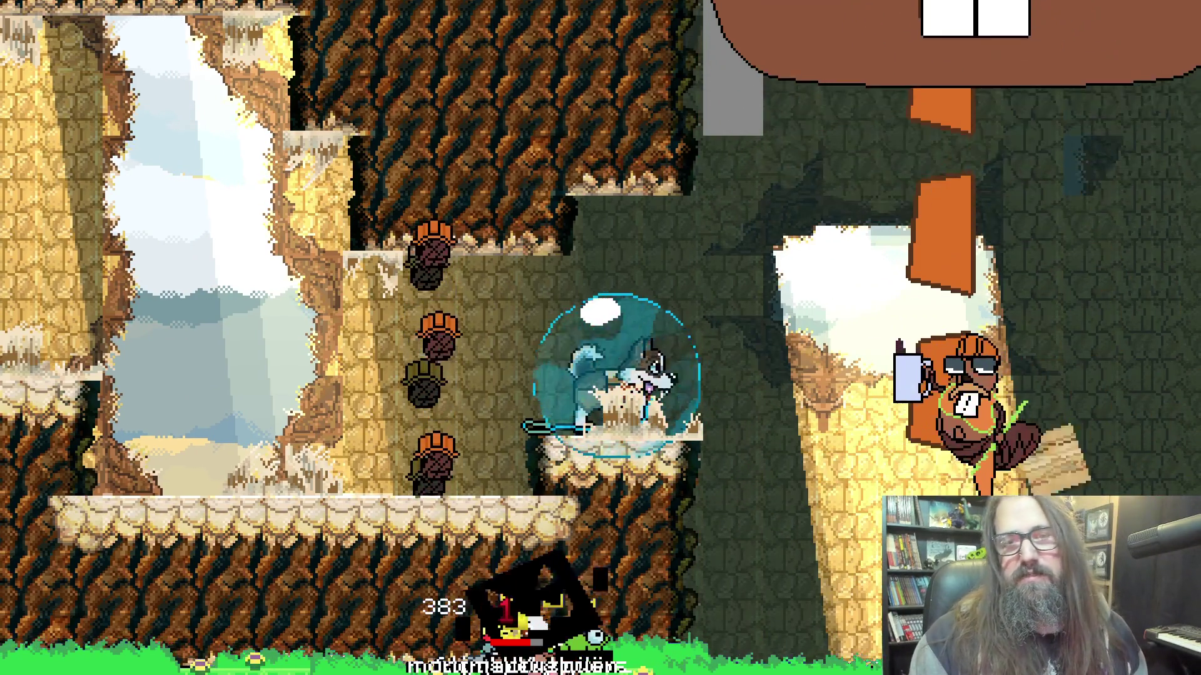
key(Escape)
key(Escape)
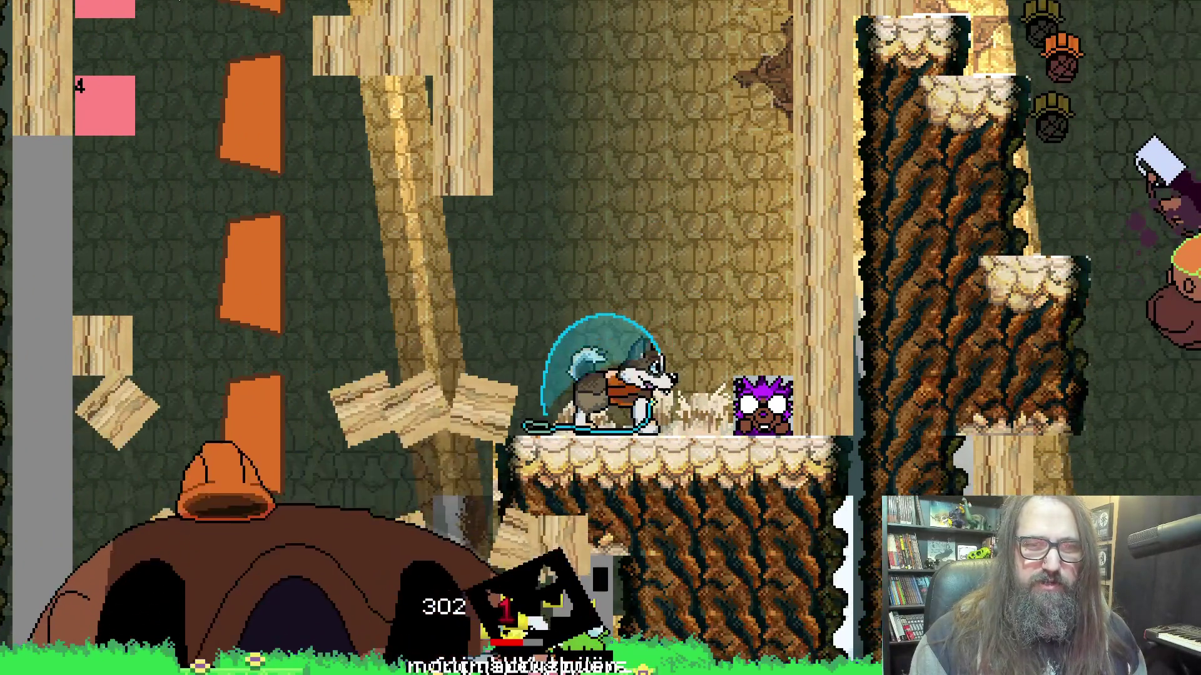
key(Escape)
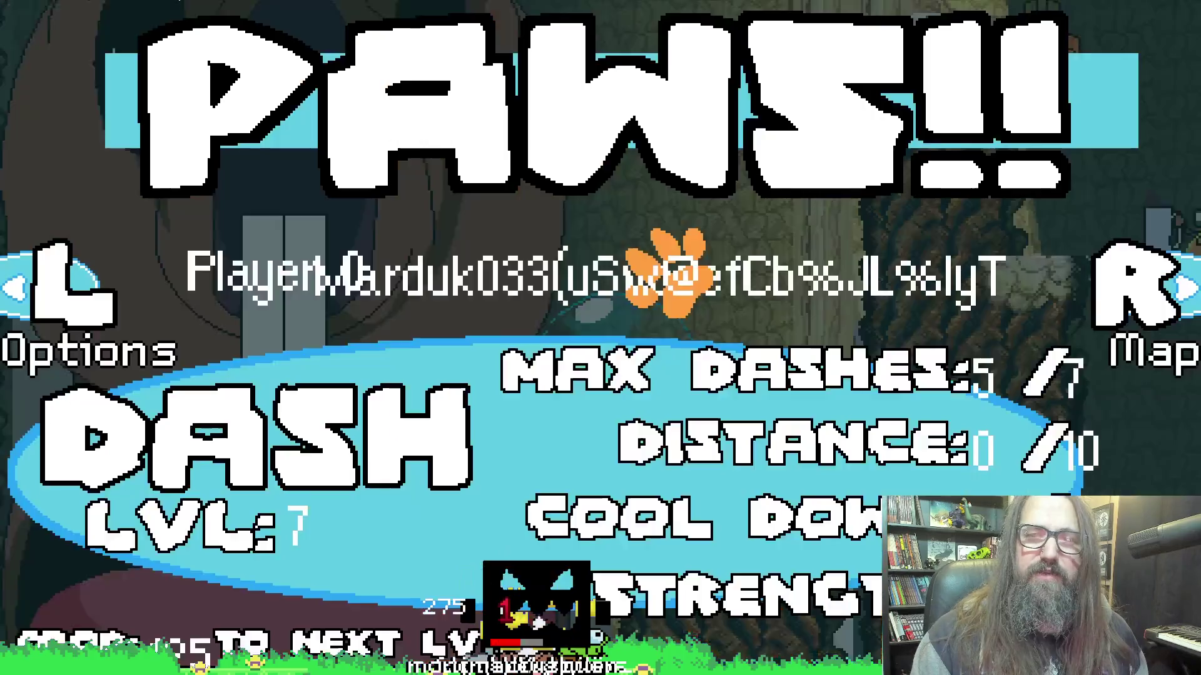
key(r)
key(Left)
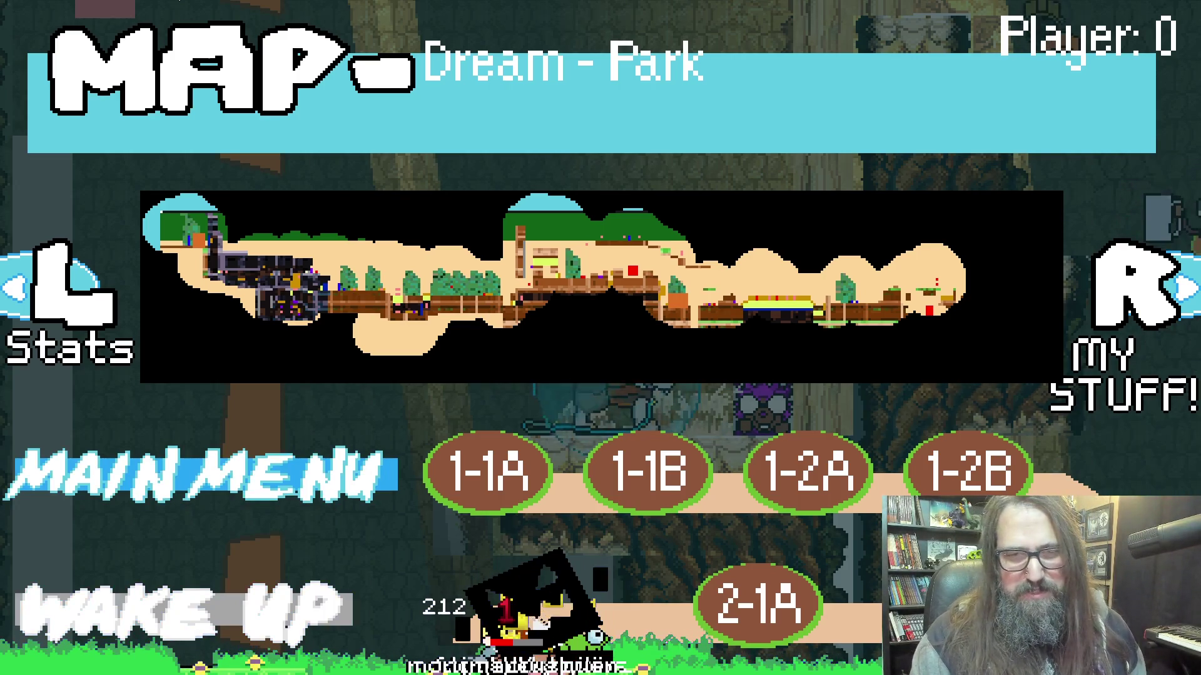
key(Right)
key(Down)
key(Return)
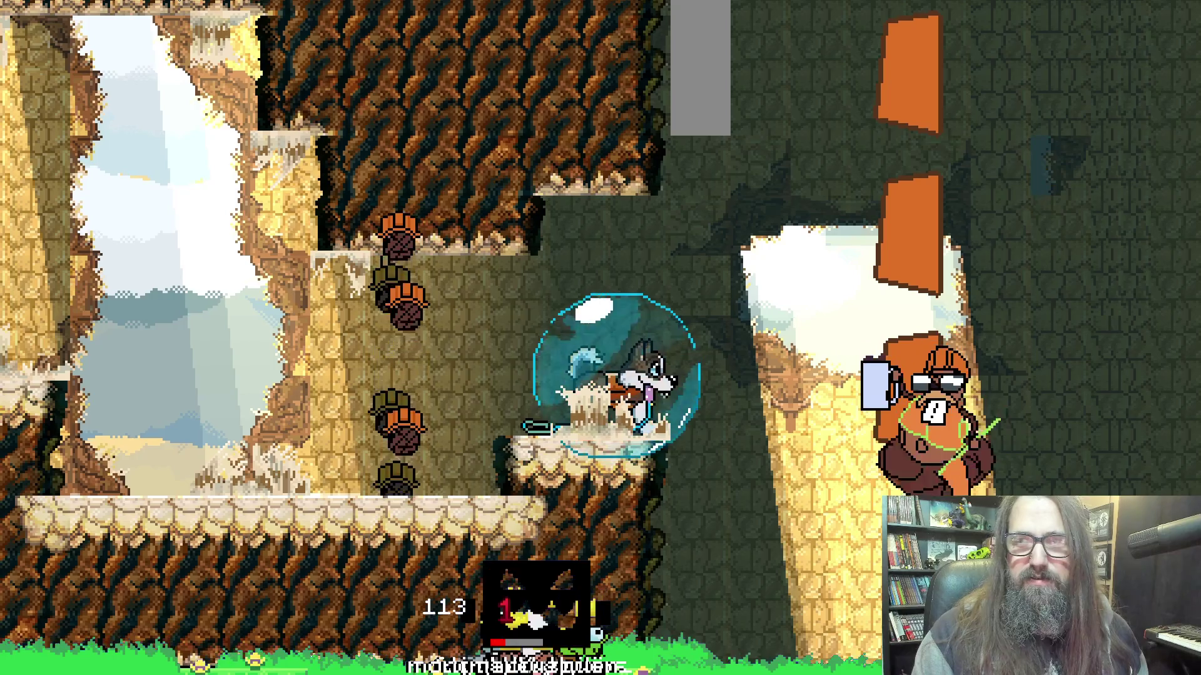
Check the level map again, resume playing, then return to GameMaker.
key(Escape)
key(r)
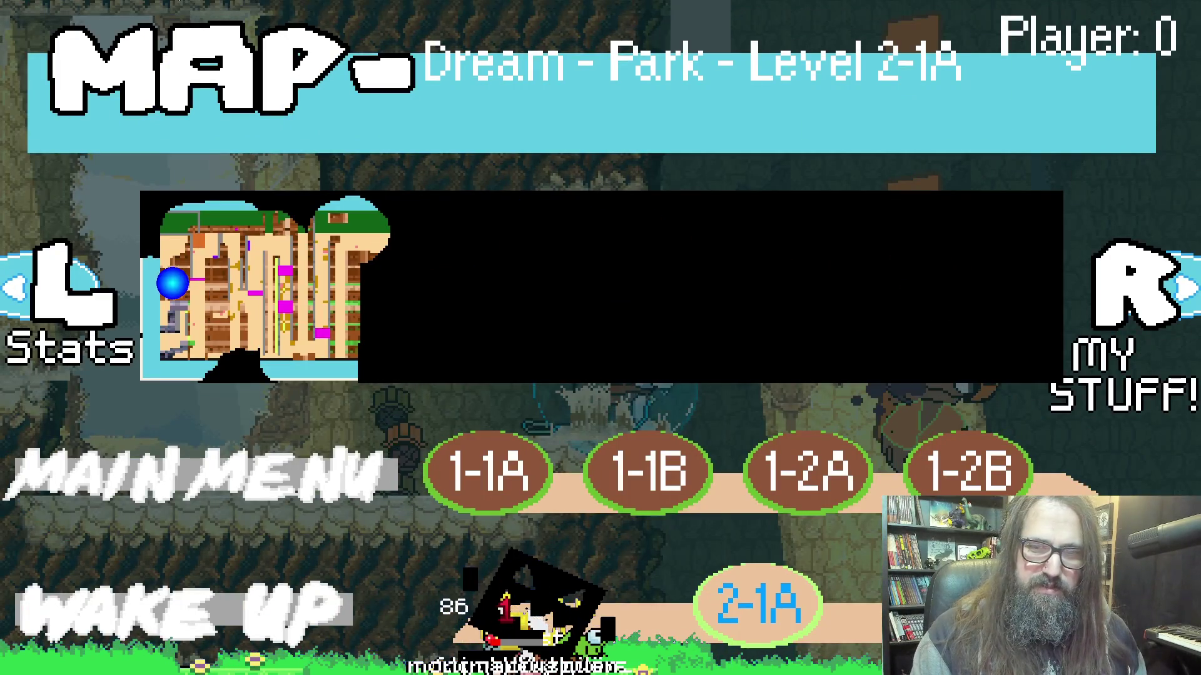
key(Escape)
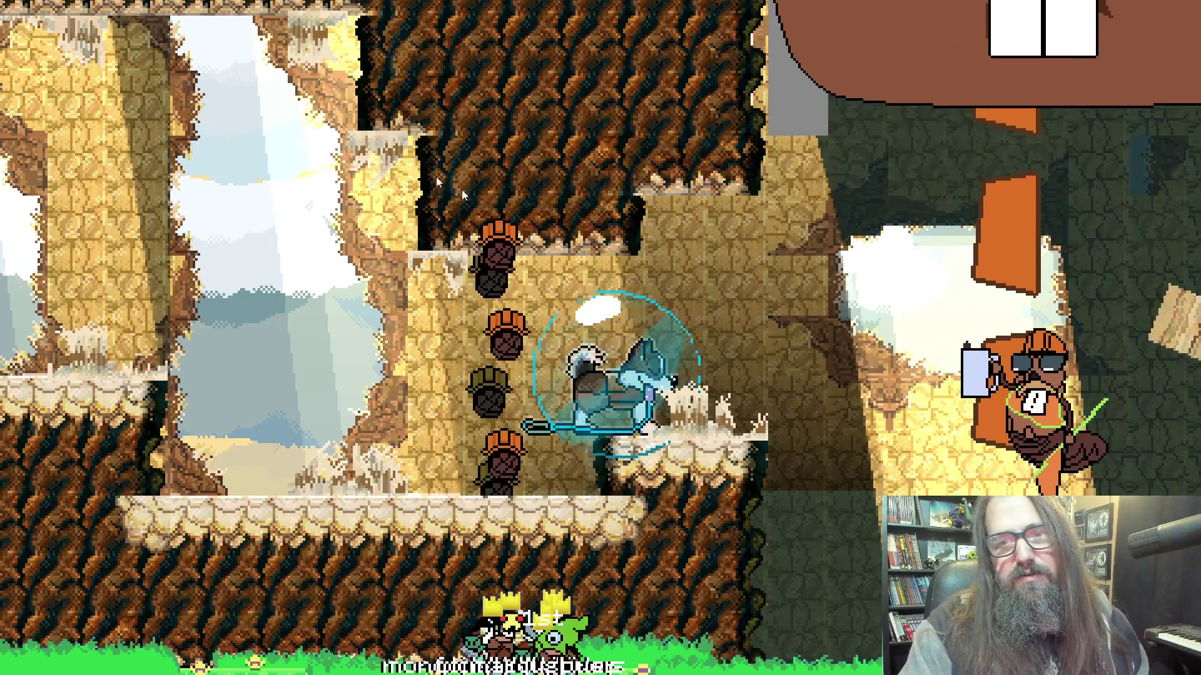
key(alt+Tab)
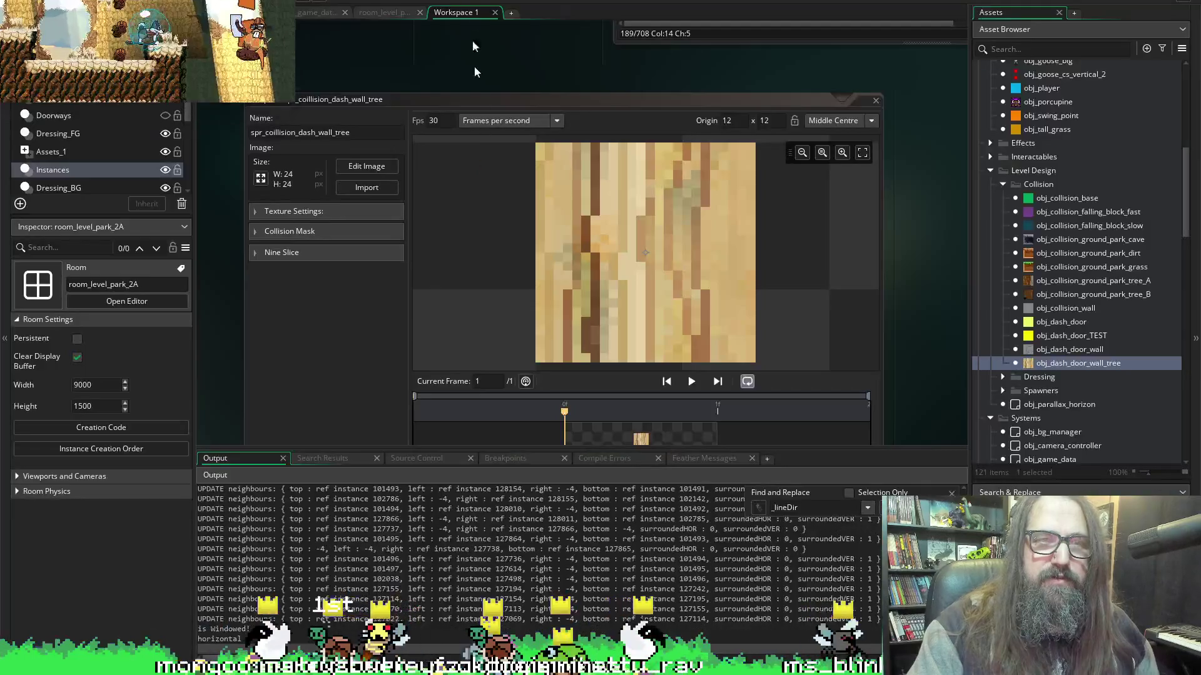
In room_level_park_2A, move a wood wall piece up and add another lower in the column.
click(372, 14)
click(551, 327)
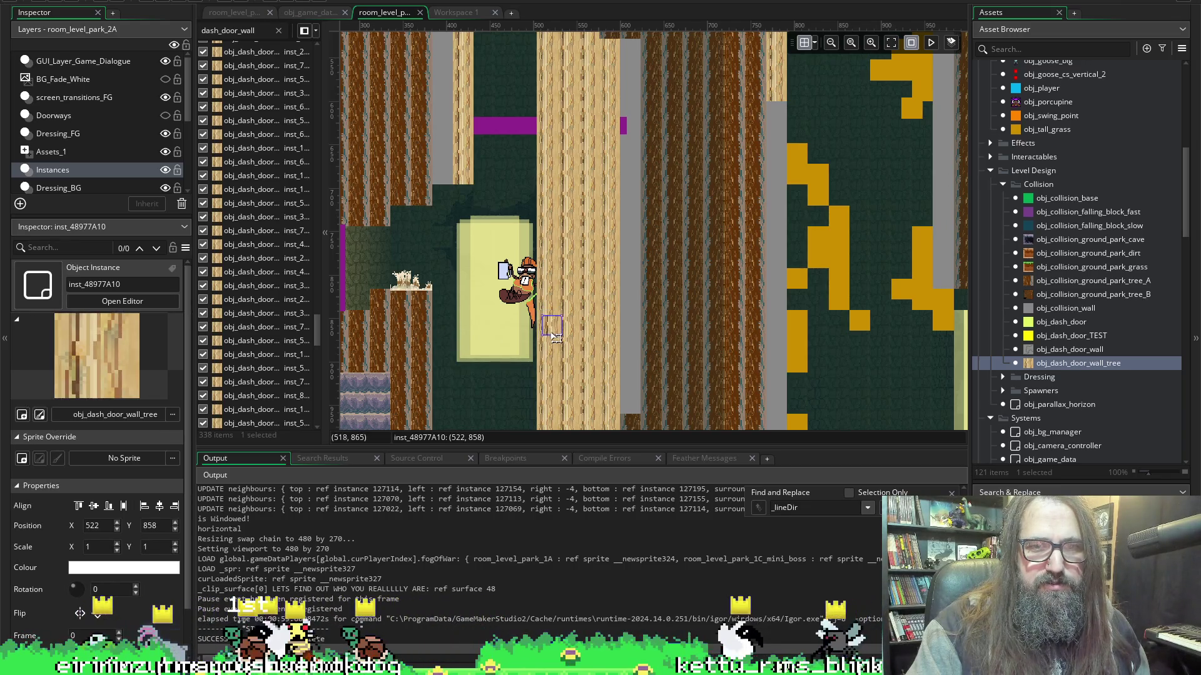
scroll(441, 335, up, 3)
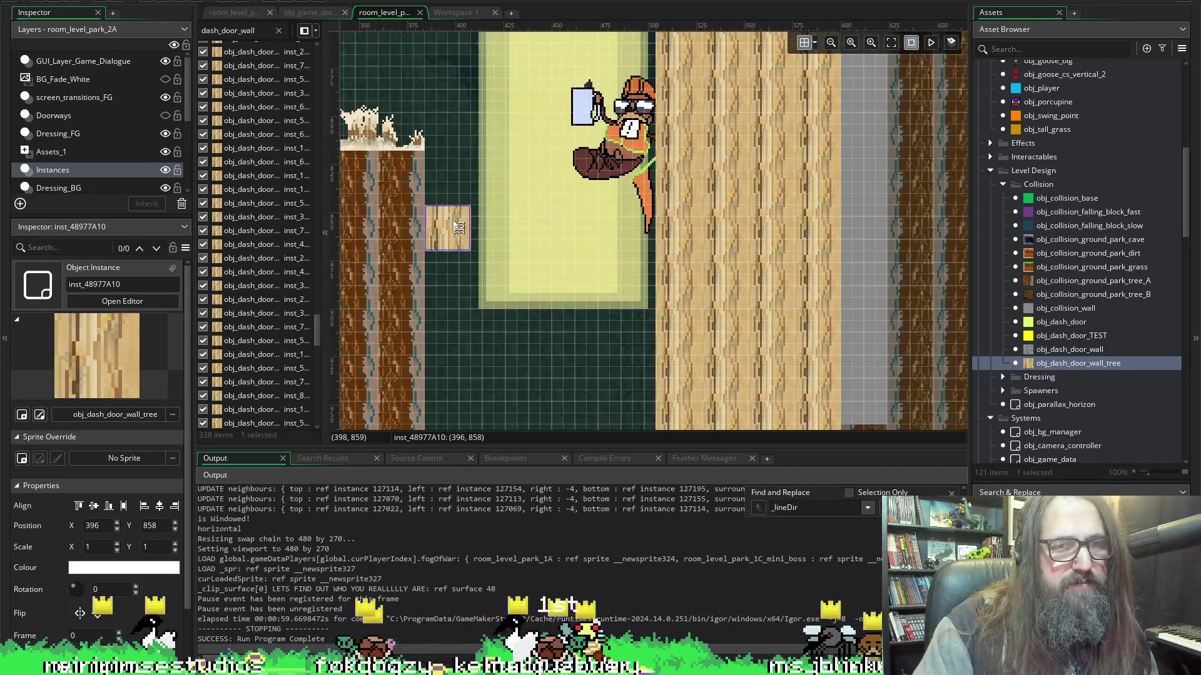
mouse_move(455, 244)
mouse_down()
mouse_move(463, 181)
mouse_move(455, 235)
mouse_move(445, 220)
mouse_move(462, 240)
mouse_move(442, 288)
mouse_move(452, 279)
mouse_move(462, 383)
mouse_move(460, 358)
mouse_up()
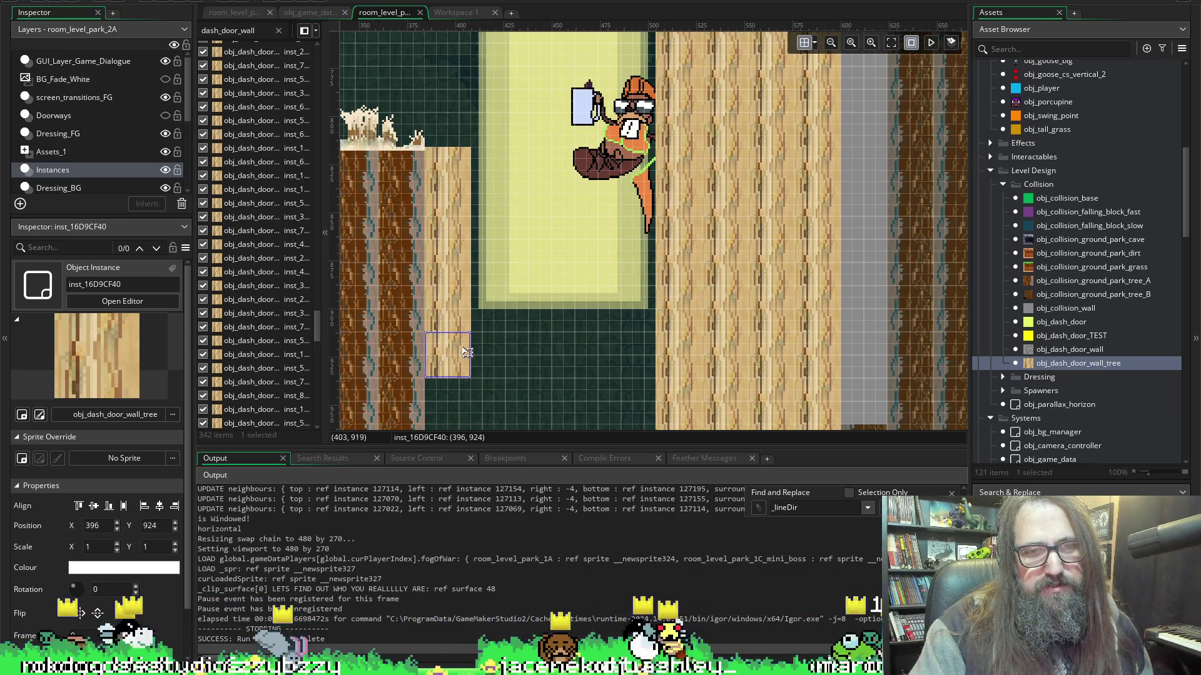
scroll(493, 356, down, 4)
mouse_move(459, 177)
mouse_down()
mouse_move(450, 241)
mouse_move(461, 218)
mouse_move(448, 232)
mouse_up()
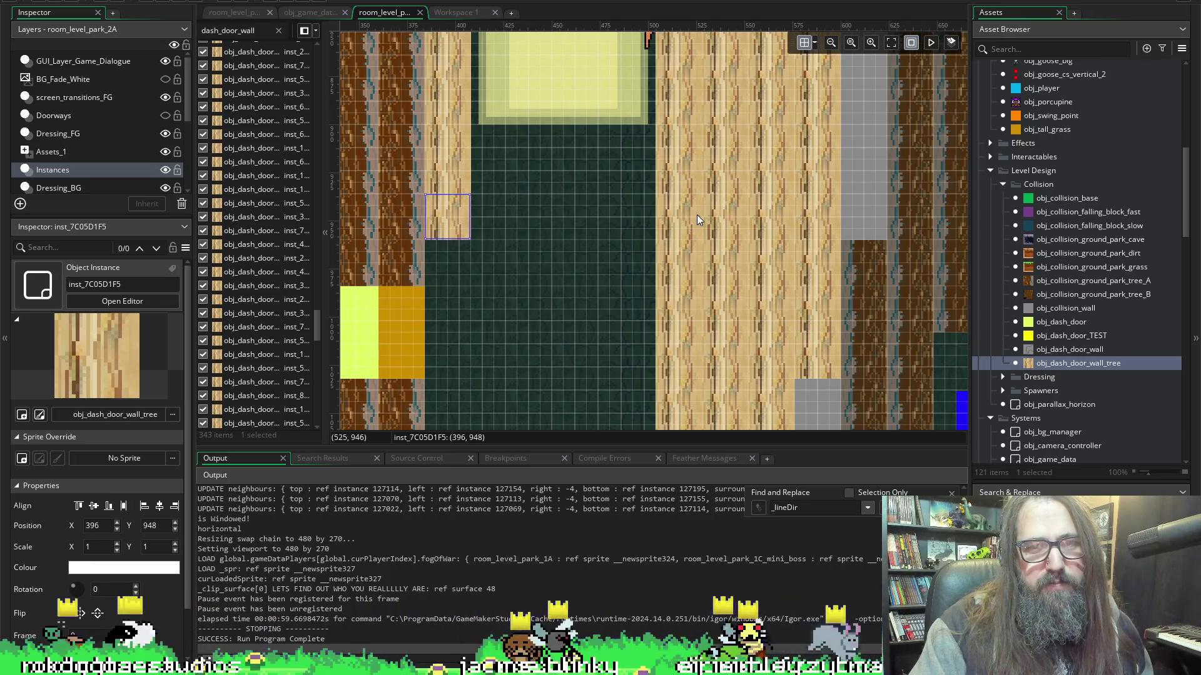
Add wall-tree pieces right of the door and below the column, then select all seven.
scroll(515, 192, up, 5)
click(445, 236)
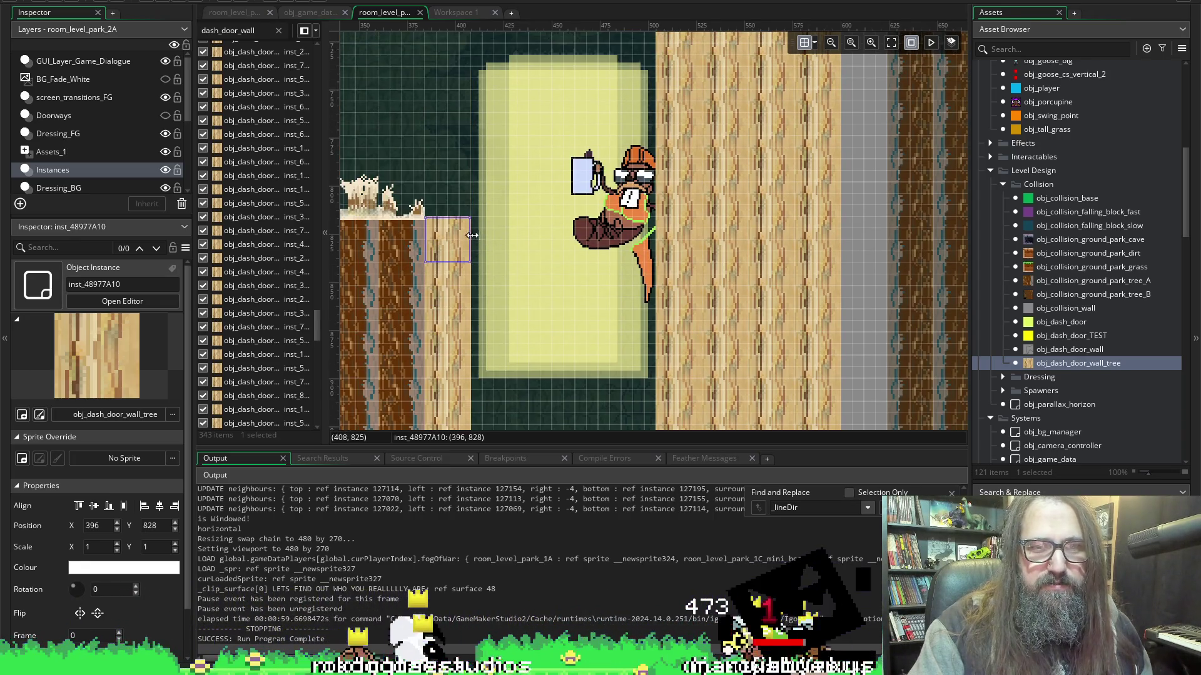
mouse_move(478, 235)
mouse_down()
mouse_move(512, 293)
mouse_move(513, 253)
mouse_move(641, 244)
mouse_move(641, 232)
mouse_up()
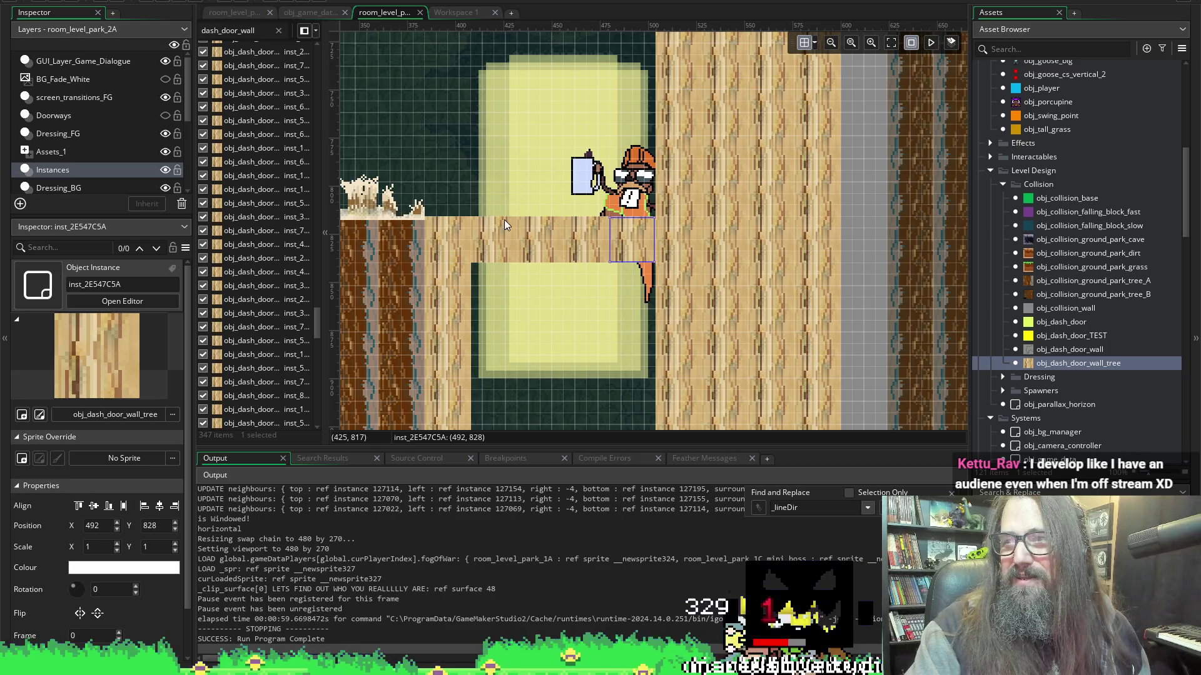
scroll(441, 219, down, 4)
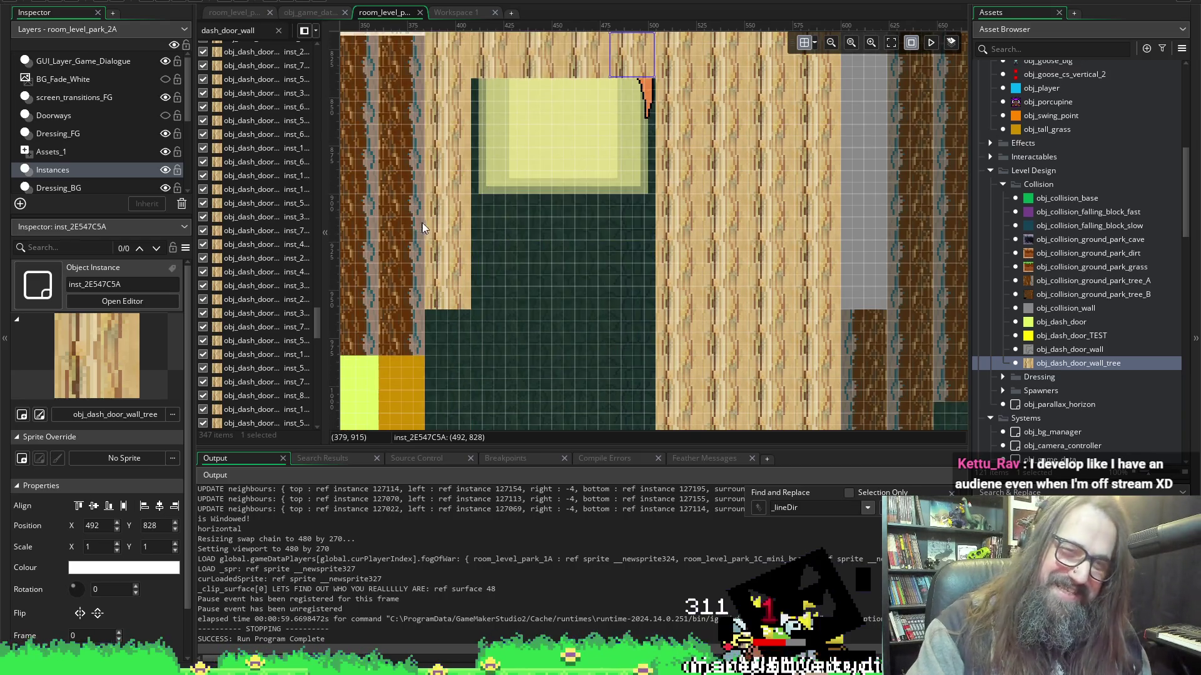
alt+click(464, 369)
drag(475, 363, 461, 401)
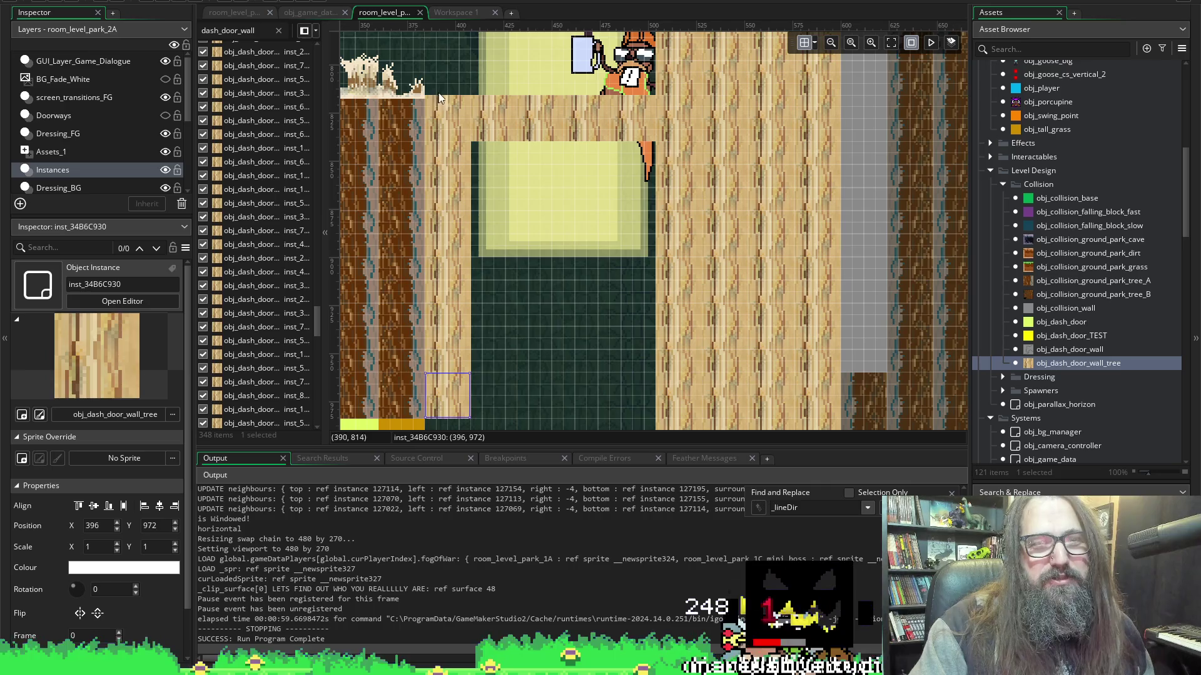
drag(440, 80, 429, 407)
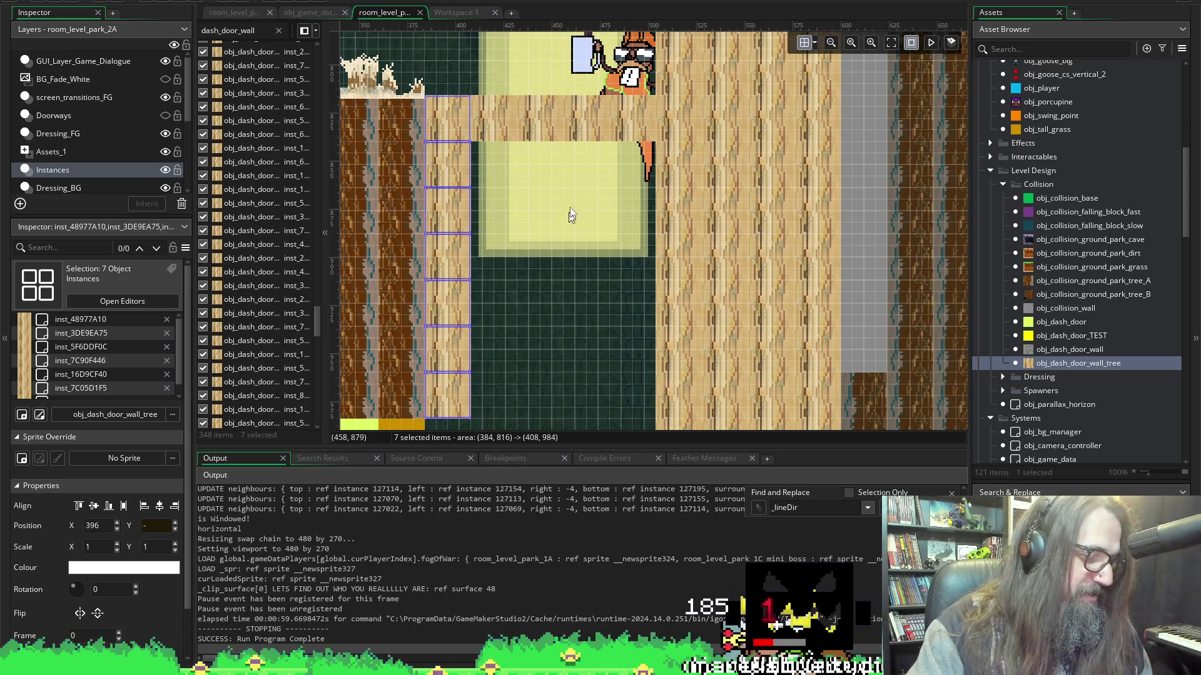
Copy the seven-block column, place two pasted copies further right, and run the game.
key(ctrl+c)
key(ctrl+v)
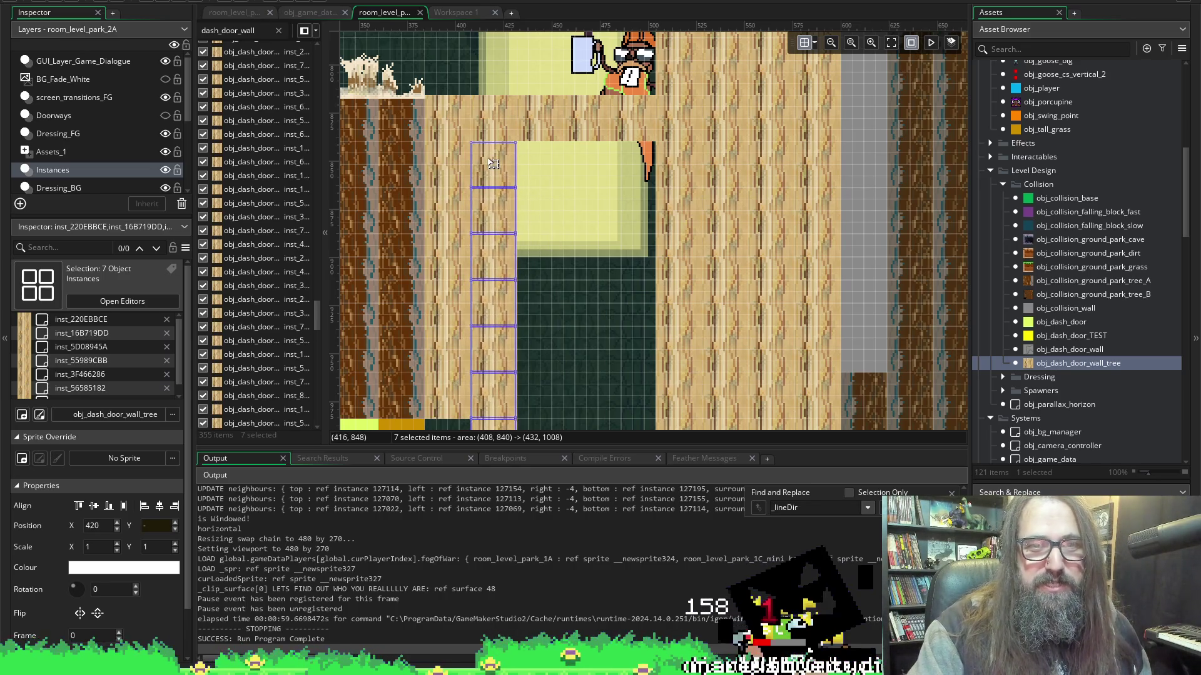
key(ctrl+v)
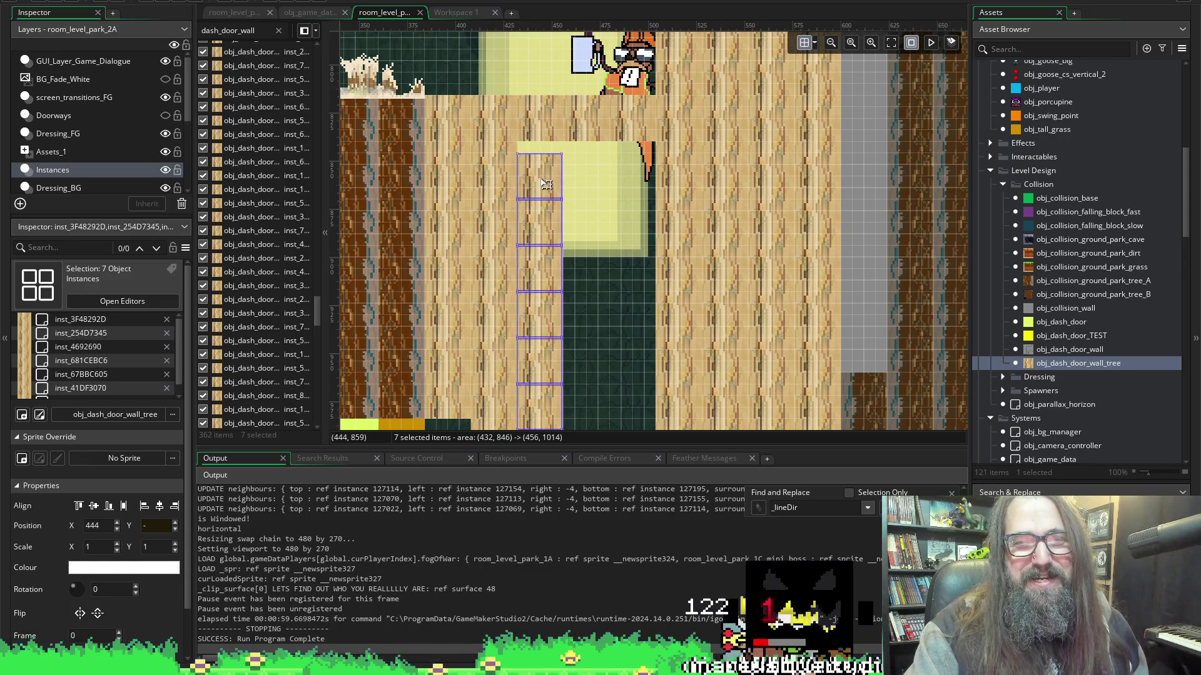
click(593, 185)
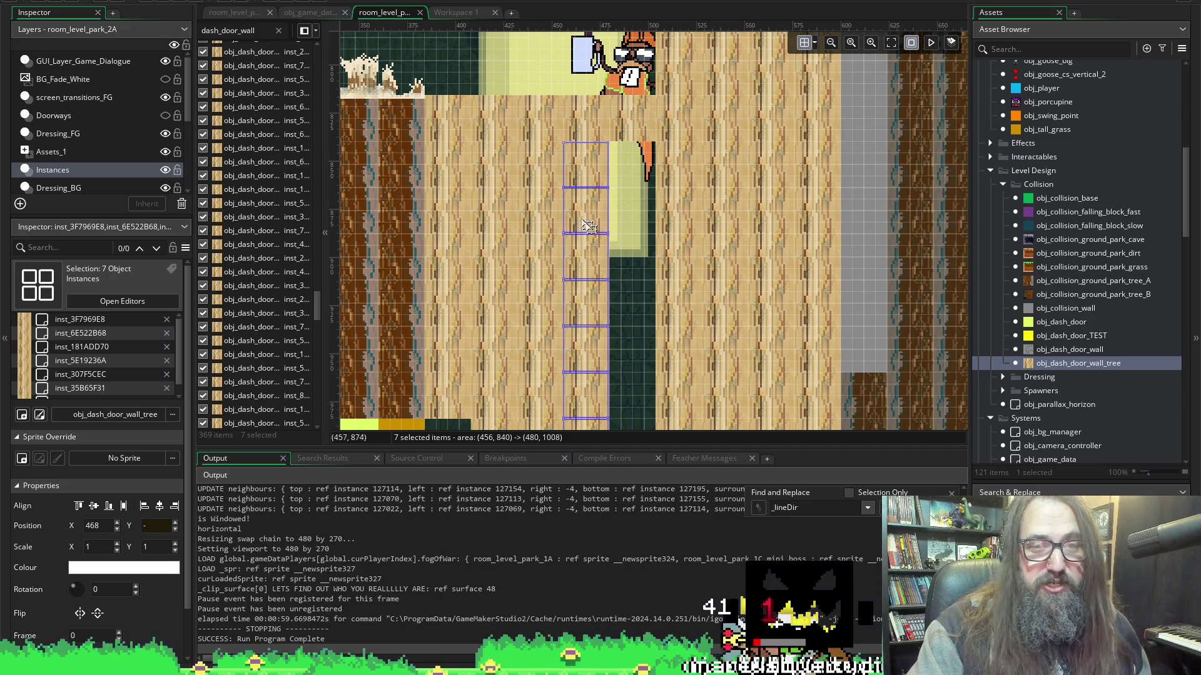
click(602, 205)
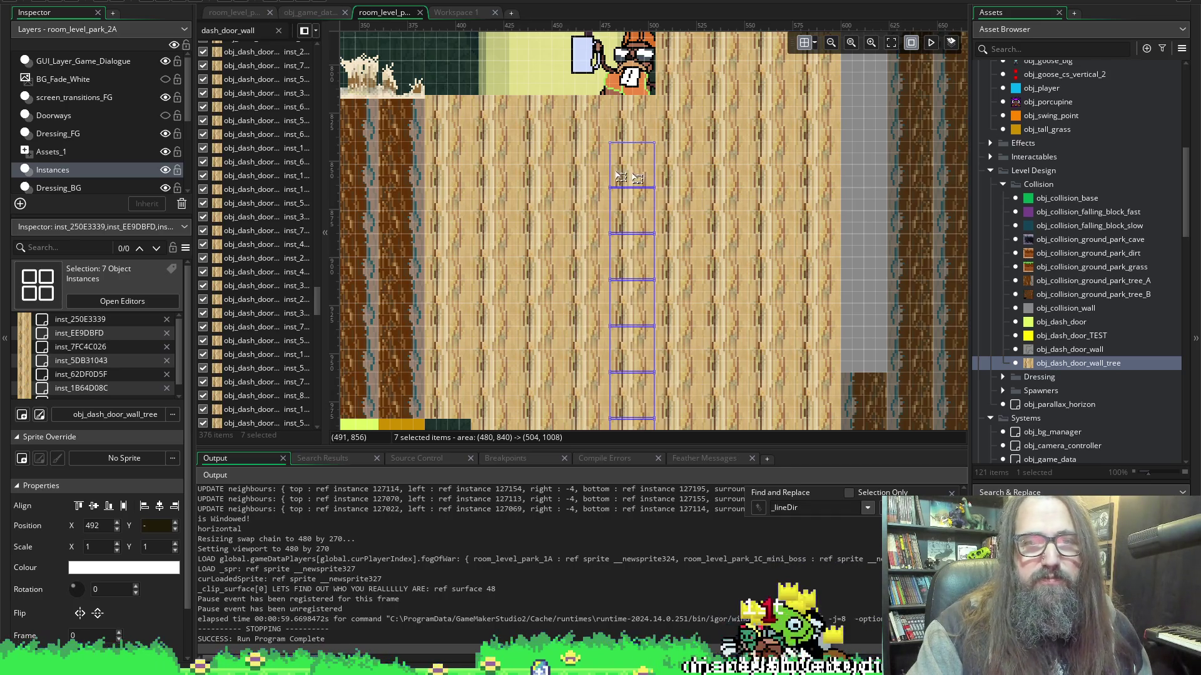
click(164, 3)
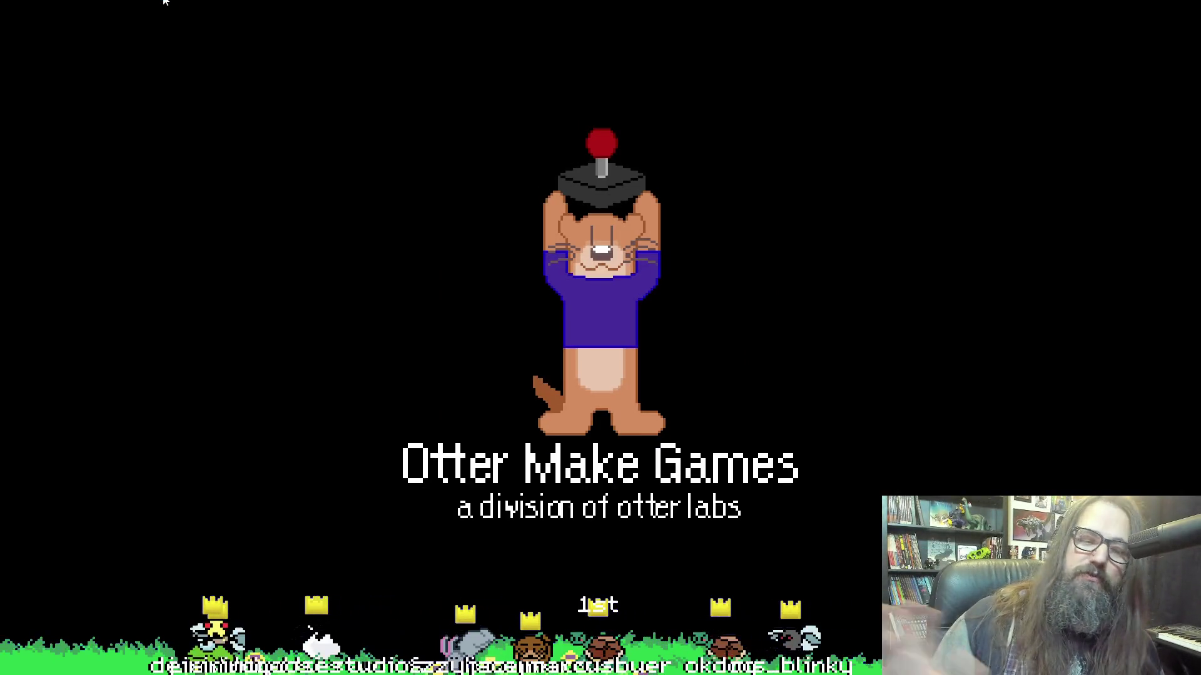
Skip the splash, choose Continue, walk right, then pause on the Dream Park map.
key(Down)
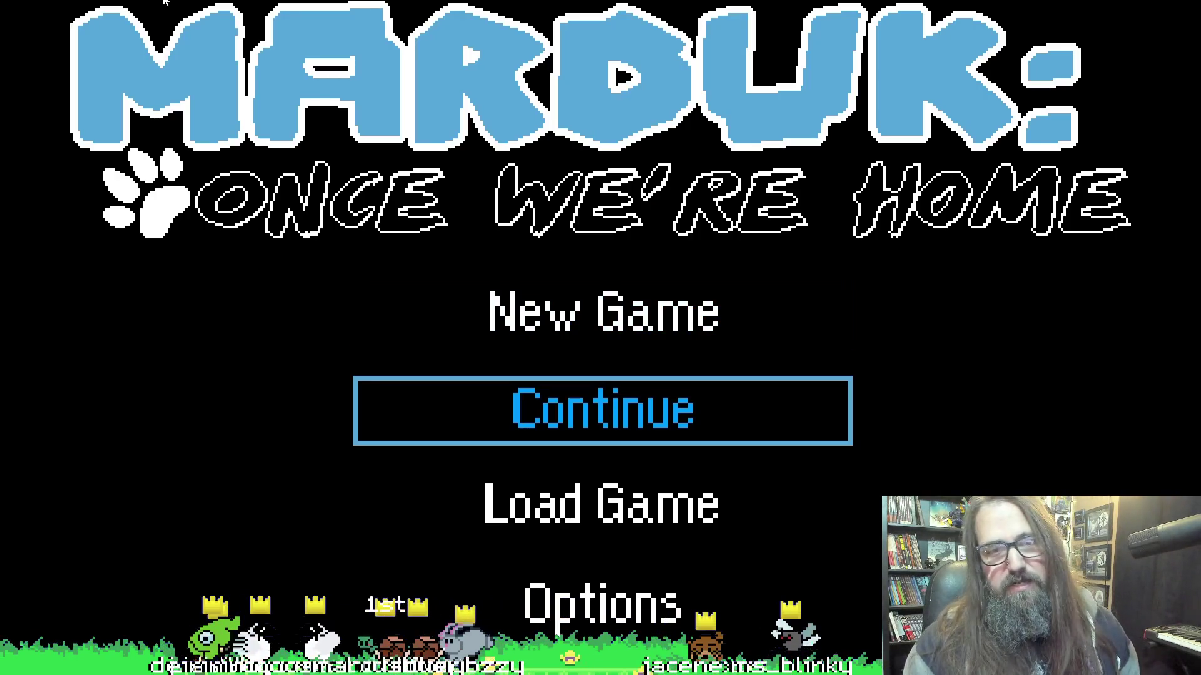
key(Up)
key(Up)
key(Down)
key(Down)
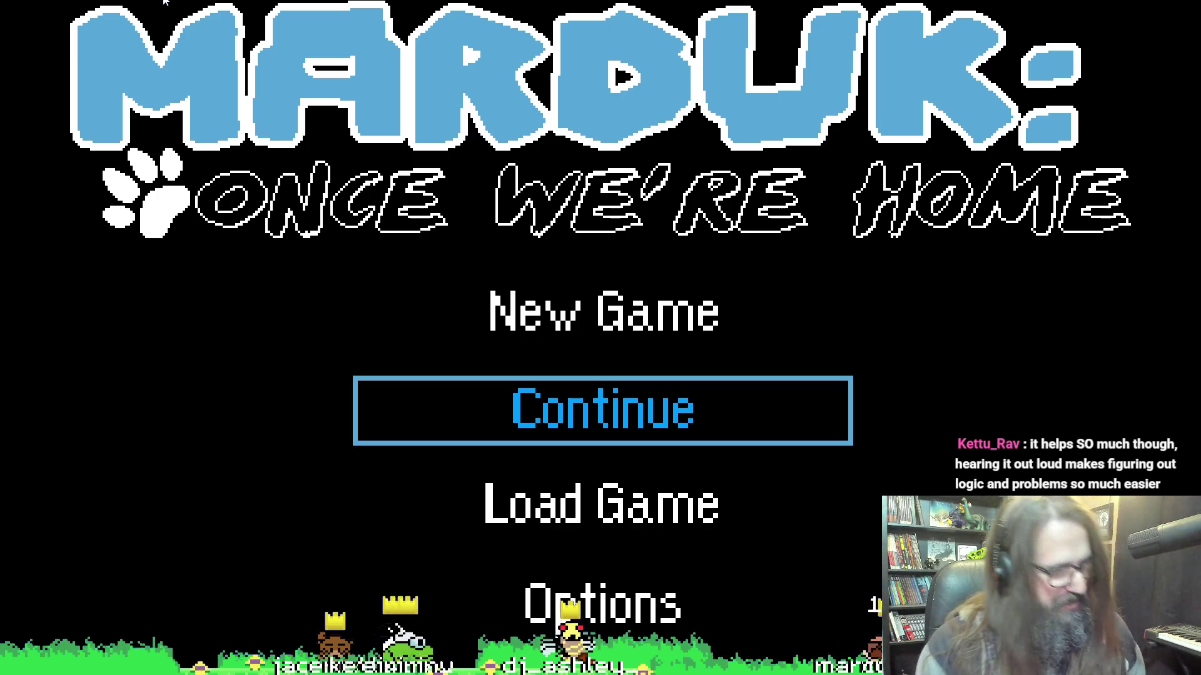
key(Return)
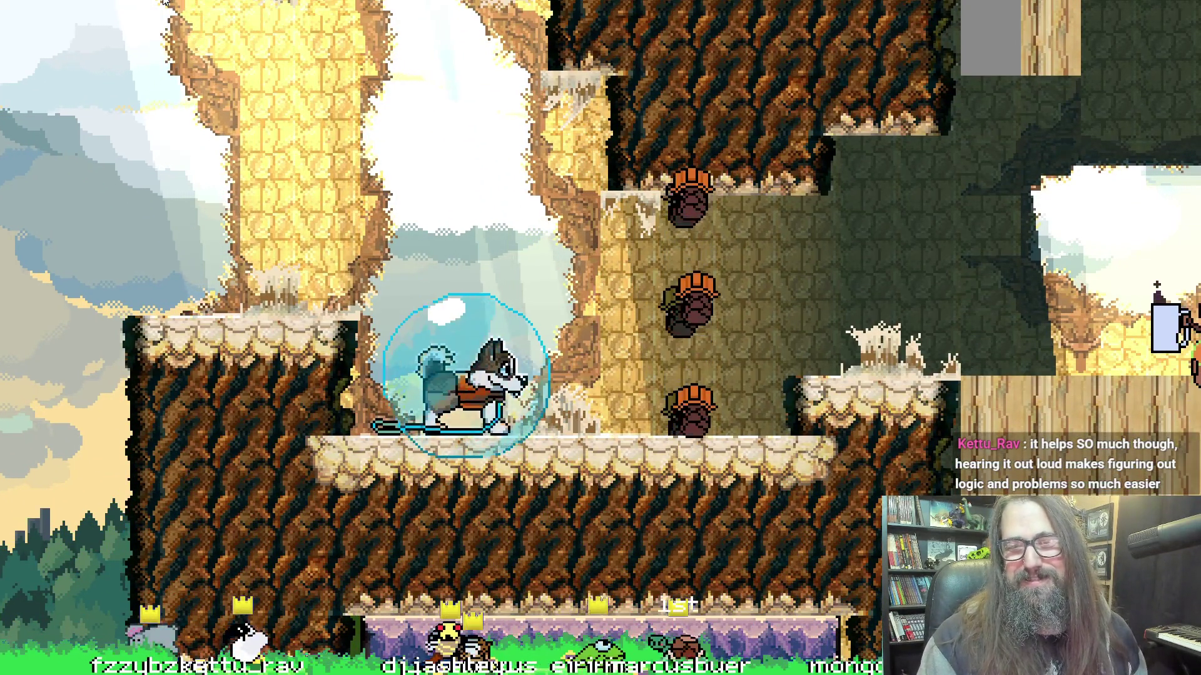
key(Right)
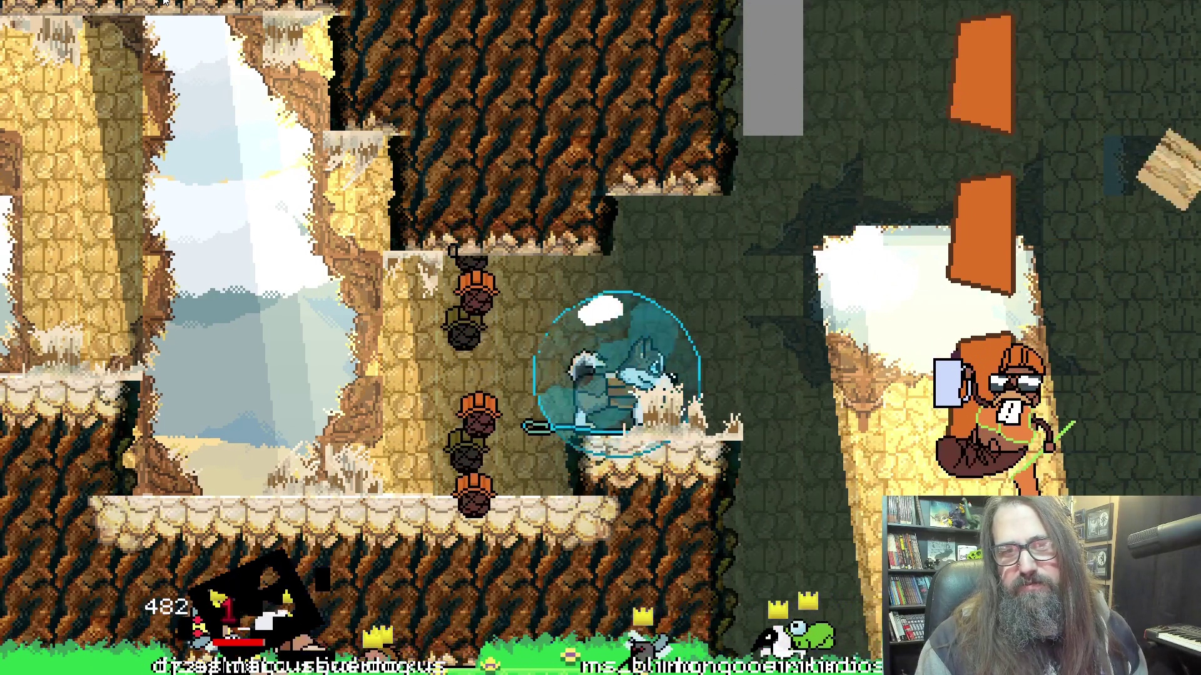
key(Escape)
key(r)
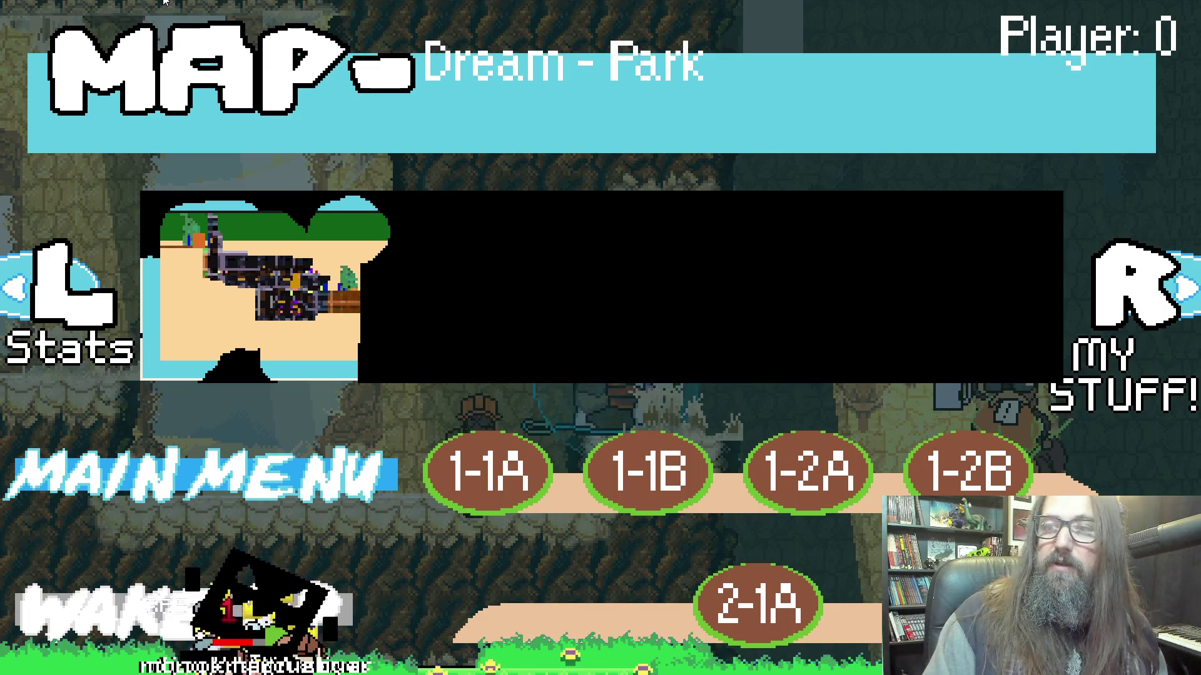
Travel to level 2-1A from the map twice to check the wood walls, then switch back to GameMaker.
key(Down)
key(Return)
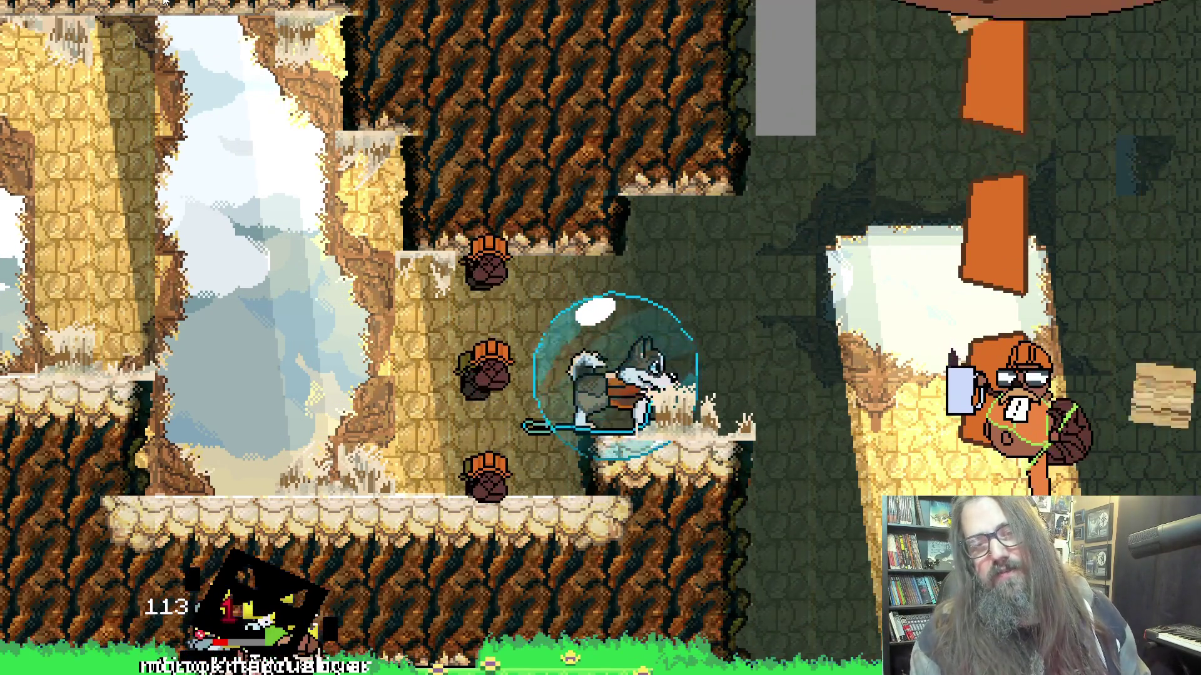
key(Escape)
key(r)
key(Down)
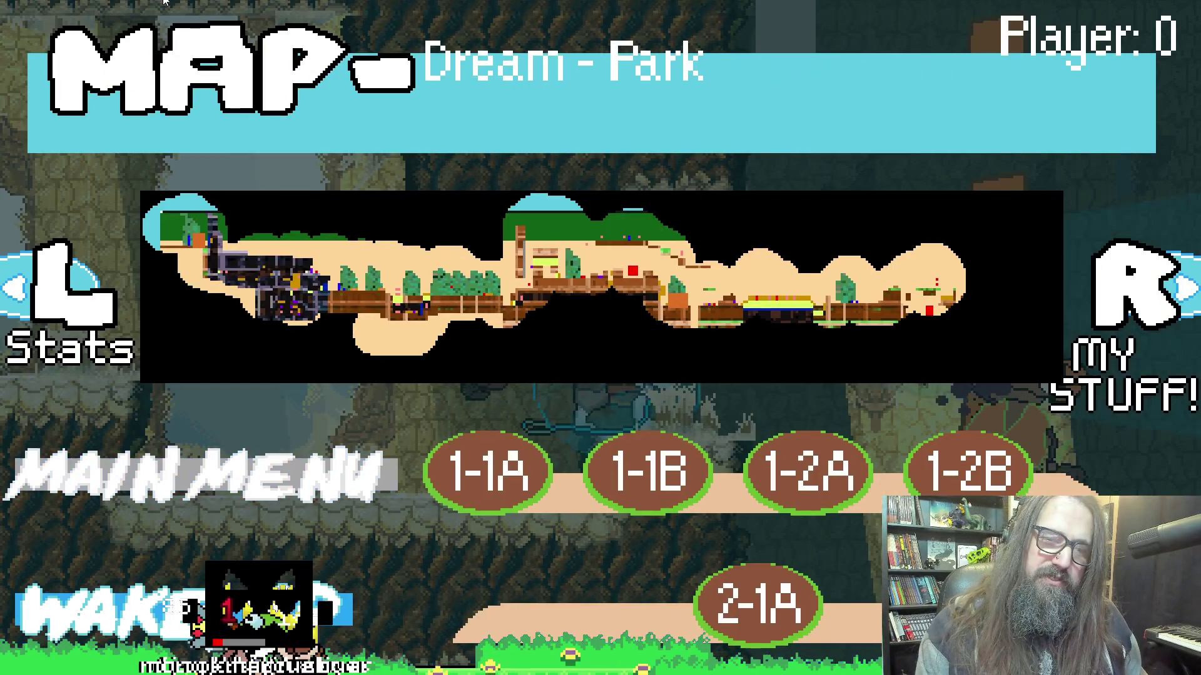
key(Return)
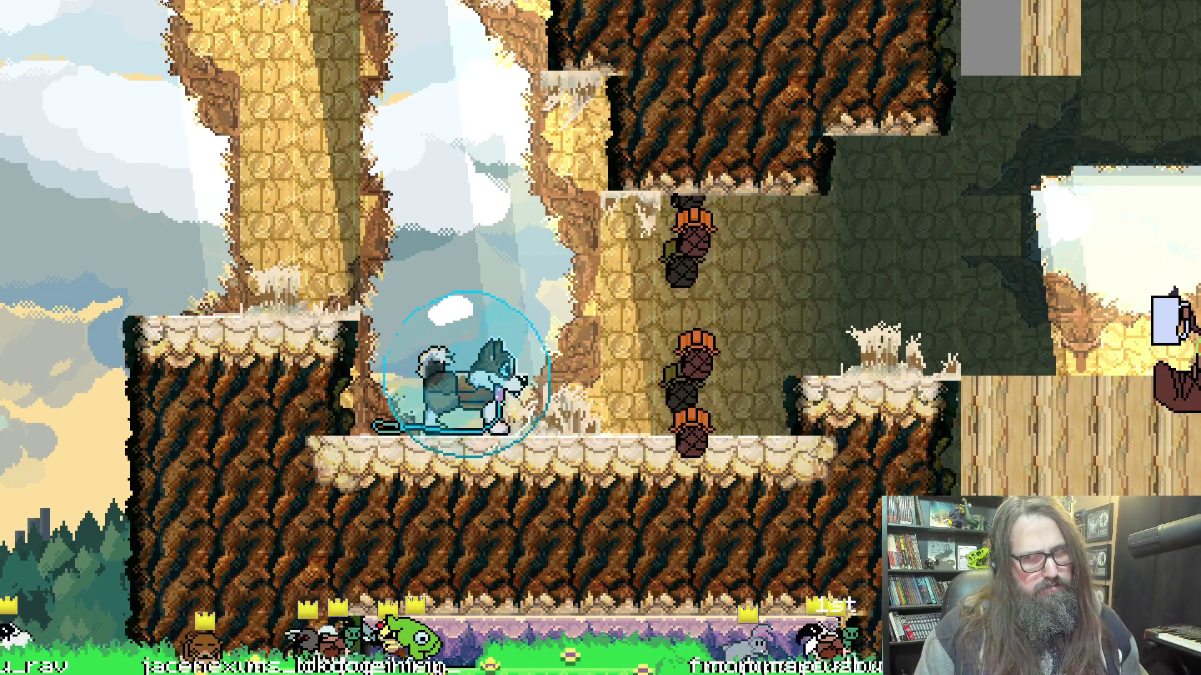
key(alt+Tab)
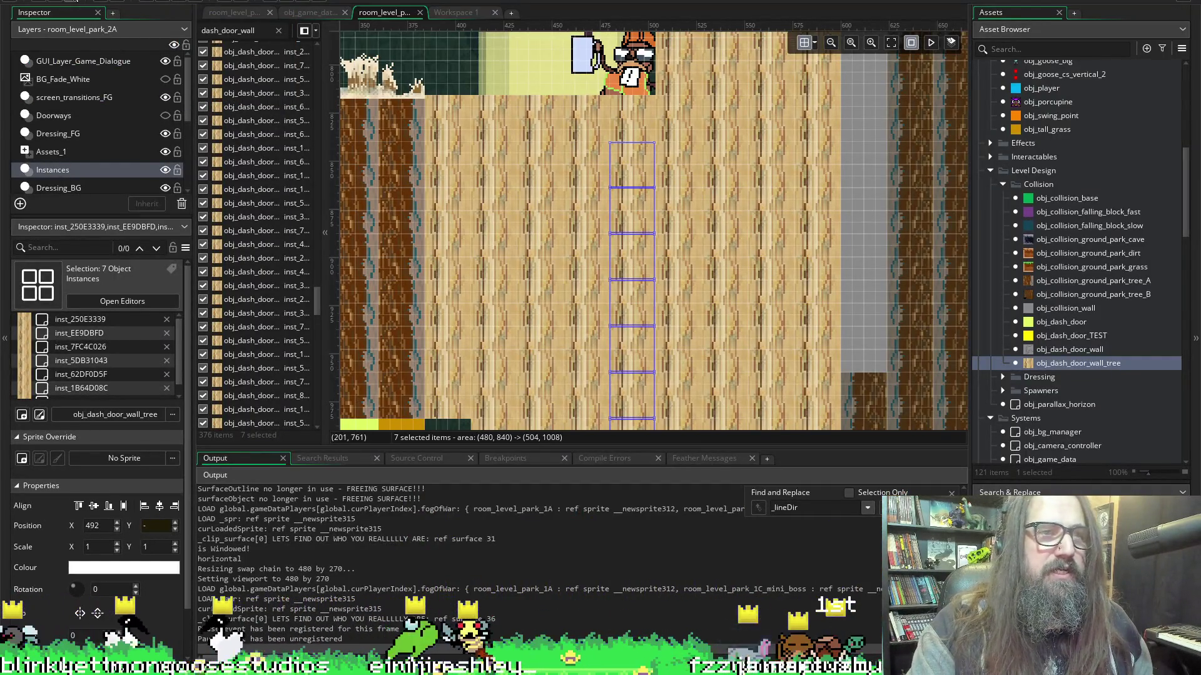
Back in room_level_park_2A, deselect the seven wall pieces and select the BG_Tiles_Tree tile layer.
click(455, 13)
click(382, 14)
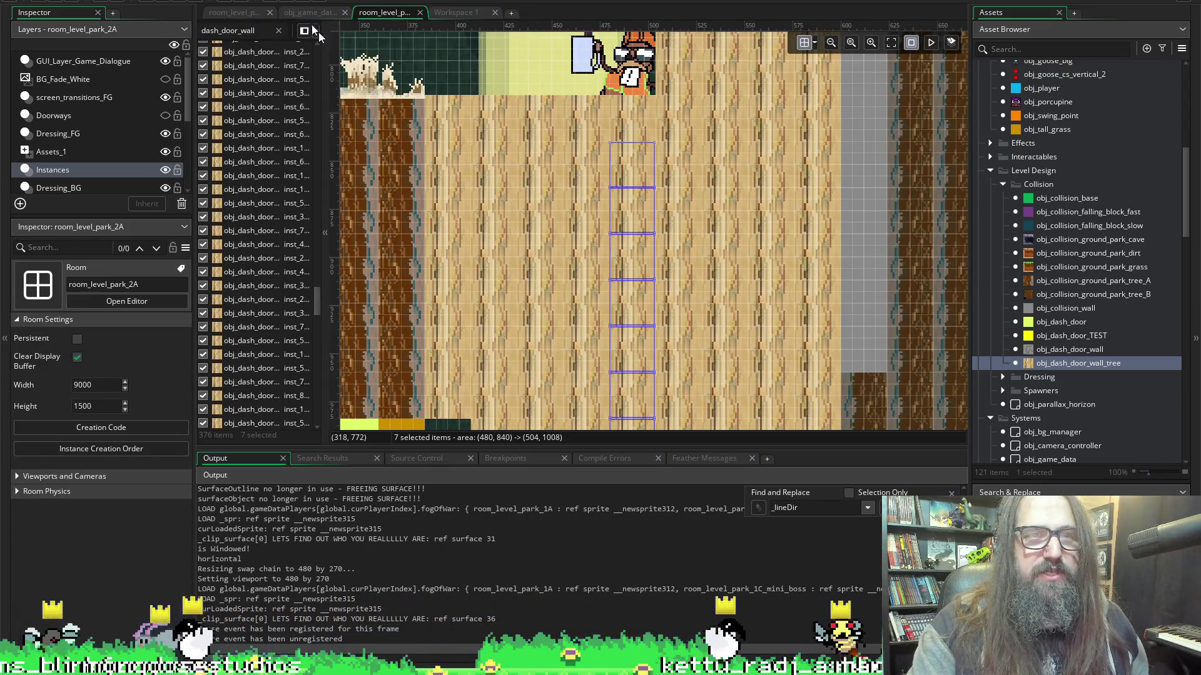
scroll(504, 130, left, 5)
scroll(506, 130, up, 3)
click(553, 201)
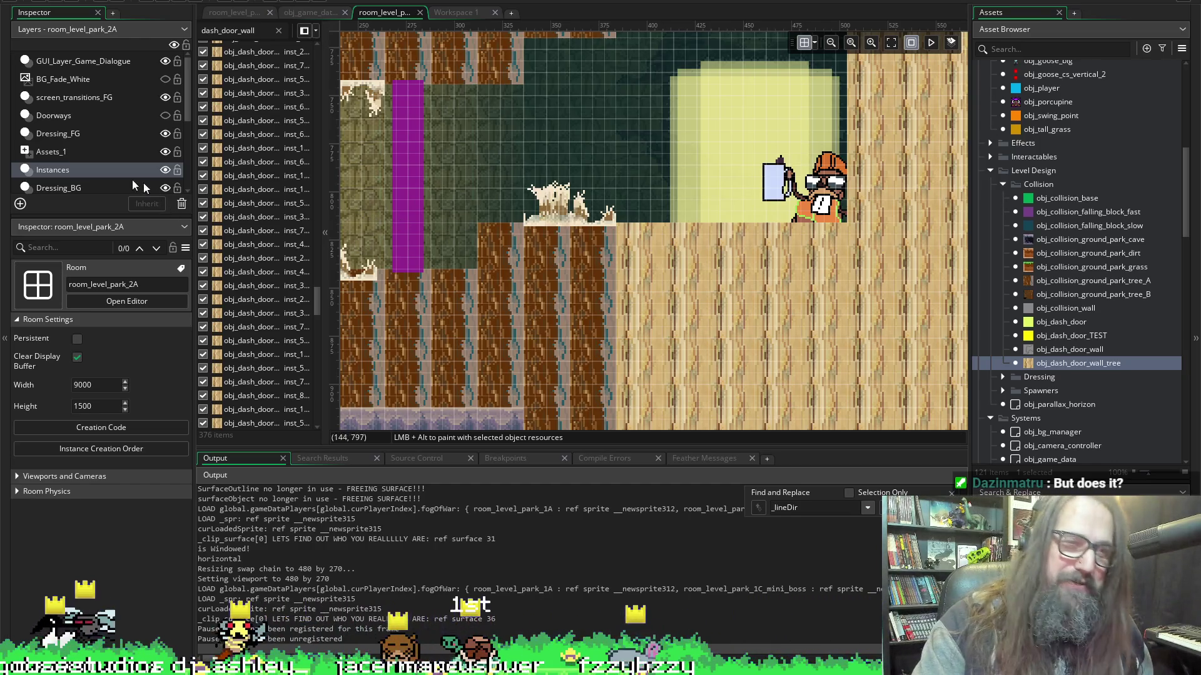
scroll(63, 180, down, 3)
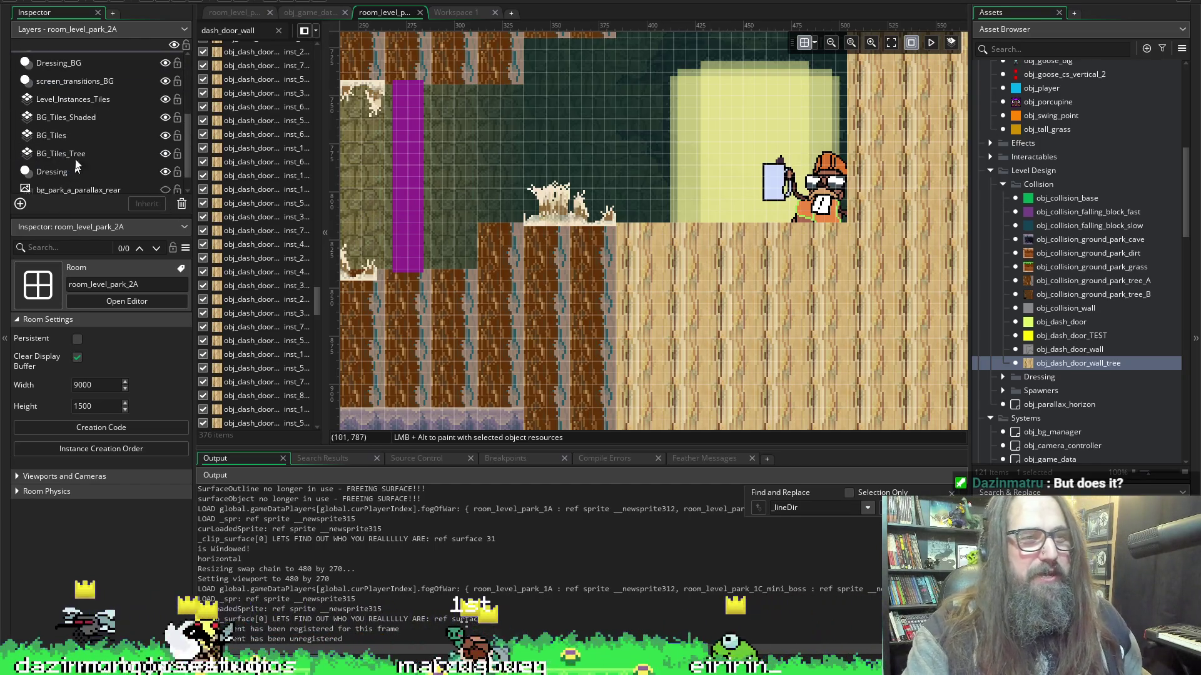
click(110, 152)
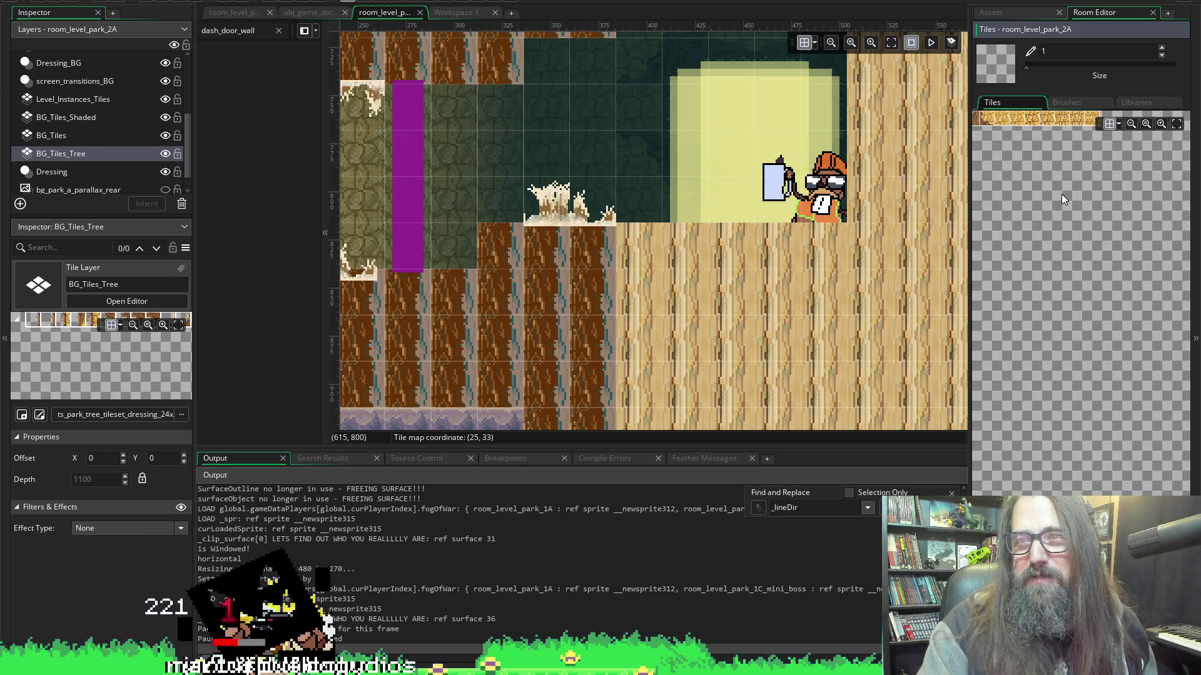
Select the Dressing_FG layer in the room's Layers list.
click(77, 136)
click(99, 171)
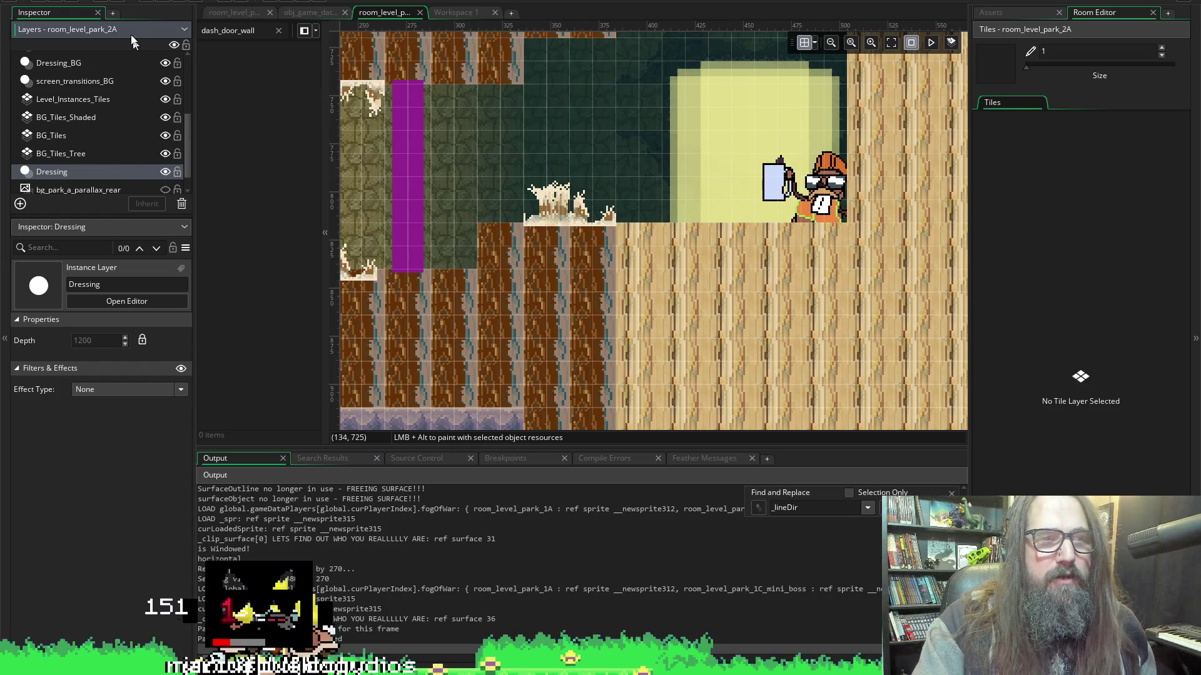
scroll(111, 77, up, 2)
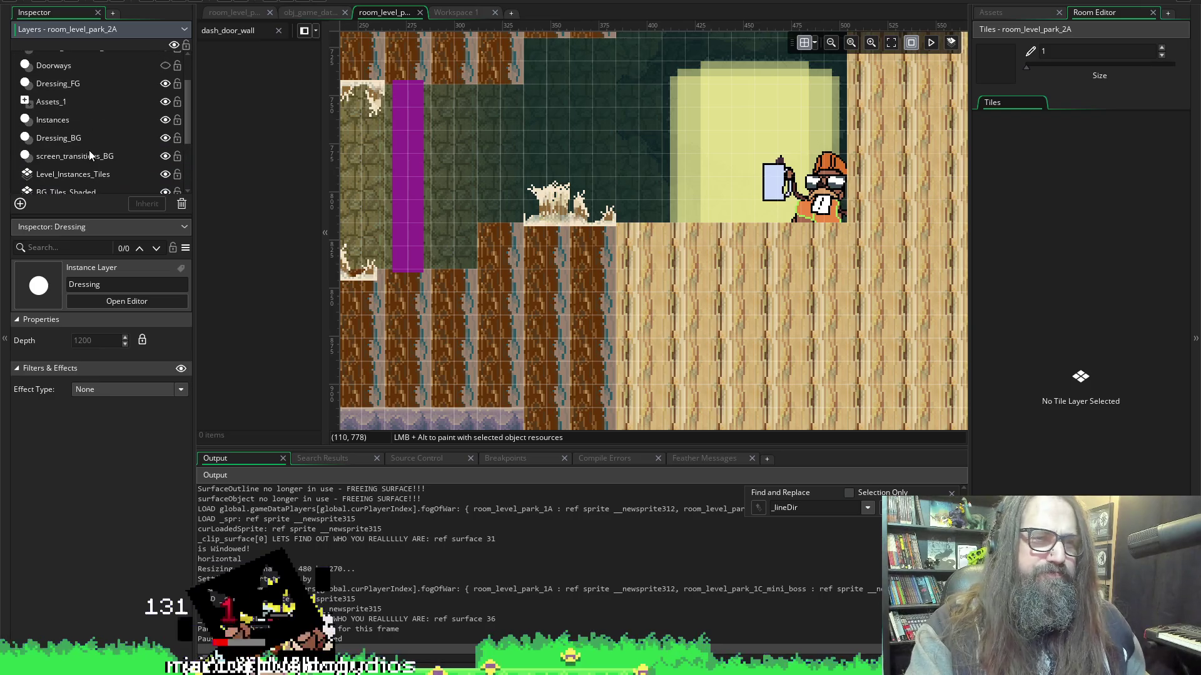
click(106, 83)
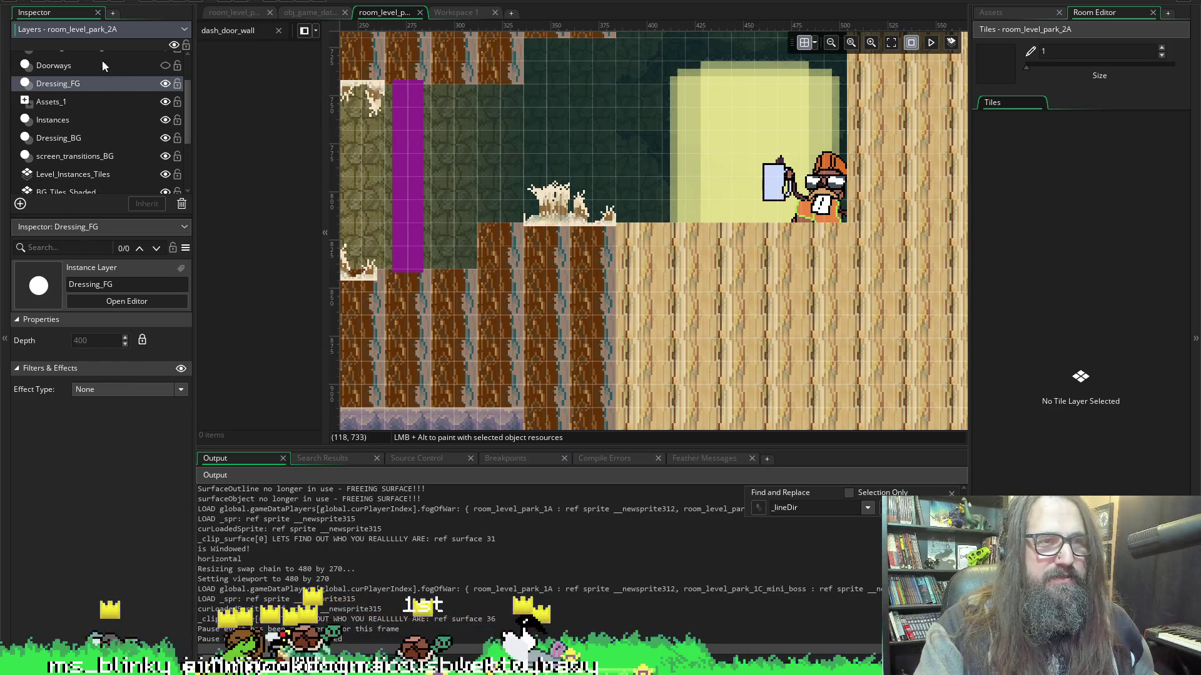
Show the project's asset tree and expand the Level Design > Dressing folder.
click(1004, 13)
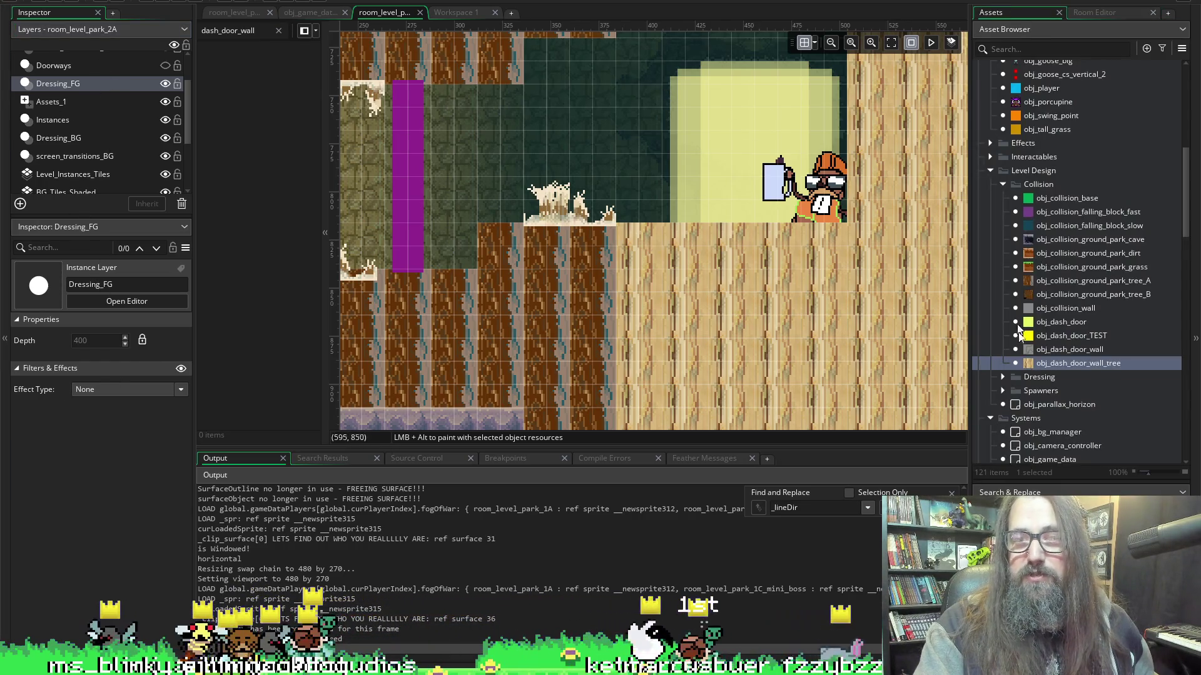
scroll(1054, 309, up, 7)
scroll(1054, 309, down, 7)
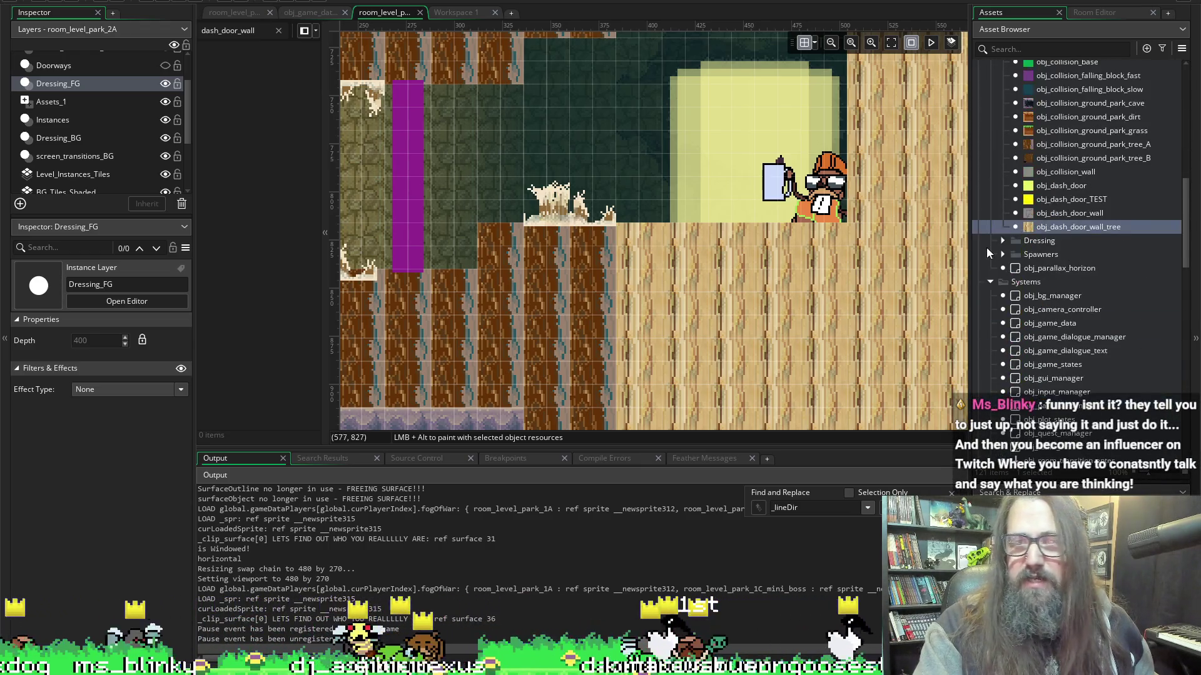
click(1003, 240)
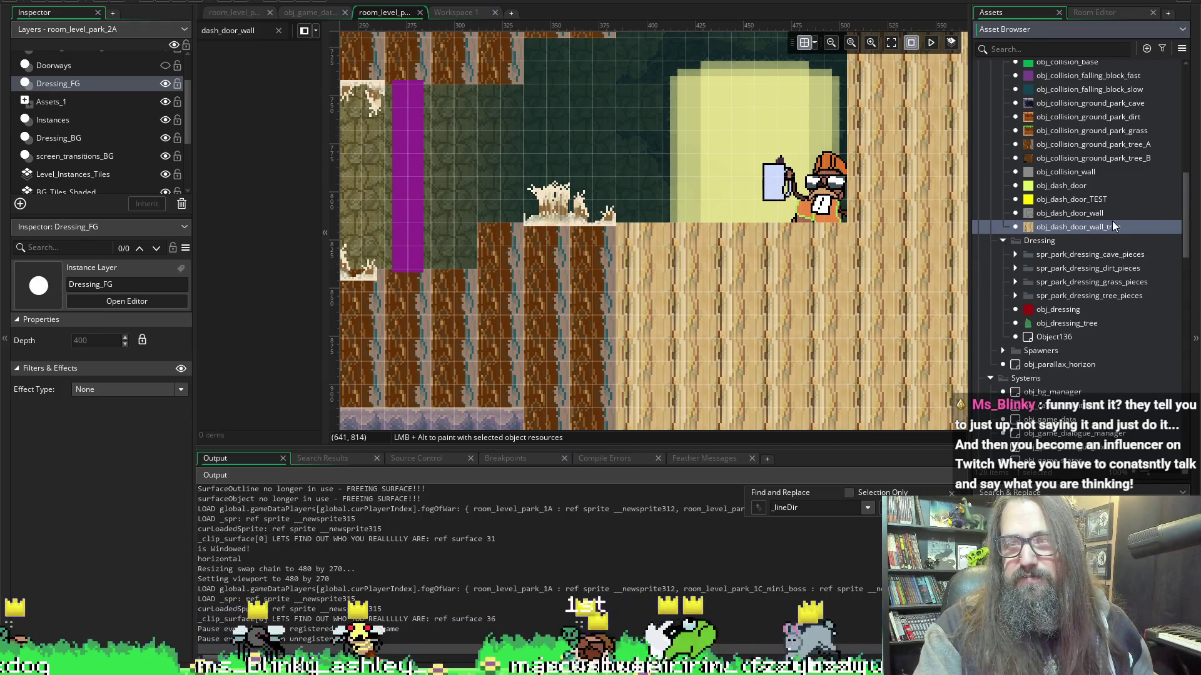
scroll(1008, 219, down, 1)
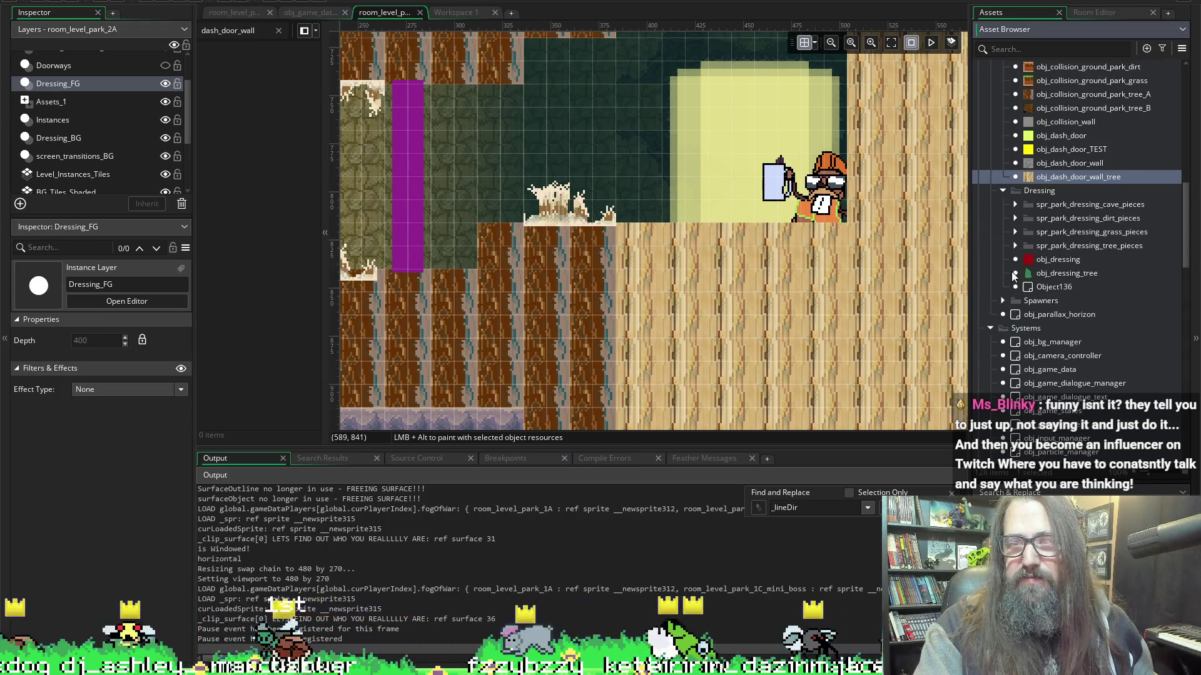
Place obj_park_dressing_tree_03 and obj_park_dressing_tree_04 on the ground near the character, then run the game.
click(1015, 246)
click(1061, 288)
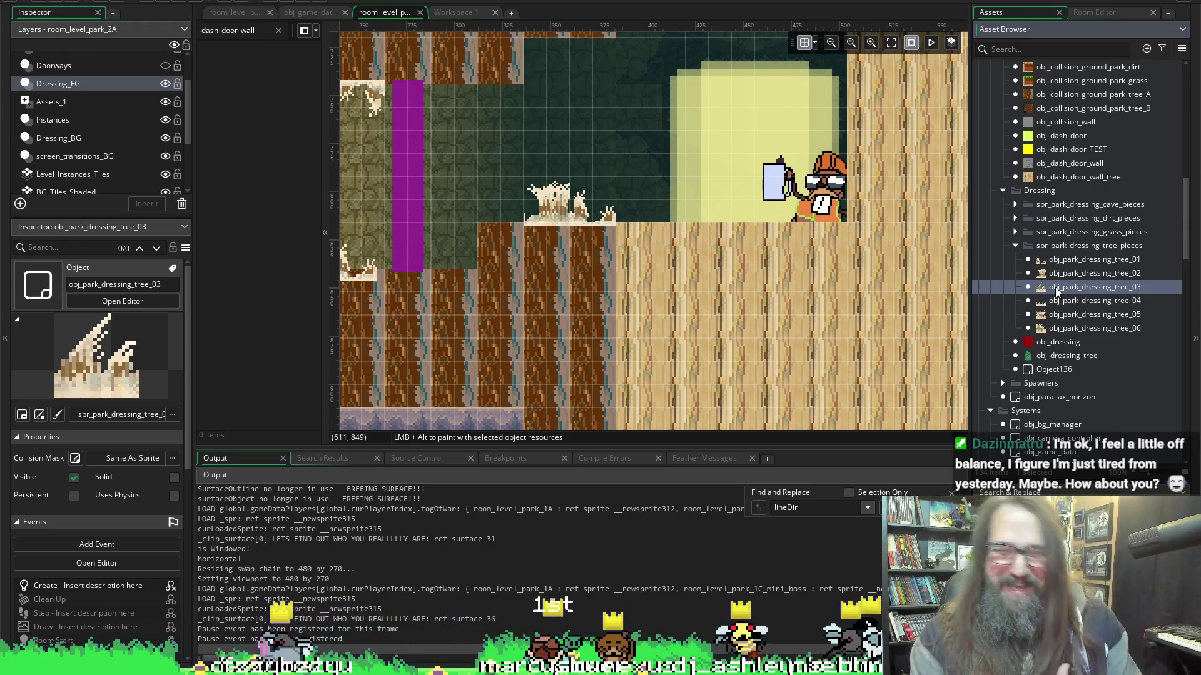
mouse_move(1056, 287)
mouse_down()
mouse_move(800, 200)
mouse_move(688, 216)
mouse_move(662, 199)
mouse_move(646, 206)
mouse_move(694, 206)
mouse_up()
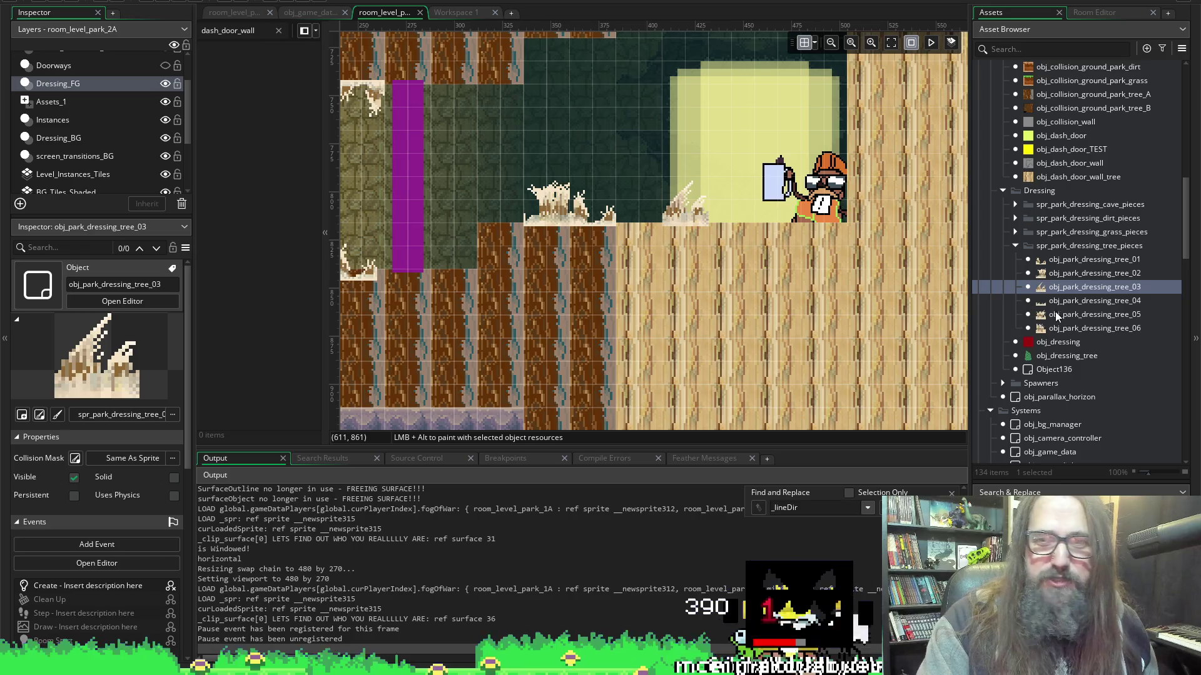
click(1074, 301)
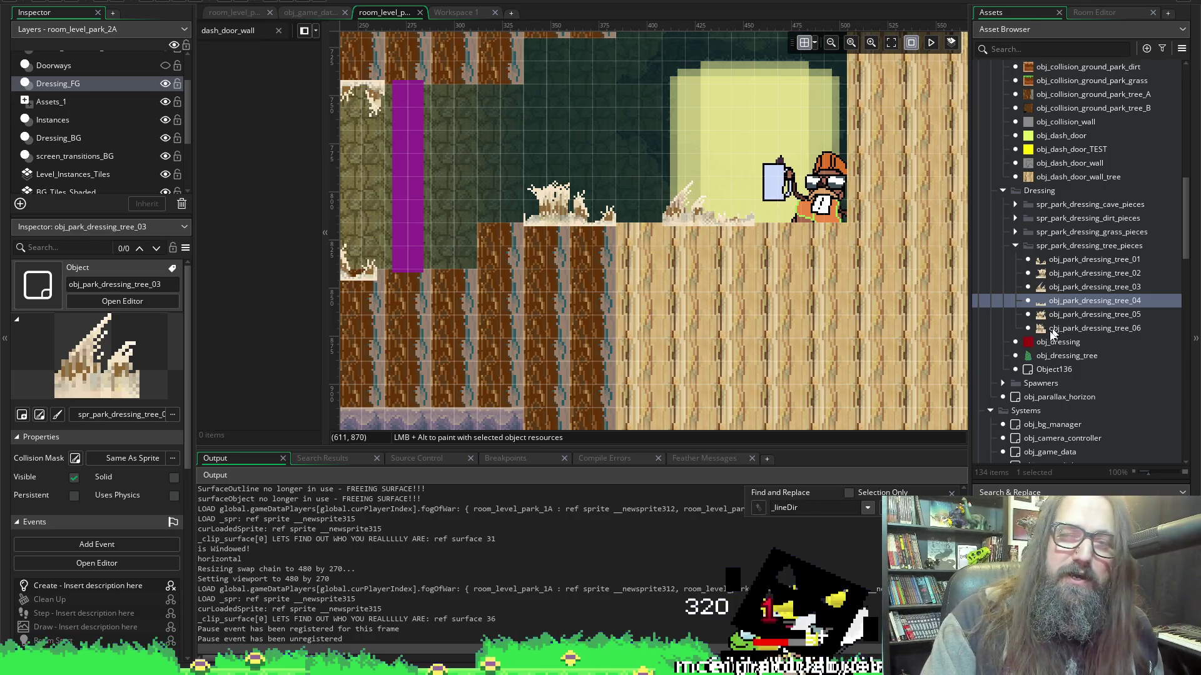
mouse_move(1053, 327)
mouse_down()
mouse_move(637, 200)
mouse_move(669, 196)
mouse_up()
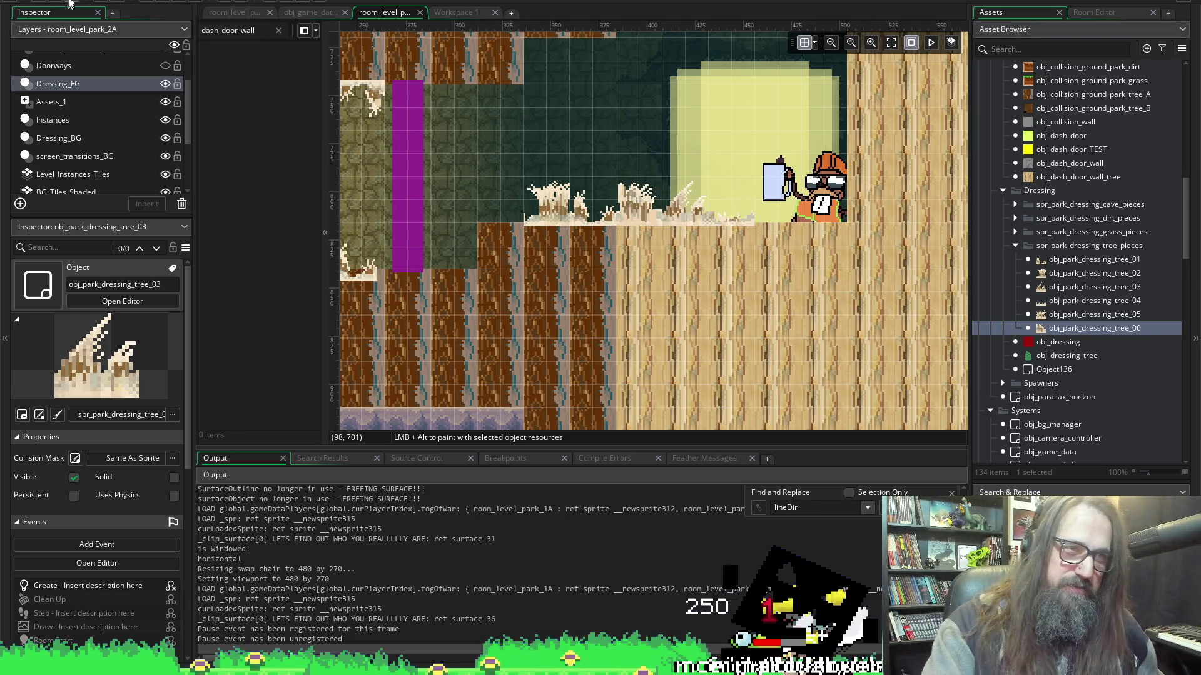
click(164, 3)
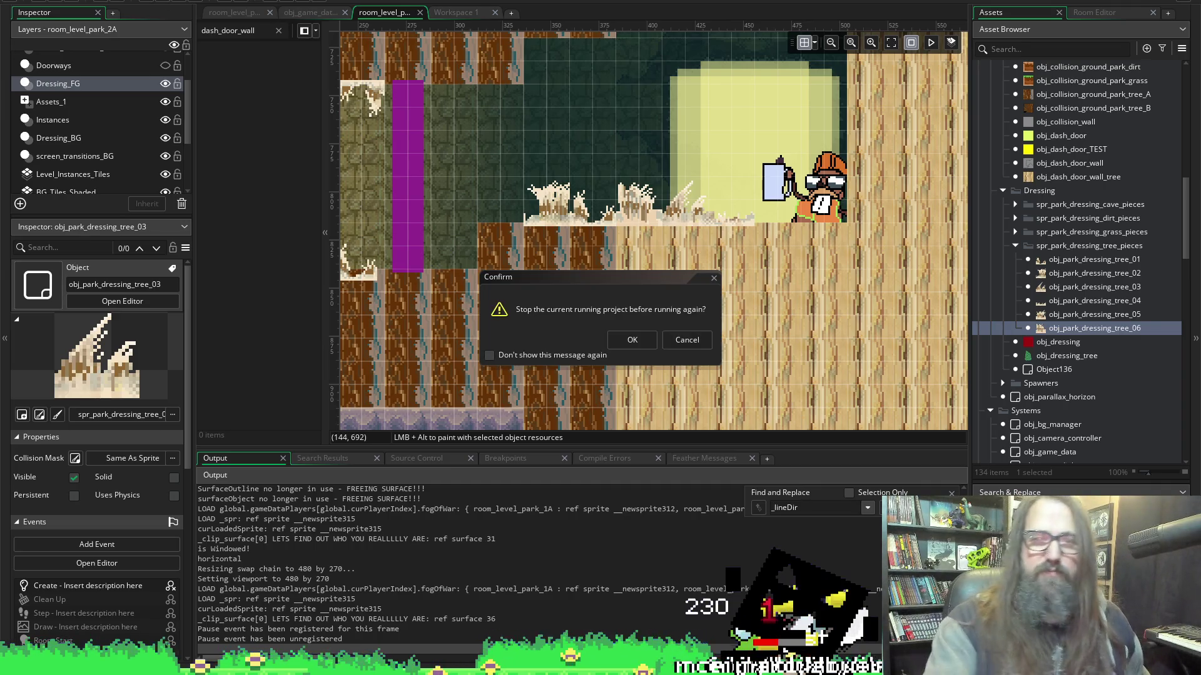
Relaunch, continue the saved game, and walk the dog right toward the new trees, then exit fullscreen.
click(632, 340)
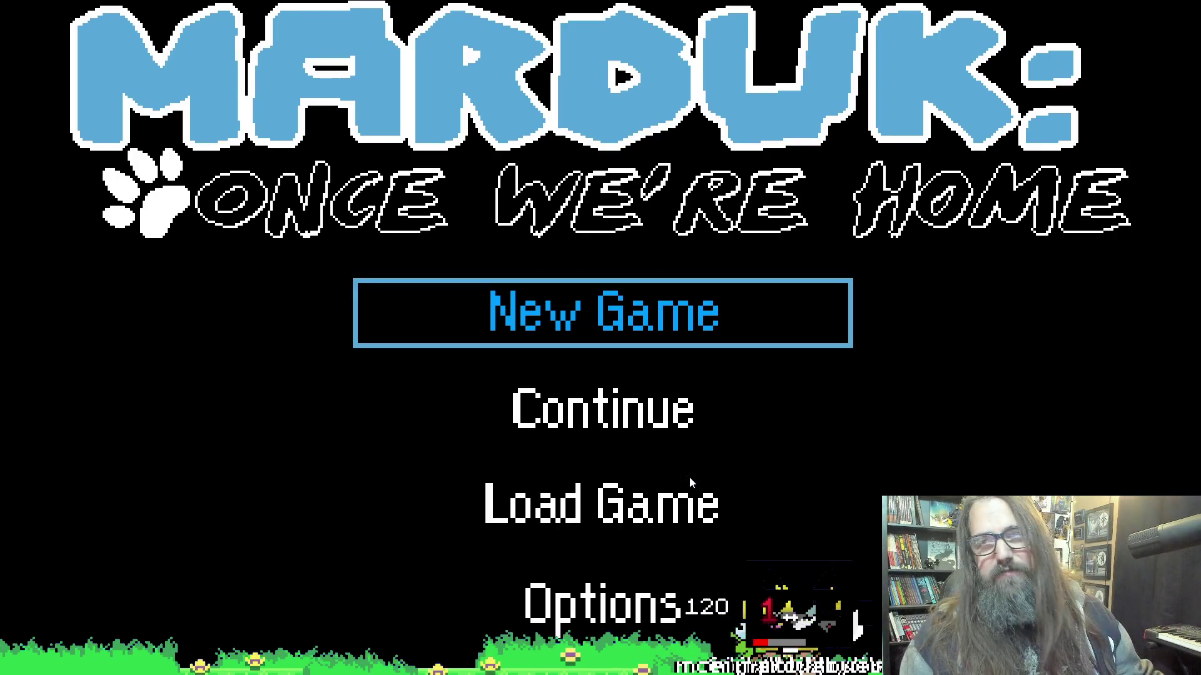
key(Down)
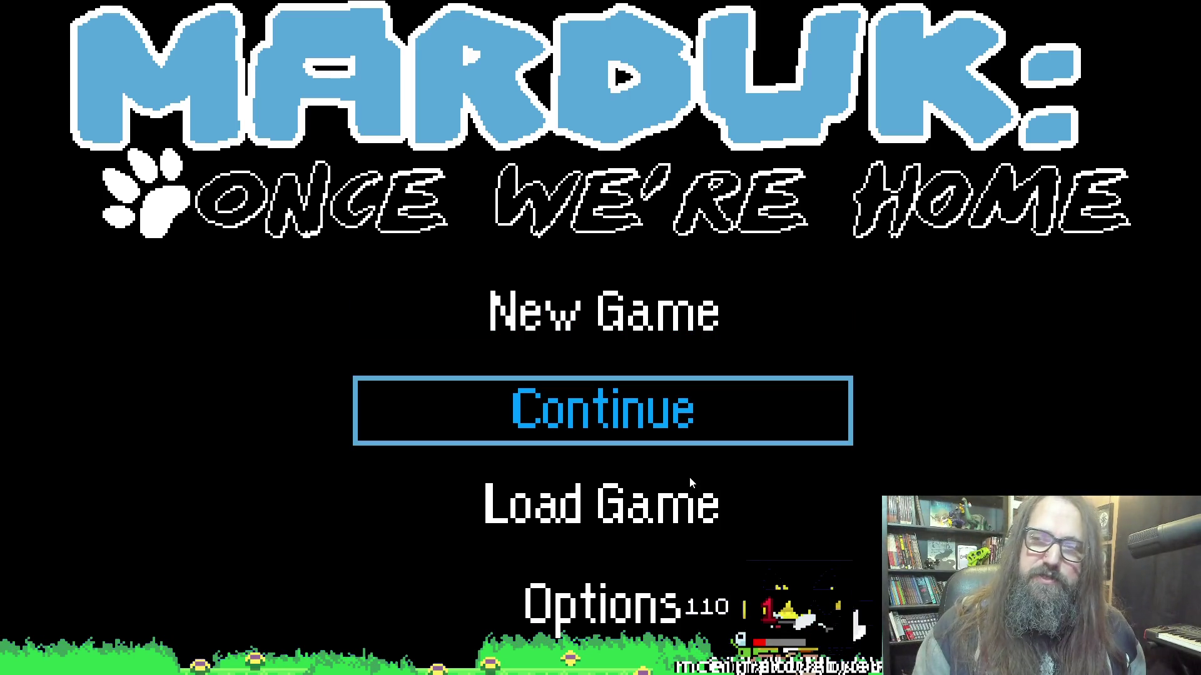
key(Return)
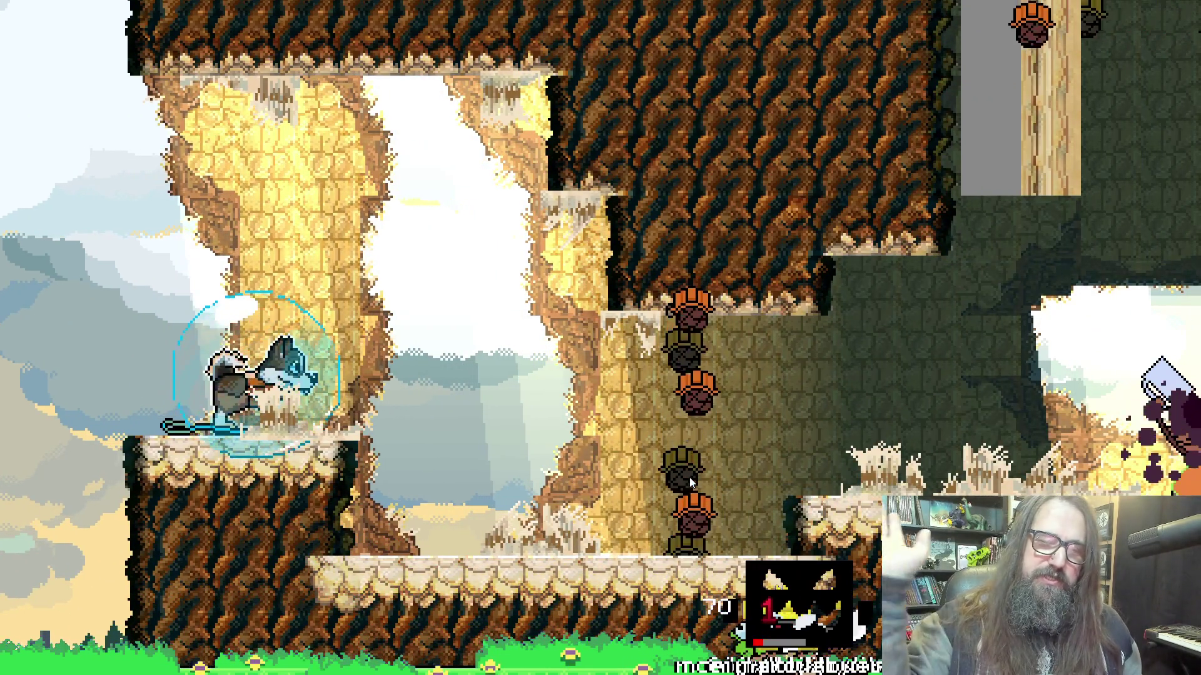
key(Right)
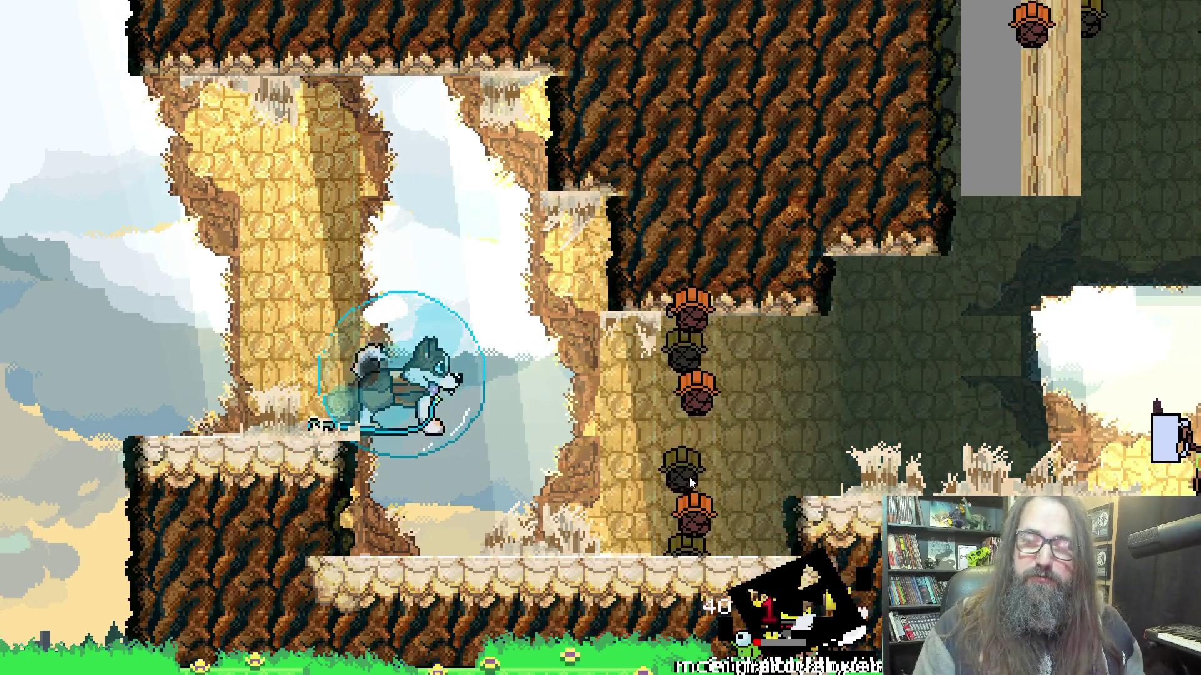
key(Right)
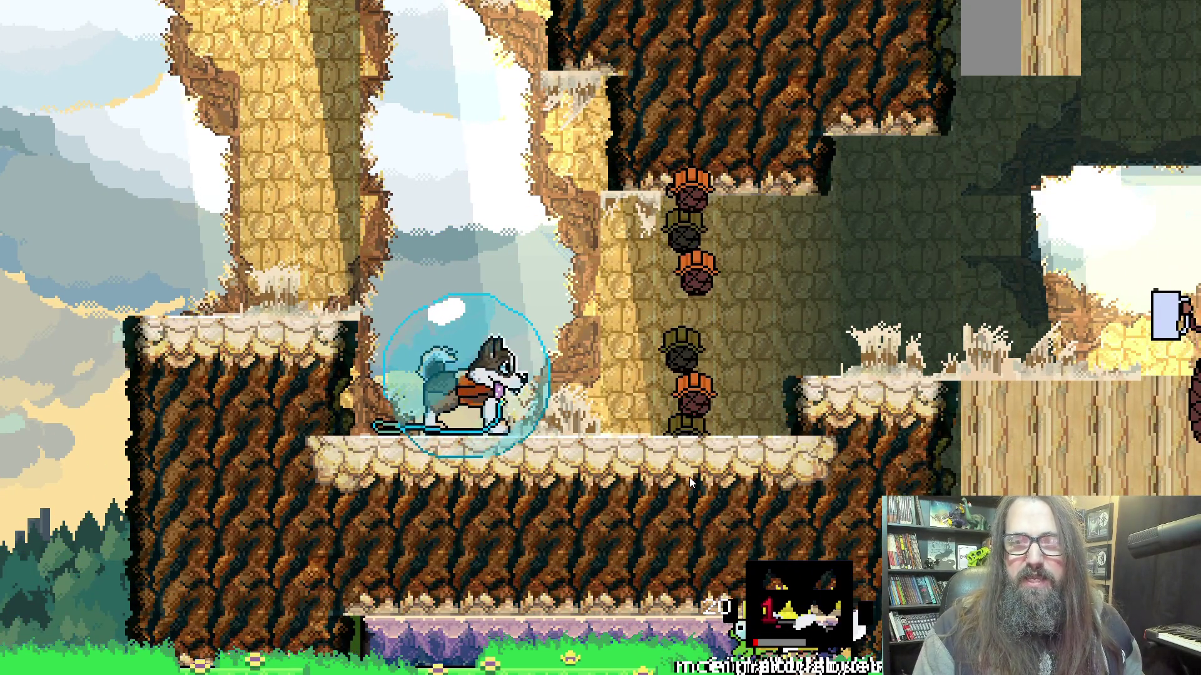
key(Right)
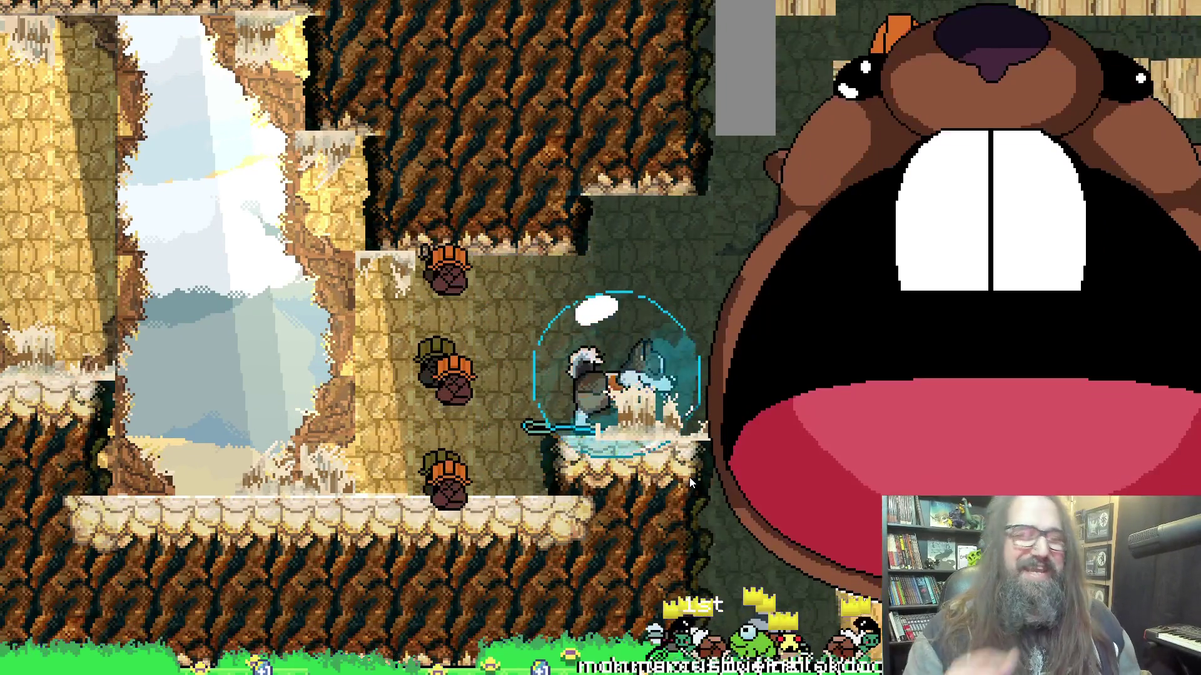
key(F11)
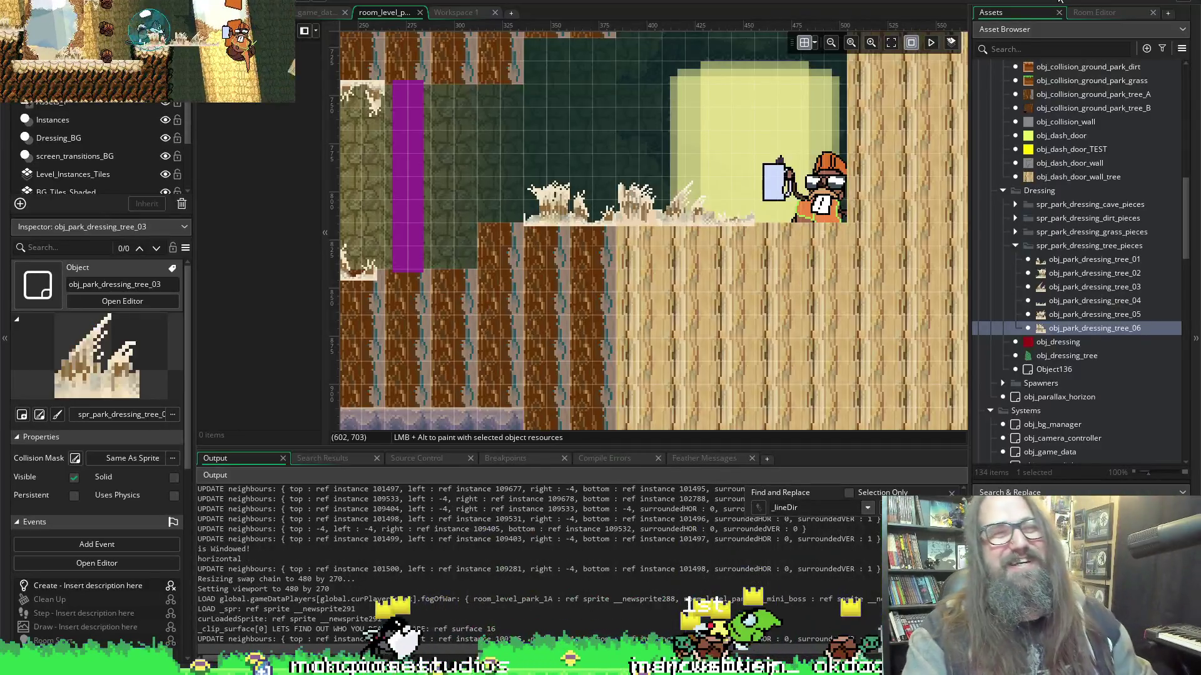
Close the game, delete a placed tree piece and undo it, then run the game again.
key(Escape)
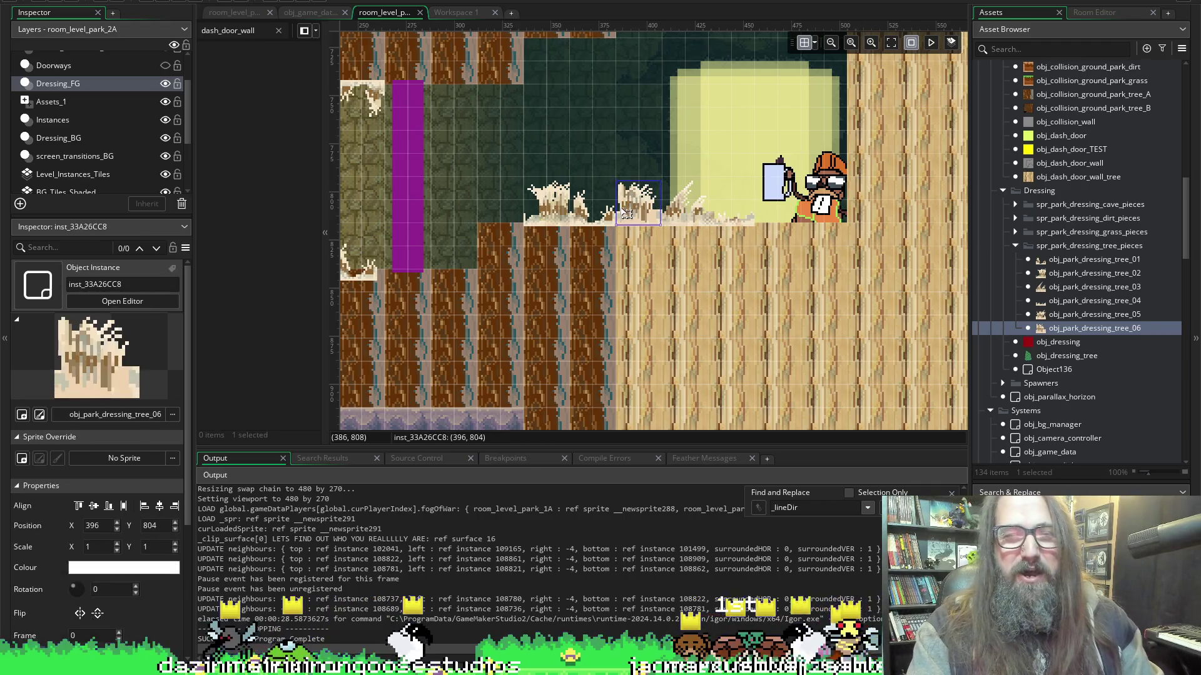
click(695, 216)
key(Delete)
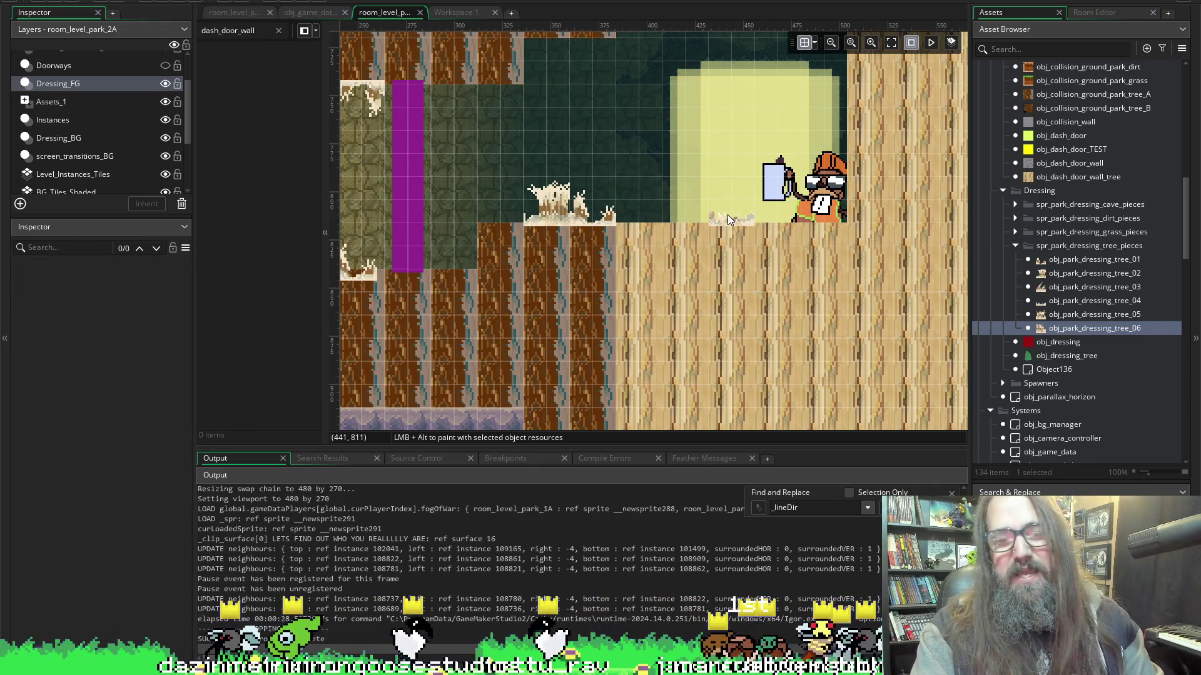
key(ctrl+z)
key(ctrl+z)
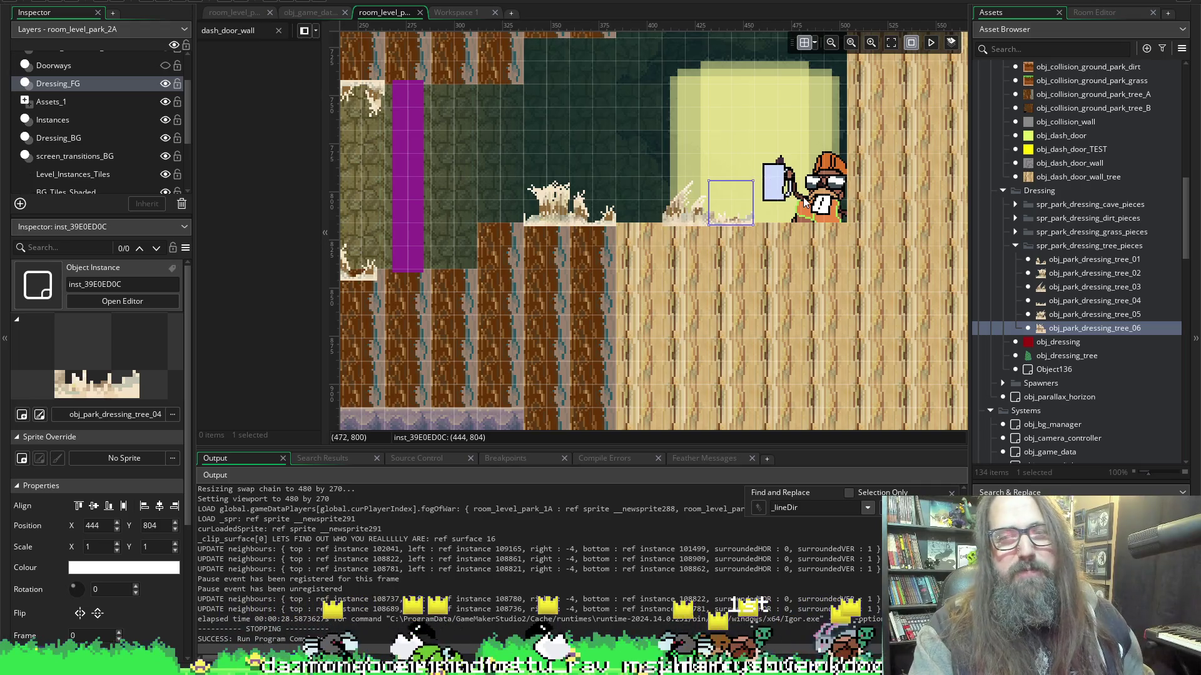
click(156, 2)
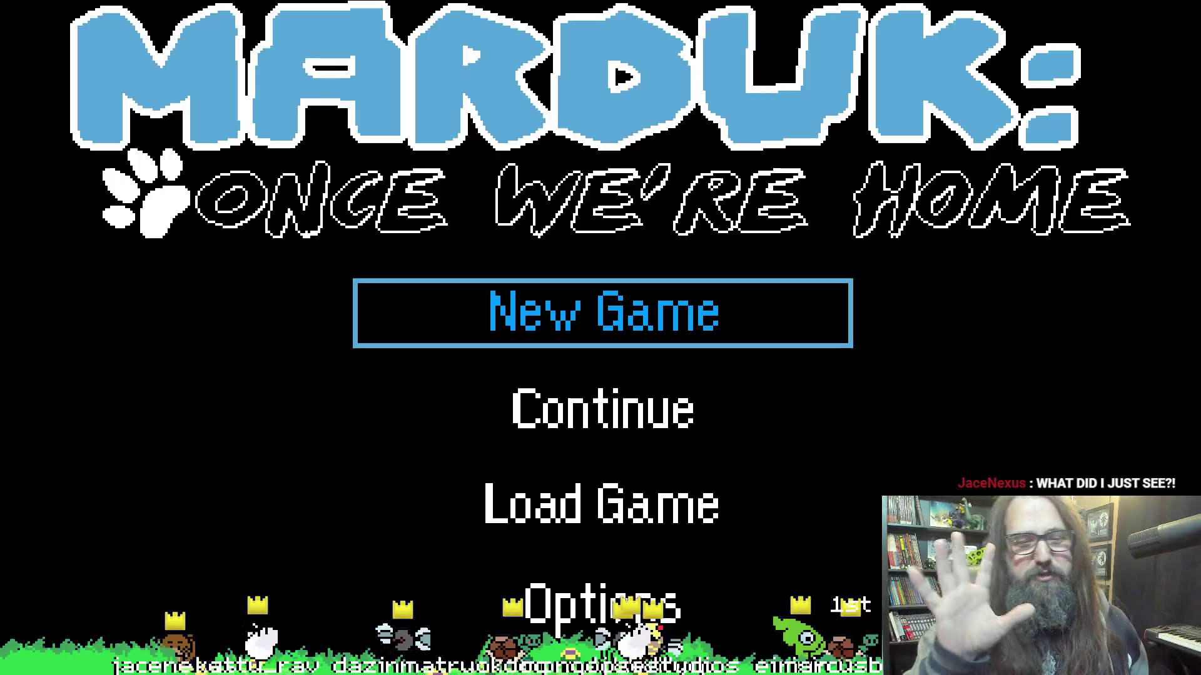
Choose Continue on the title menu to replay the park level.
key(Down)
key(Return)
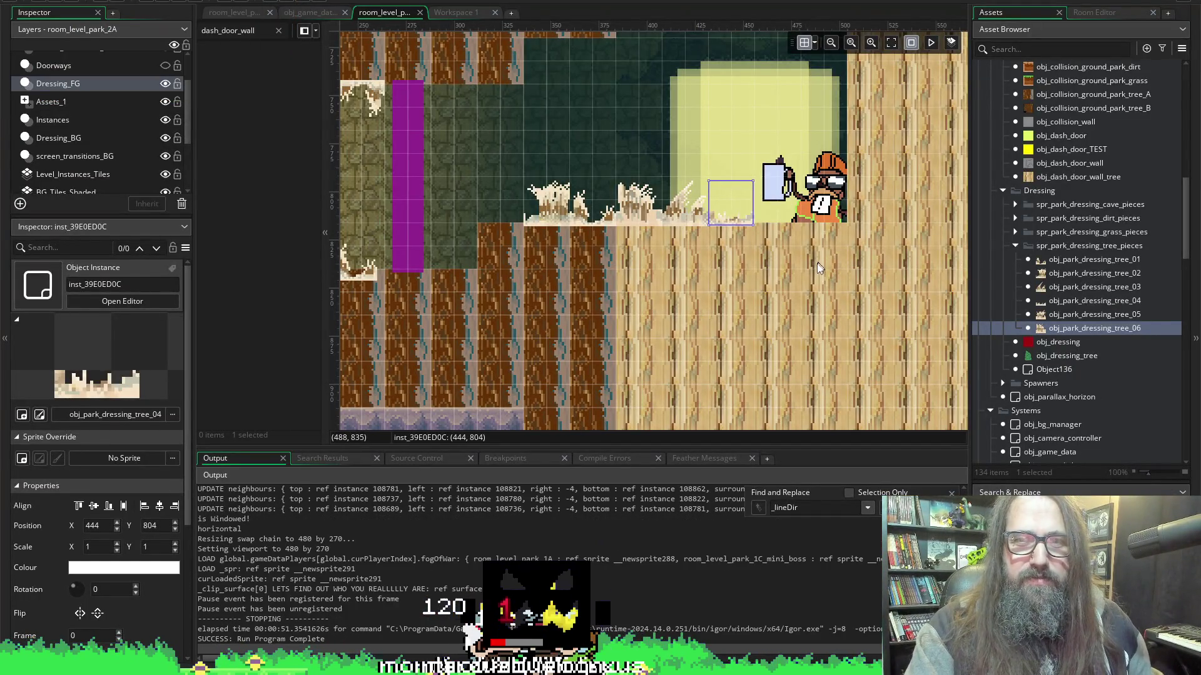
Delete the three new tree dressing pieces from the ground left of the character.
key(Delete)
click(691, 210)
key(Delete)
click(640, 206)
key(Delete)
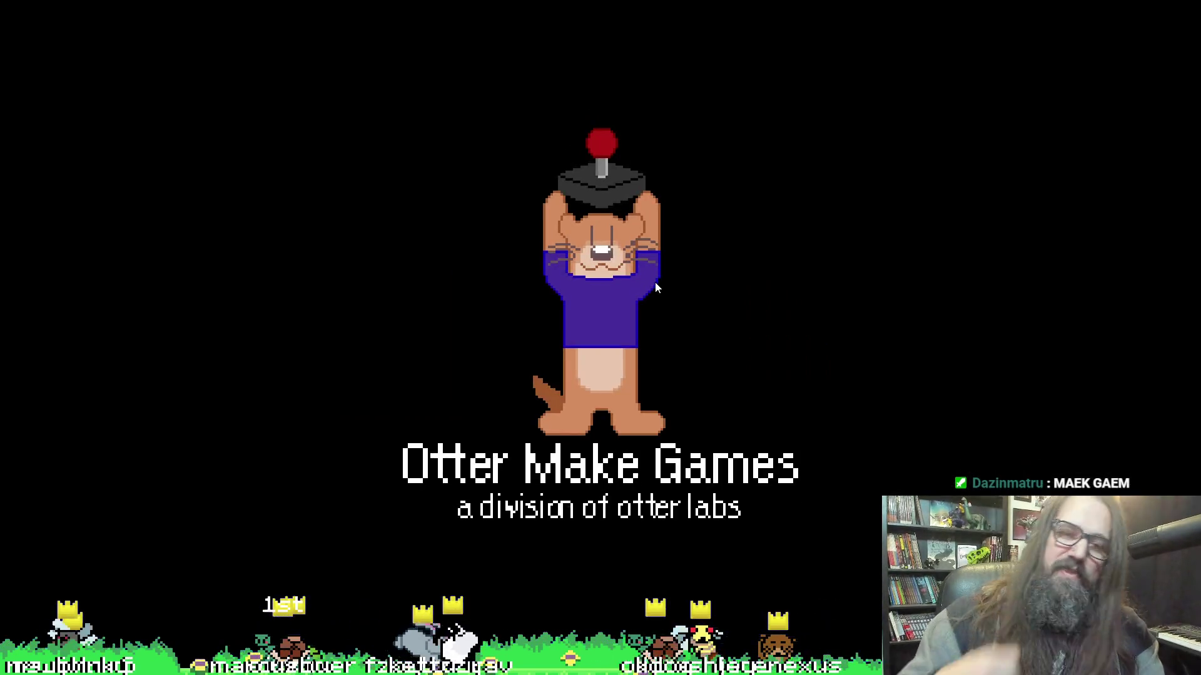
Start a New Game, then pause to bring up the Dream - Park map.
key(Return)
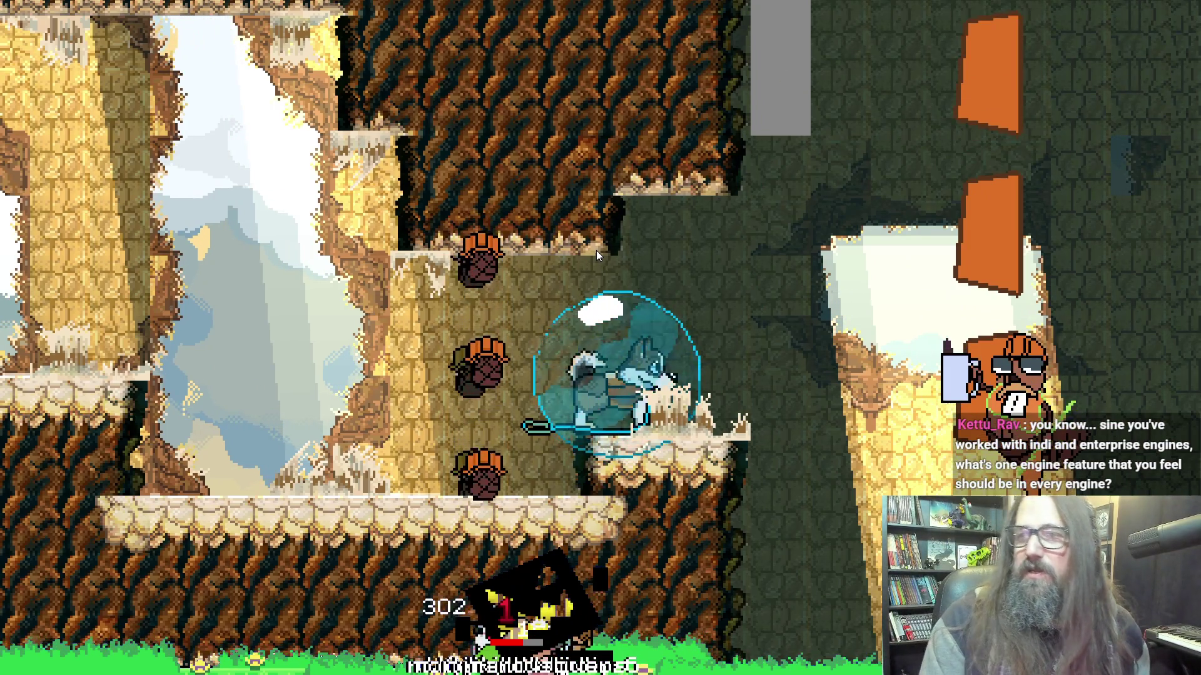
key(Escape)
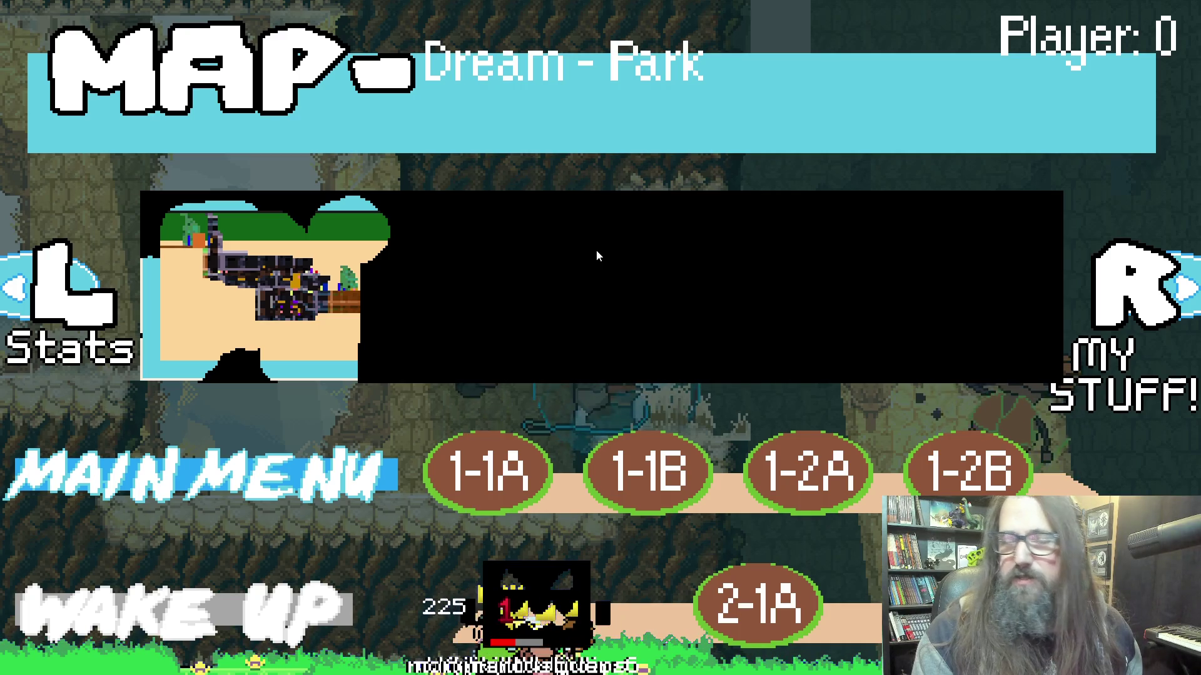
Preview levels 1-1A and 2-1A on the park map, then close the map to resume play.
key(Right)
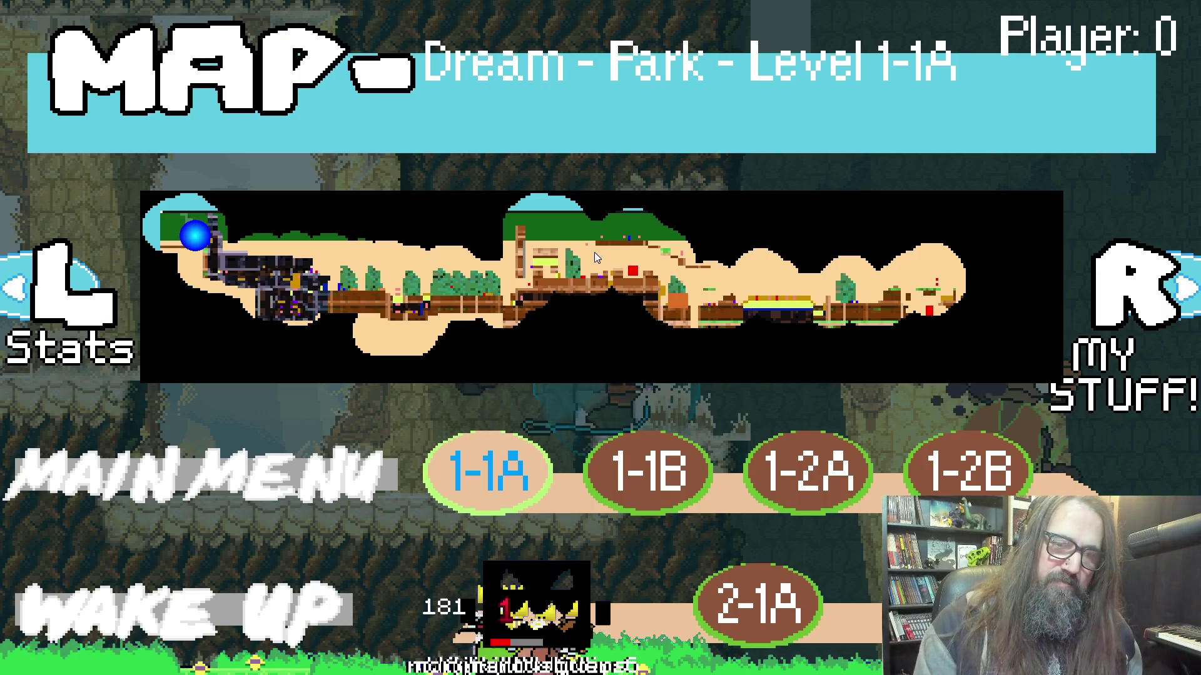
key(Down)
key(Up)
key(Down)
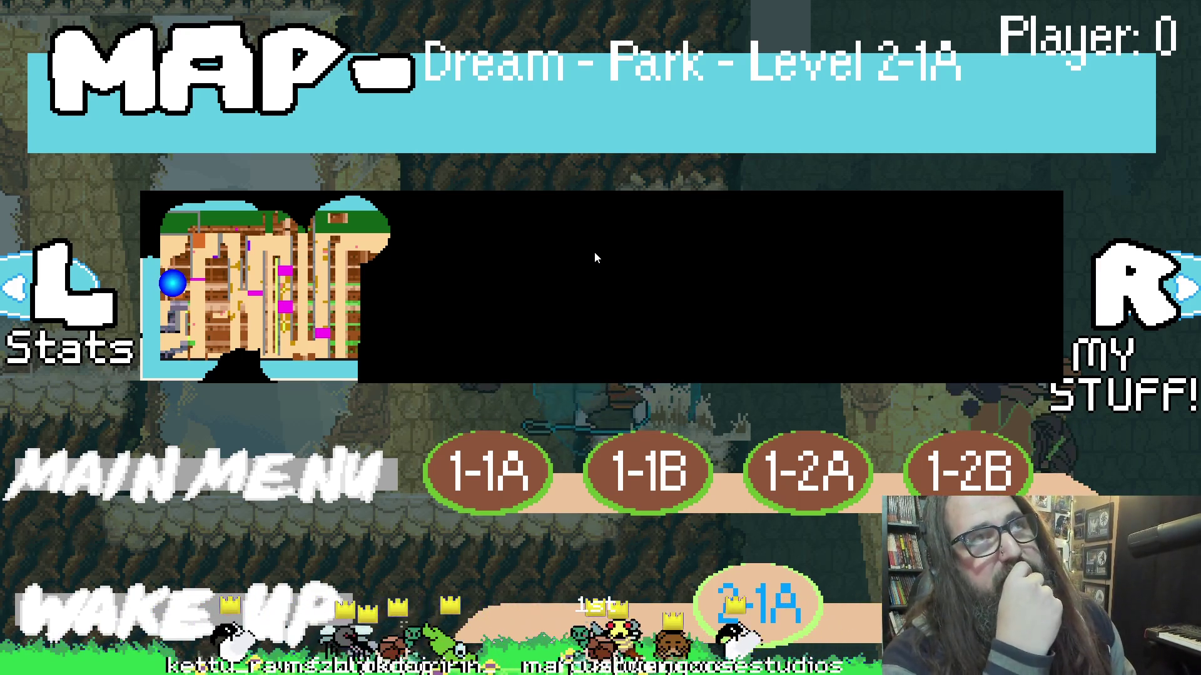
key(Escape)
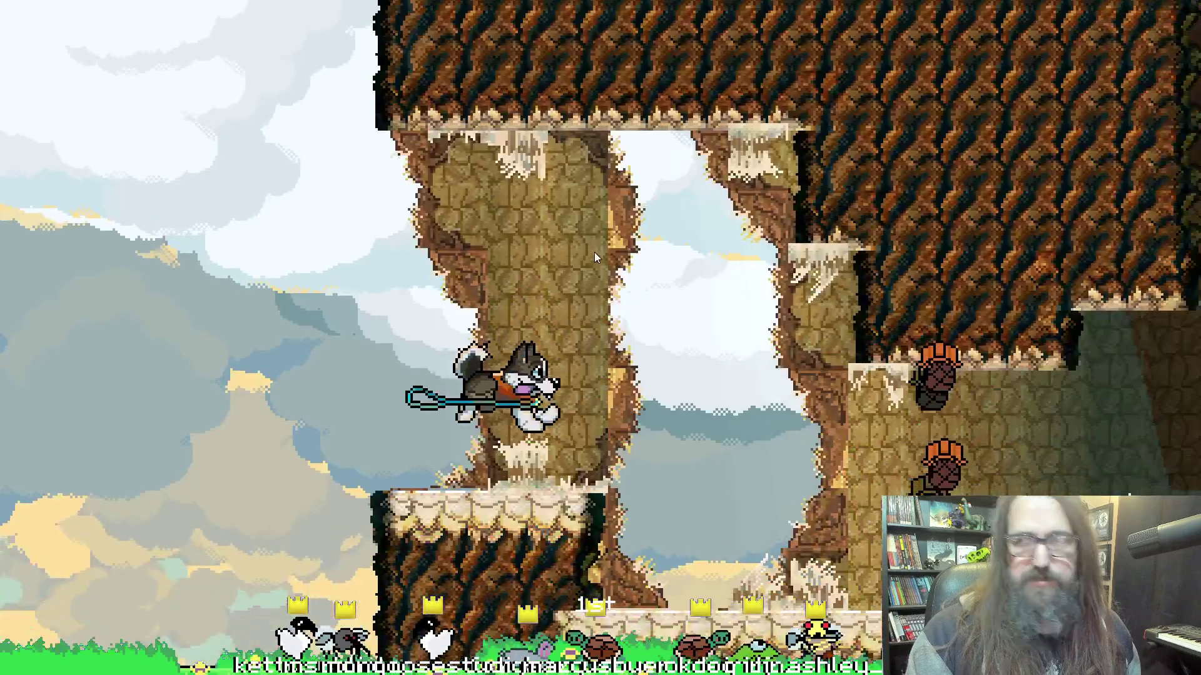
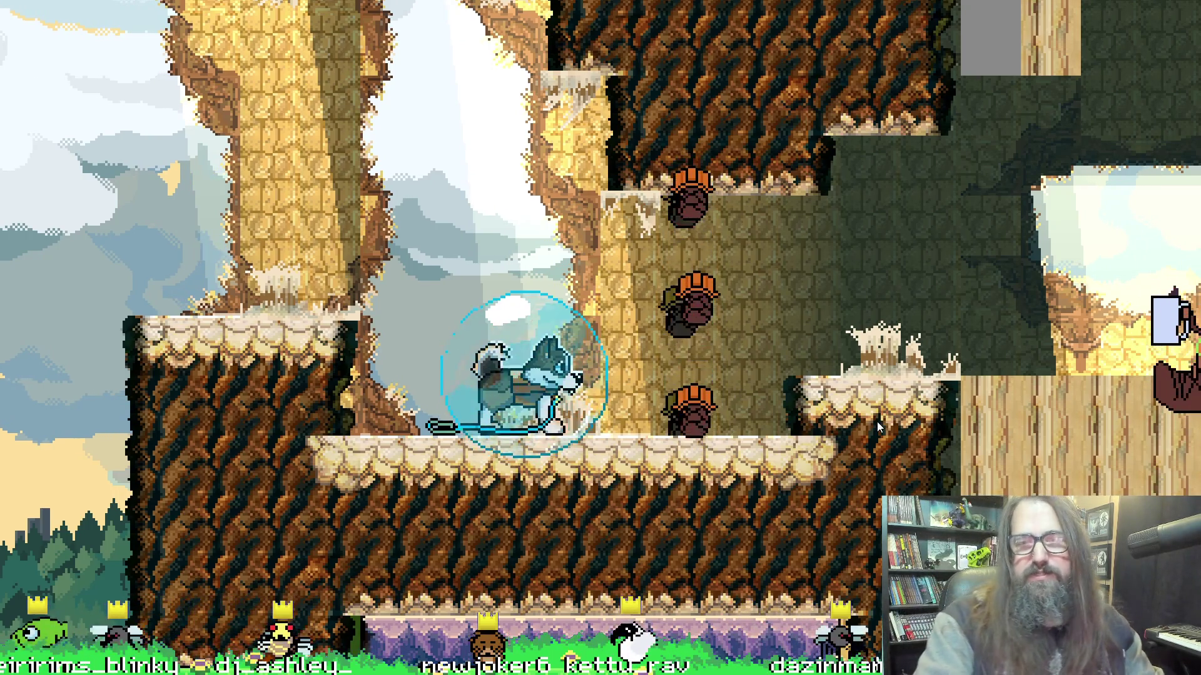
Exit the fullscreen game test, close it, and return to Aseprite's wood-grain texture.
key(F11)
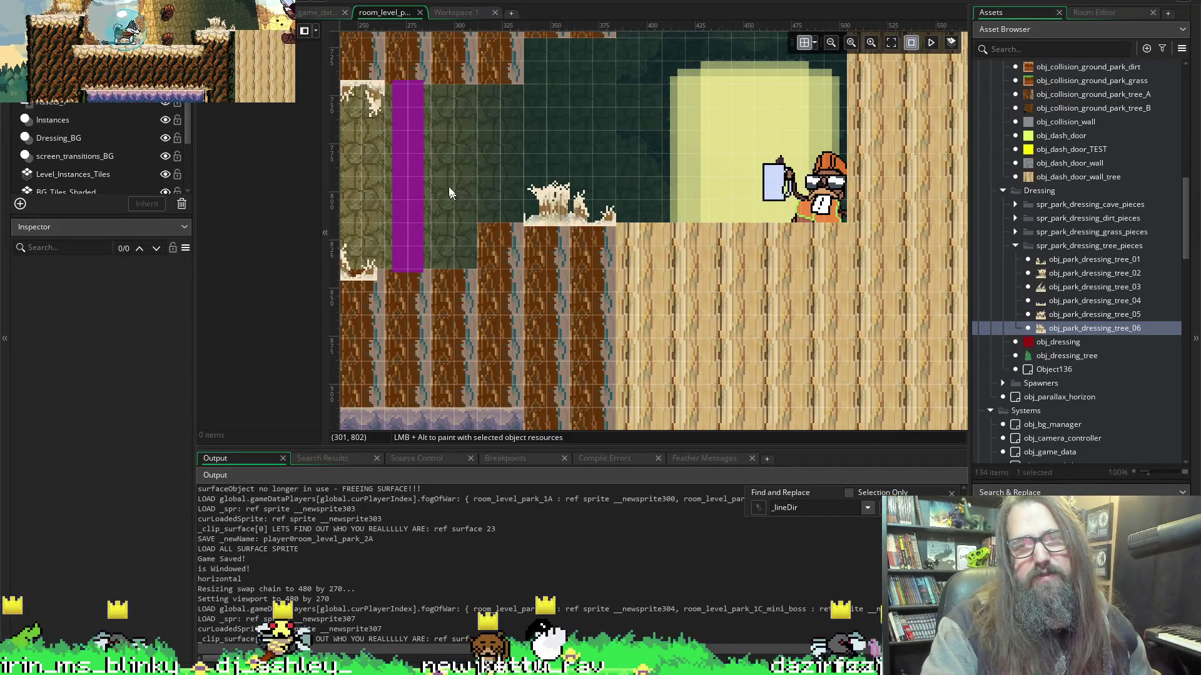
key(alt+Tab)
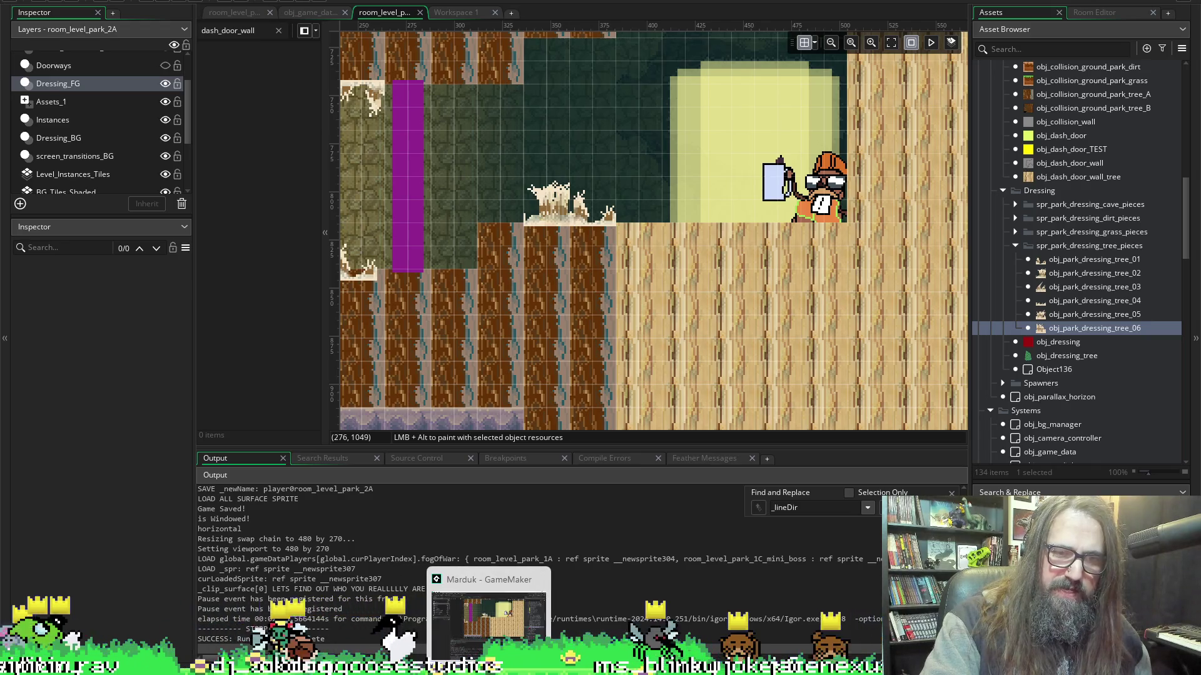
key(alt+Tab)
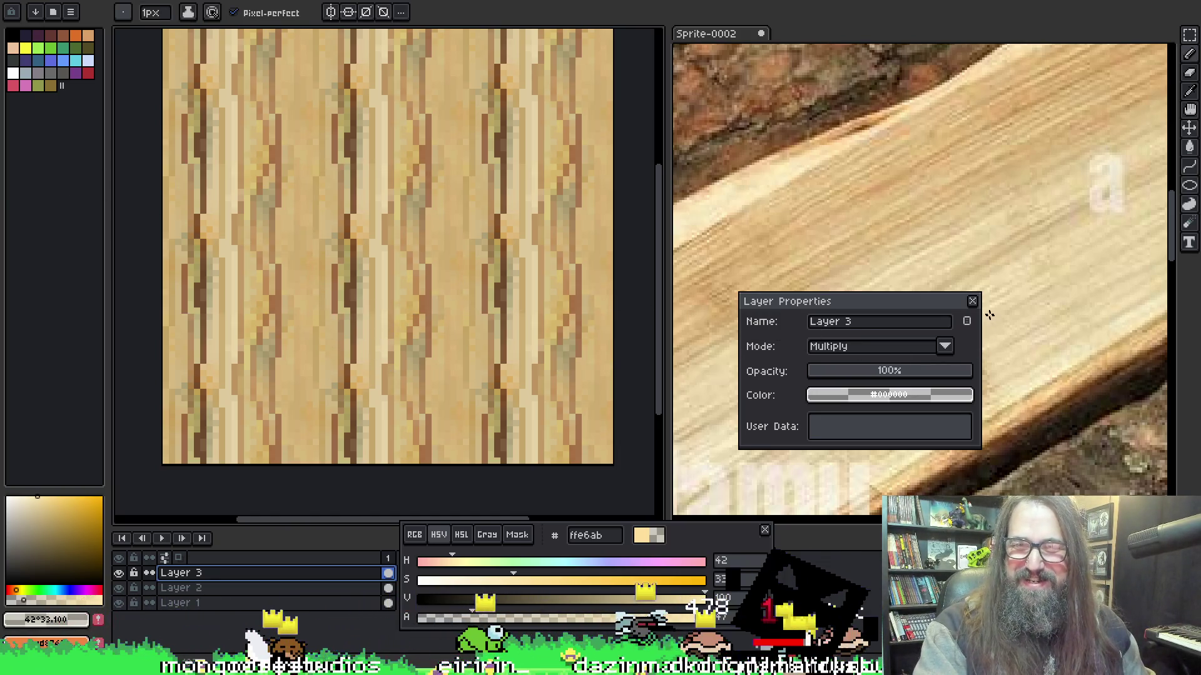
Dismiss Layer Properties, choose the Paint Bucket, save, and recentre the wood texture.
click(973, 302)
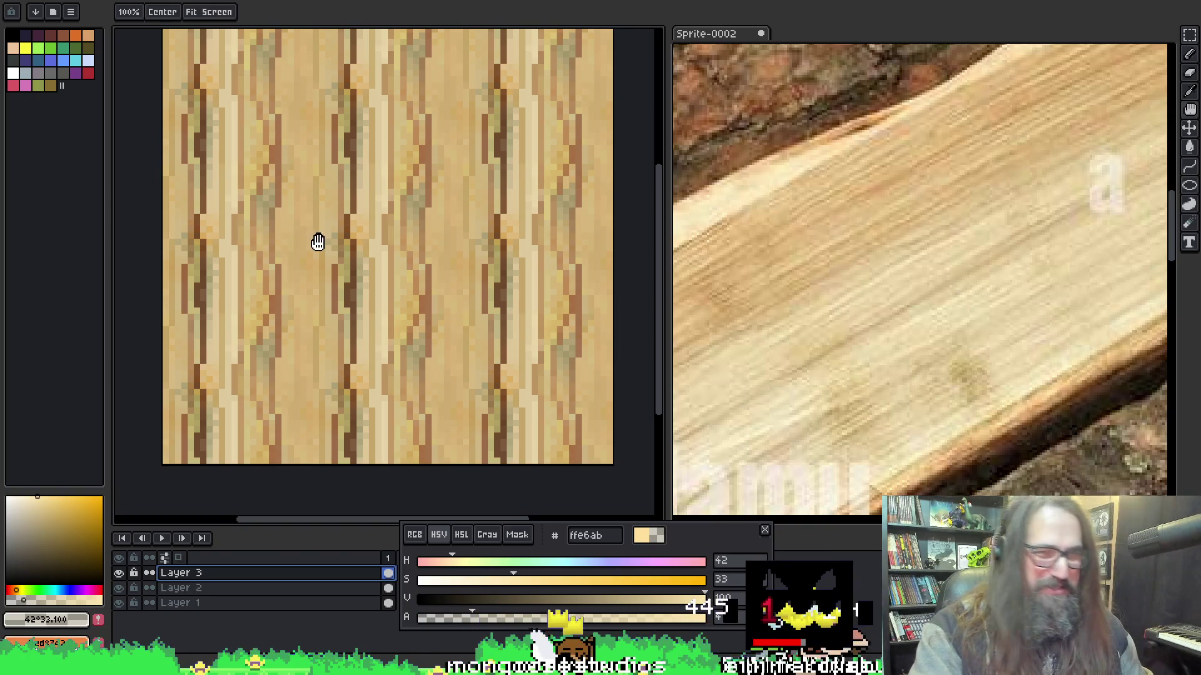
drag(318, 241, 296, 269)
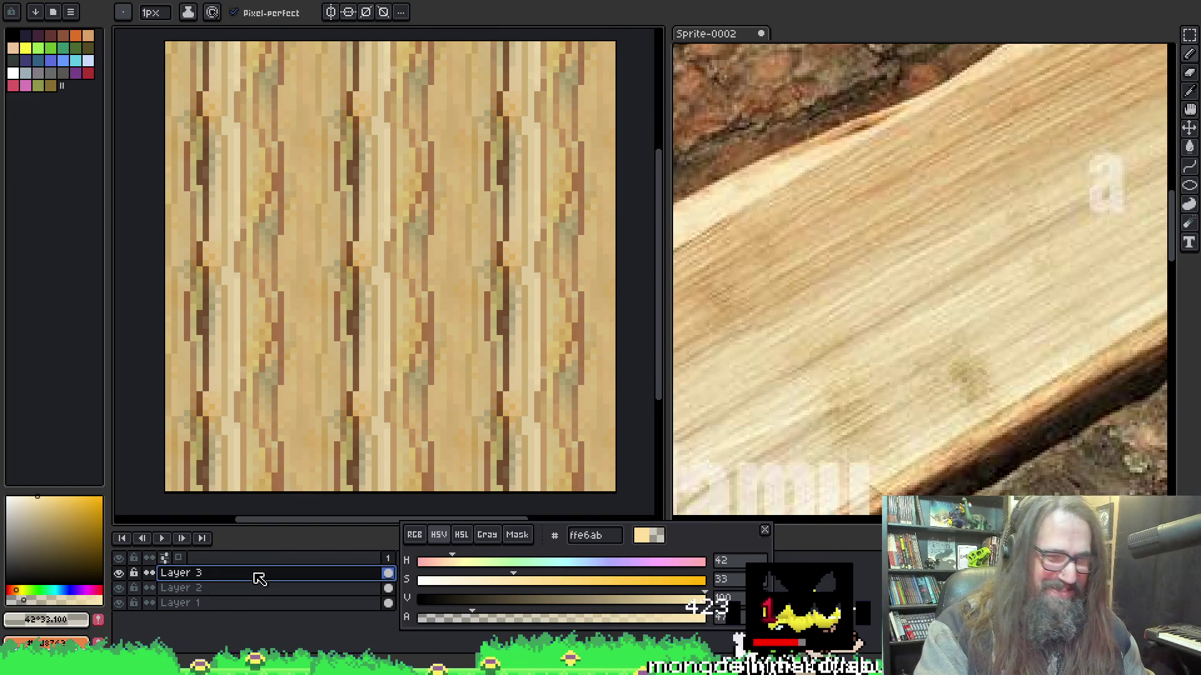
key(g)
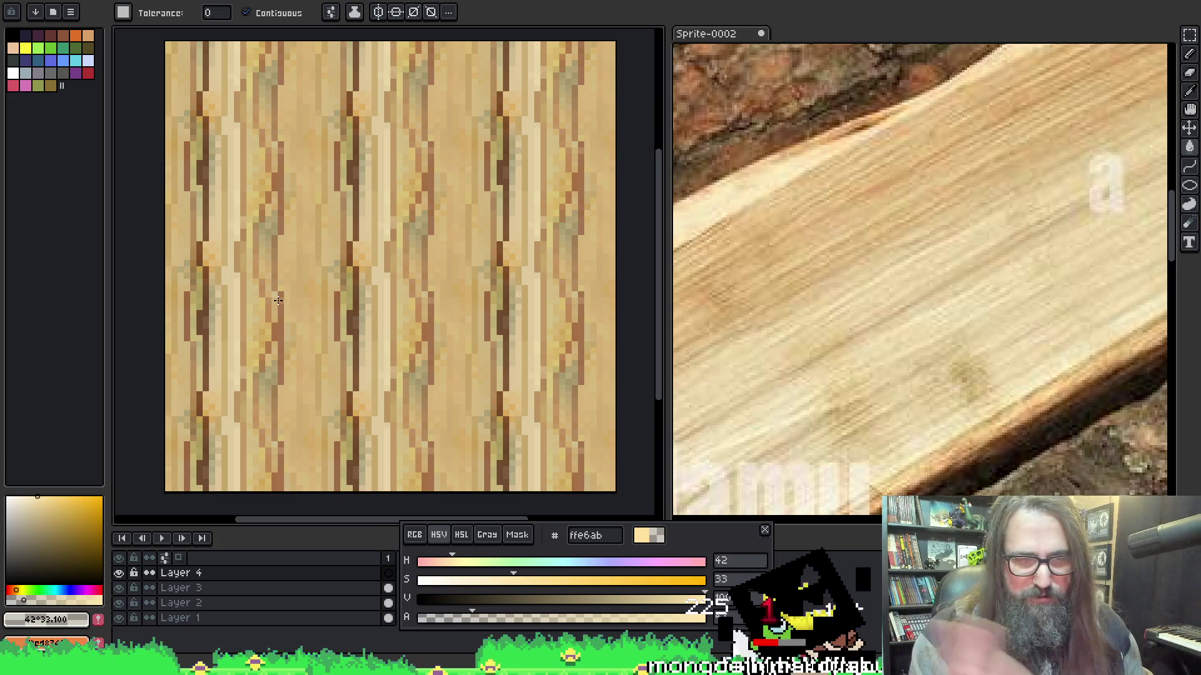
key(ctrl+s)
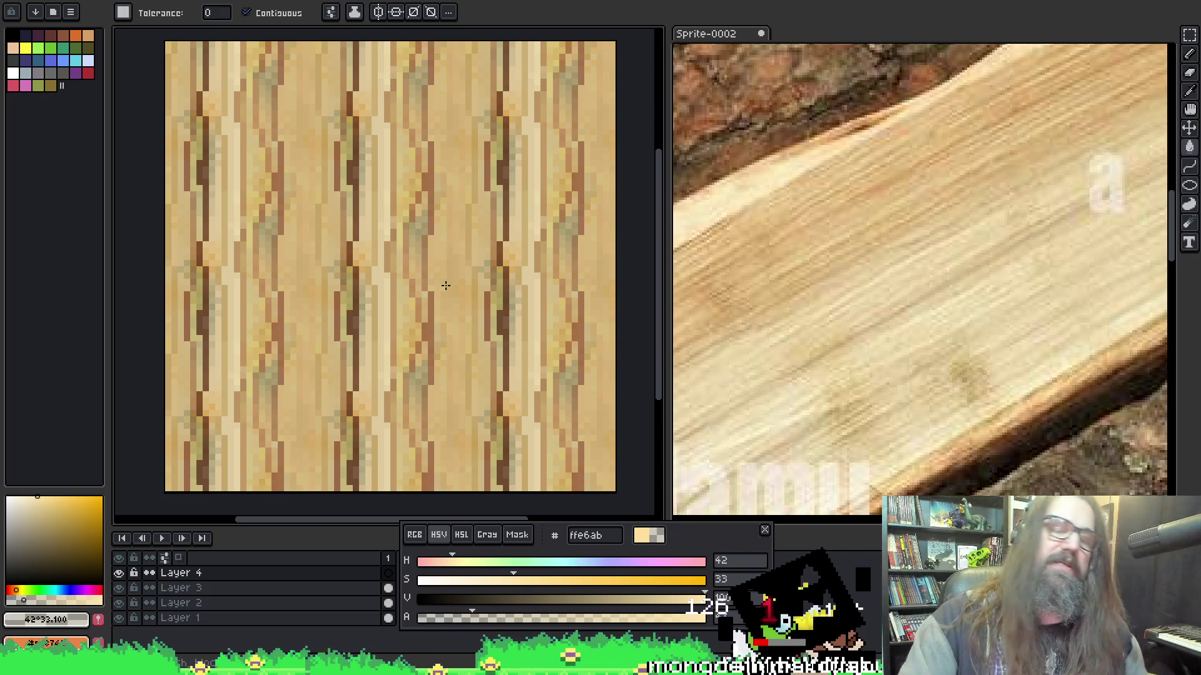
scroll(394, 242, right, 2)
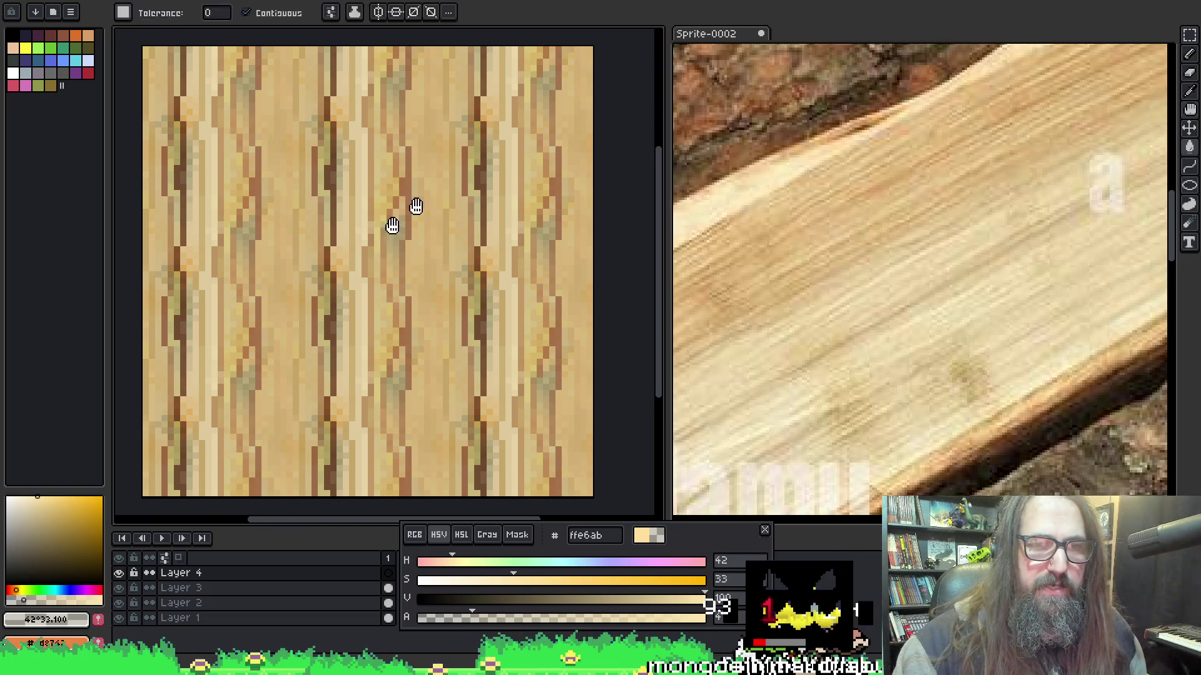
drag(396, 243, 418, 235)
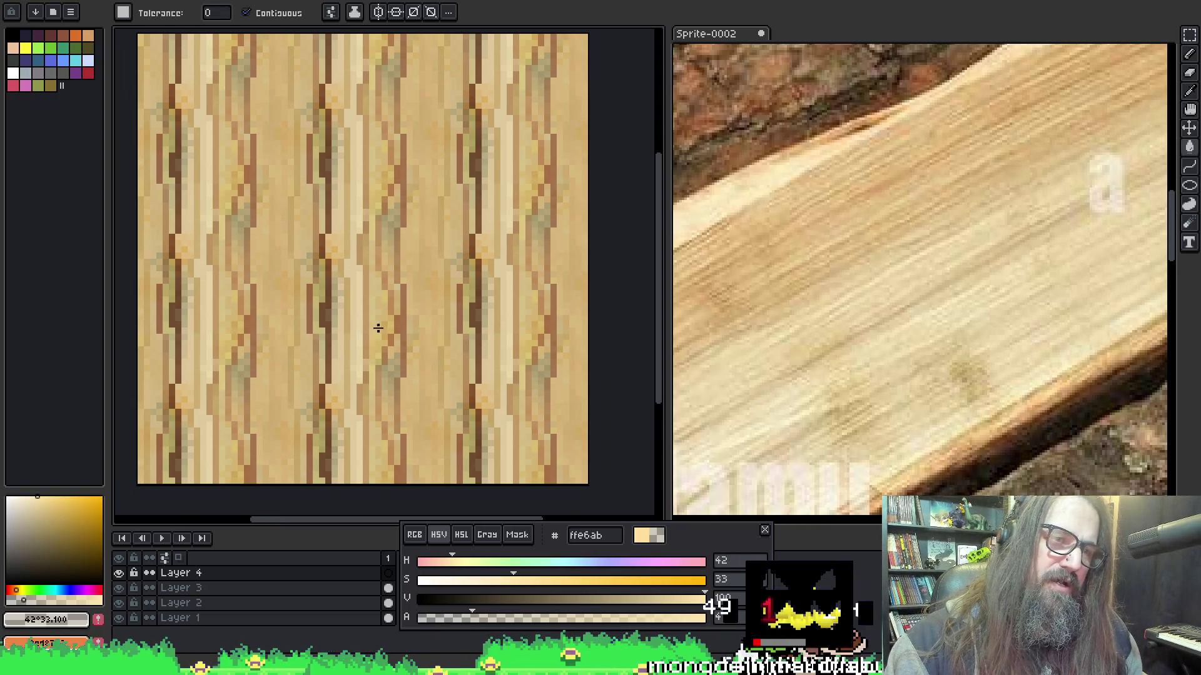
key(ctrl+Tab)
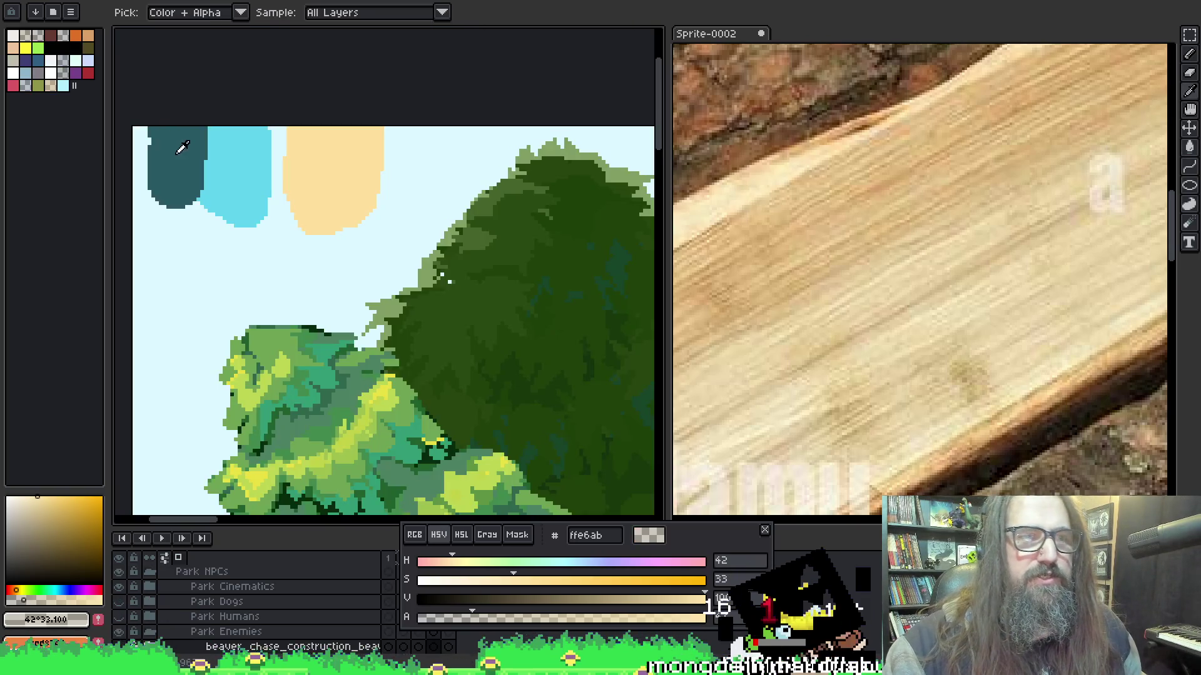
Sample teal #285963 from the tree sprite and bucket-fill Layer 4 with it.
alt+click(169, 165)
key(ctrl+Tab)
click(395, 267)
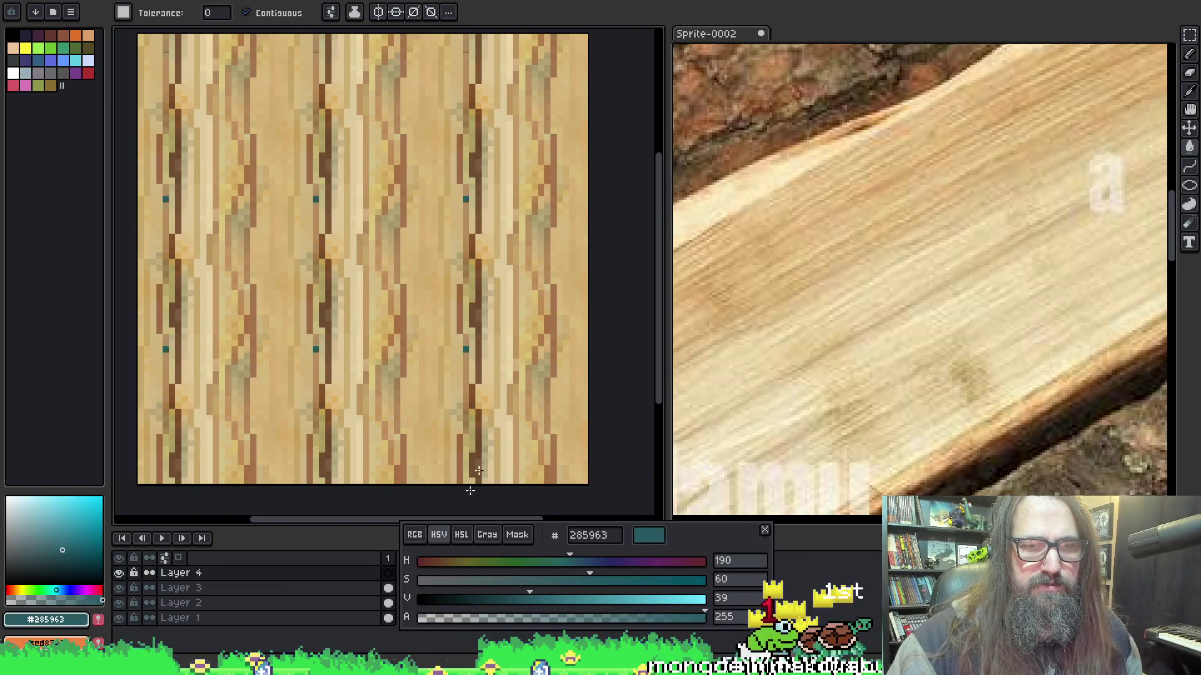
click(370, 308)
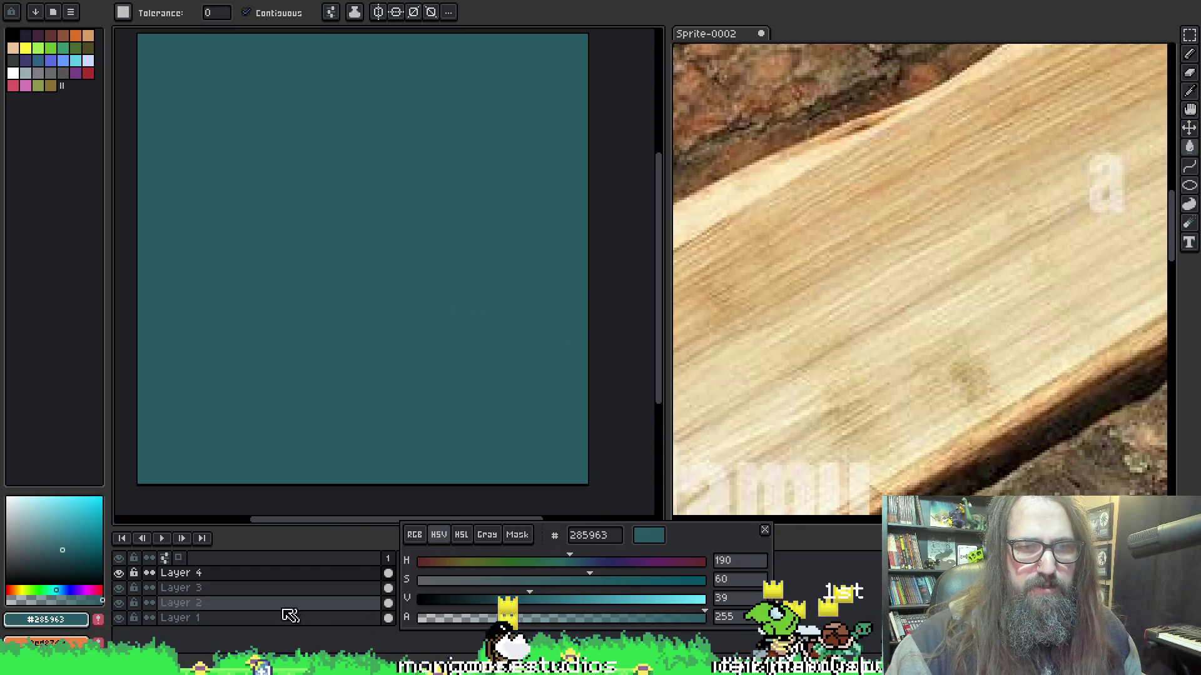
Set Layer 4 to Multiply blend mode at about 67% opacity.
double_click(247, 574)
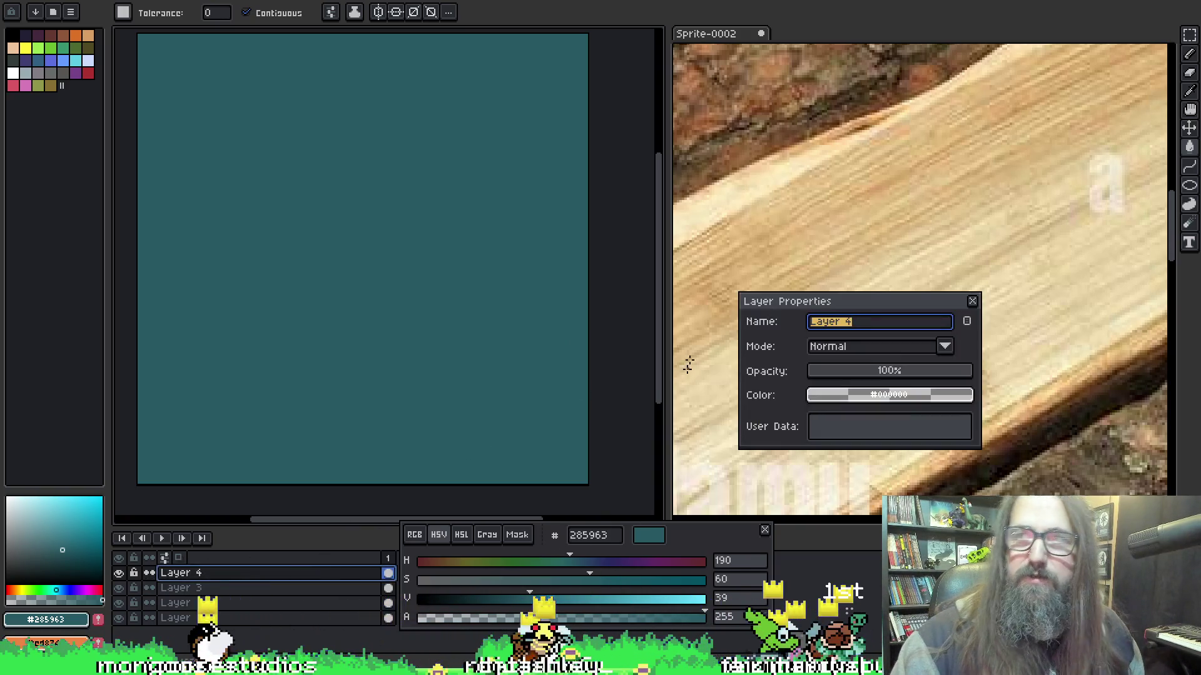
drag(919, 372, 1023, 377)
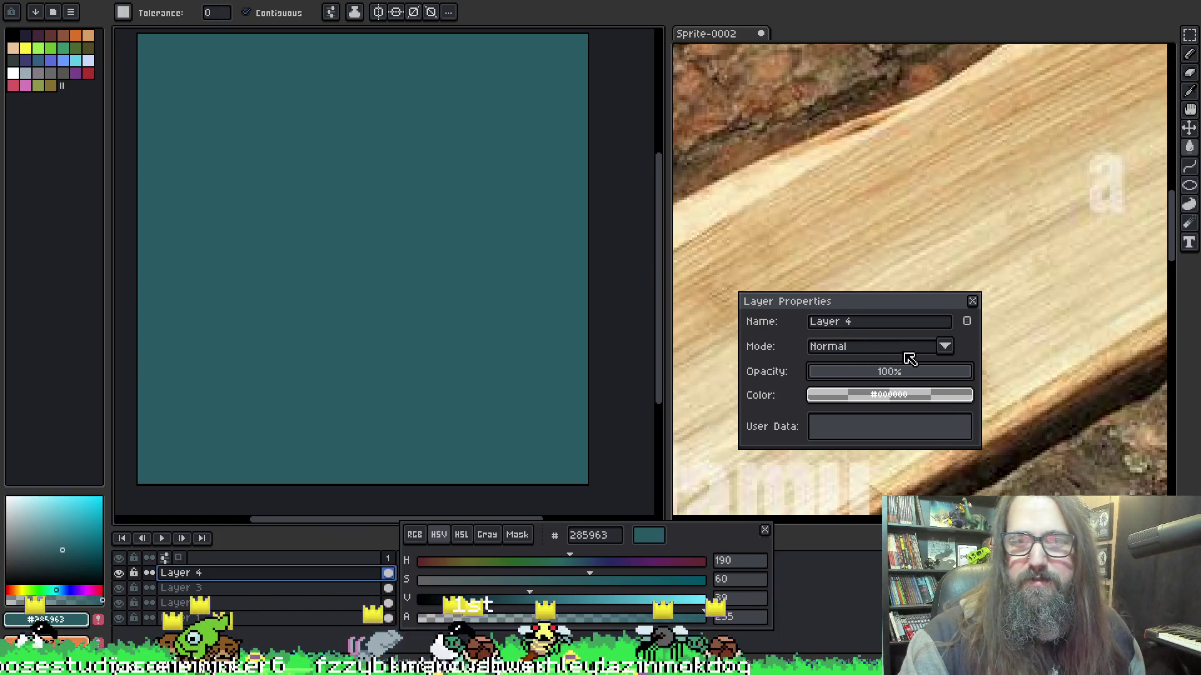
click(906, 348)
click(948, 399)
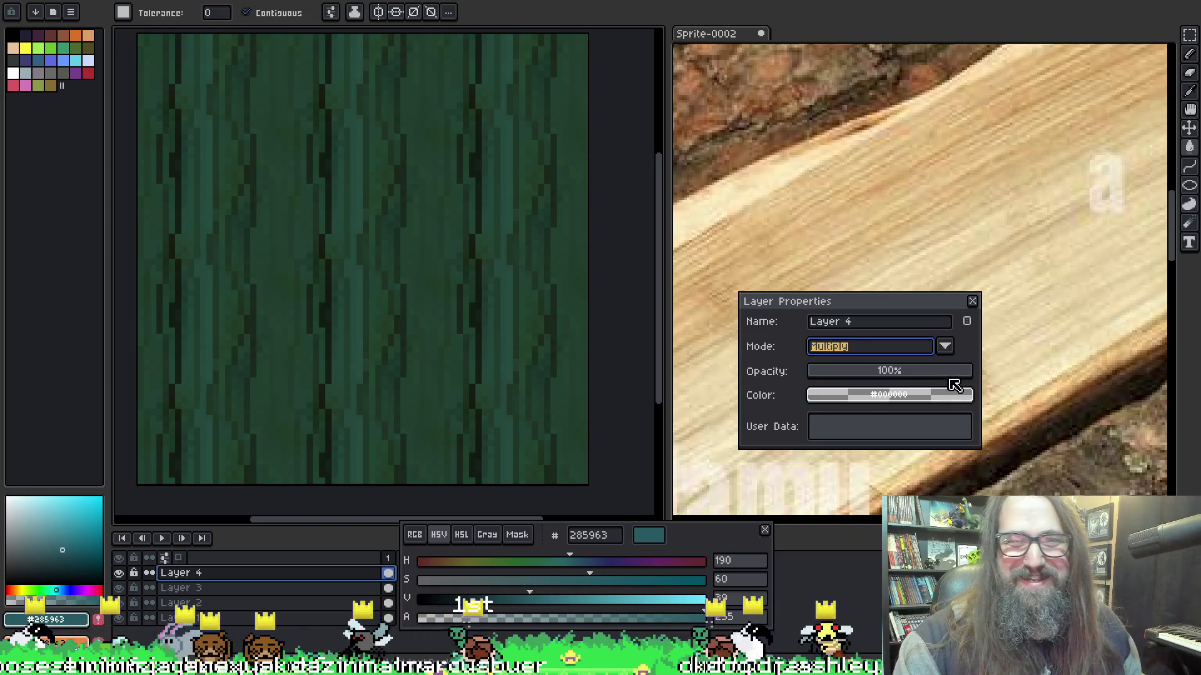
click(953, 372)
drag(949, 378, 921, 375)
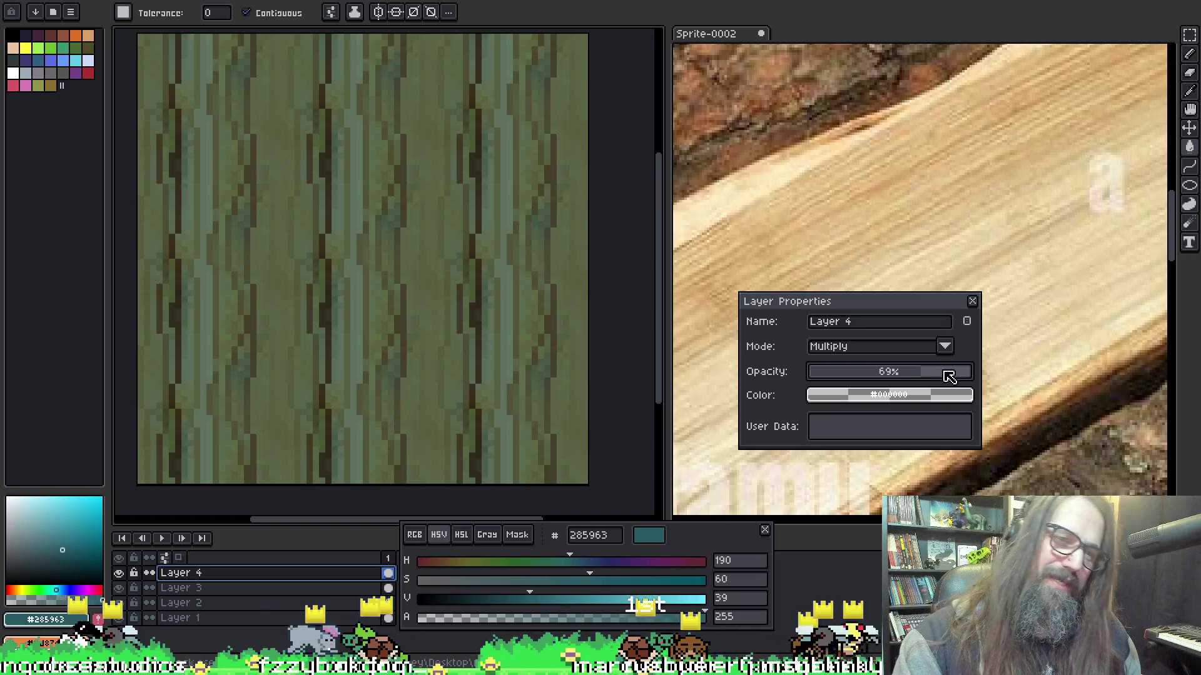
click(934, 370)
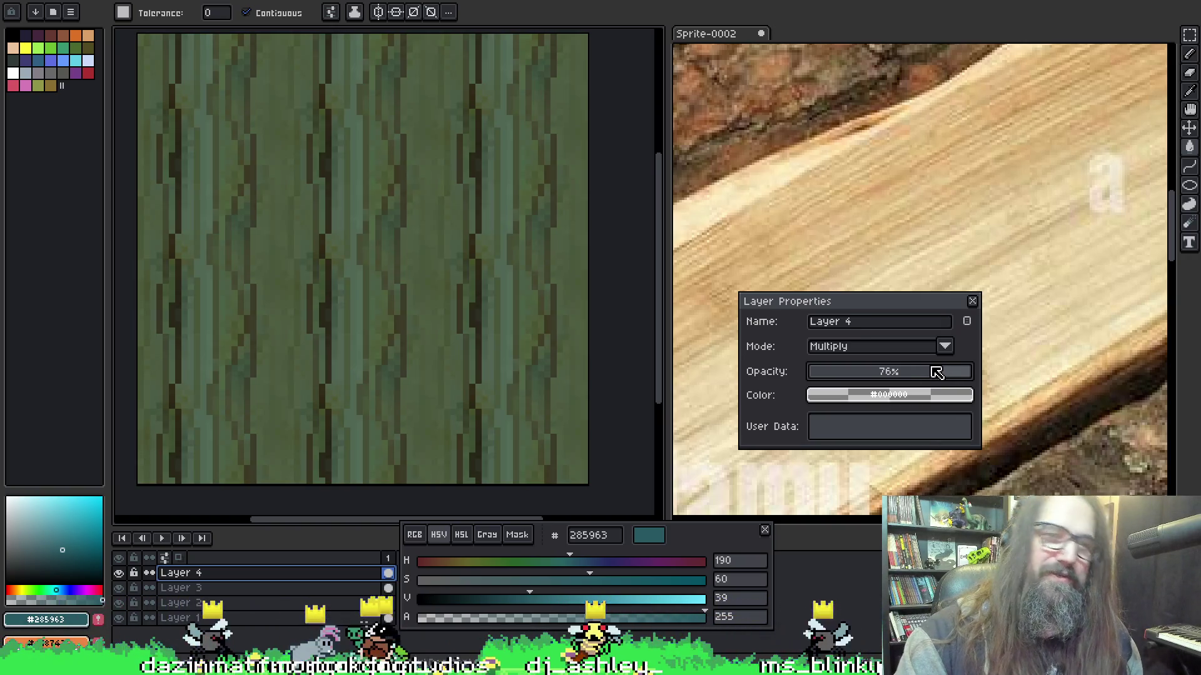
click(909, 374)
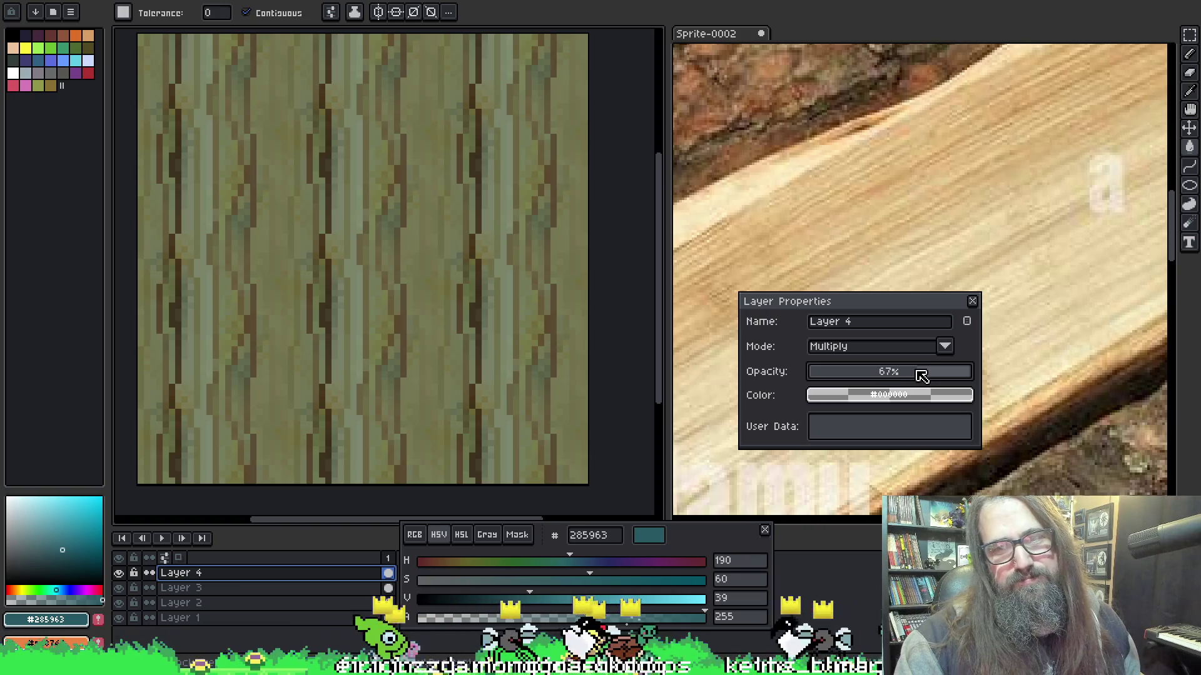
click(922, 347)
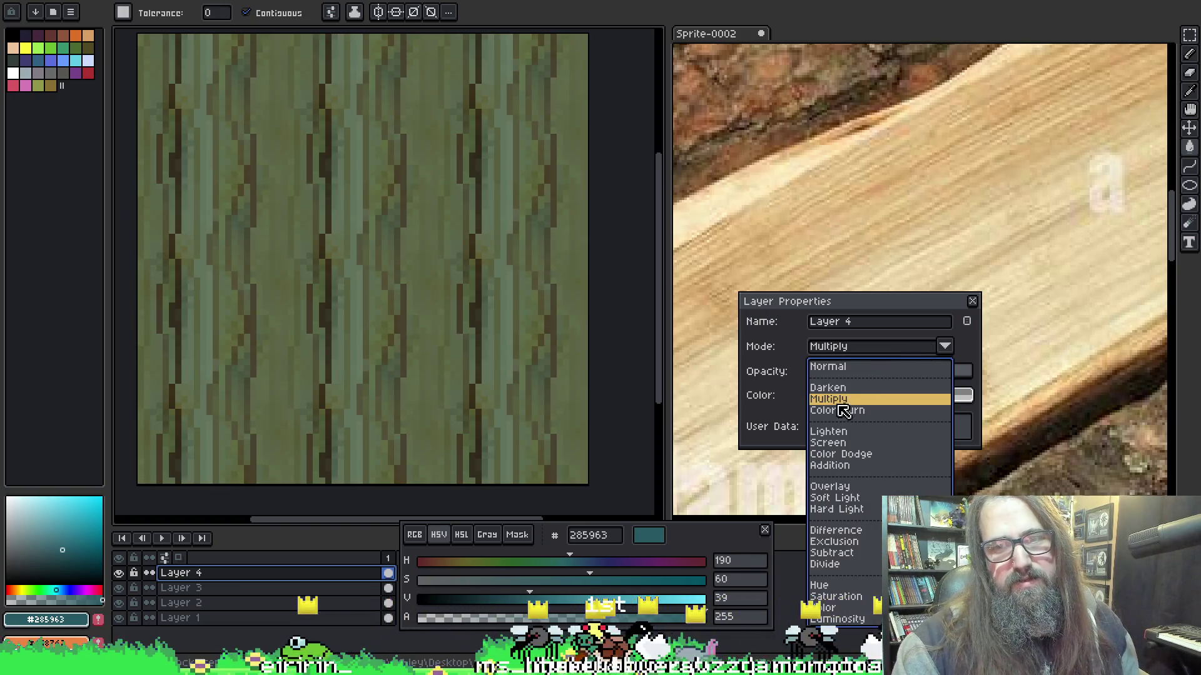
Preview blend modes from Lighten through Subtract, then keep Multiply at 100% opacity.
key(Escape)
click(864, 348)
key(Down)
key(Down)
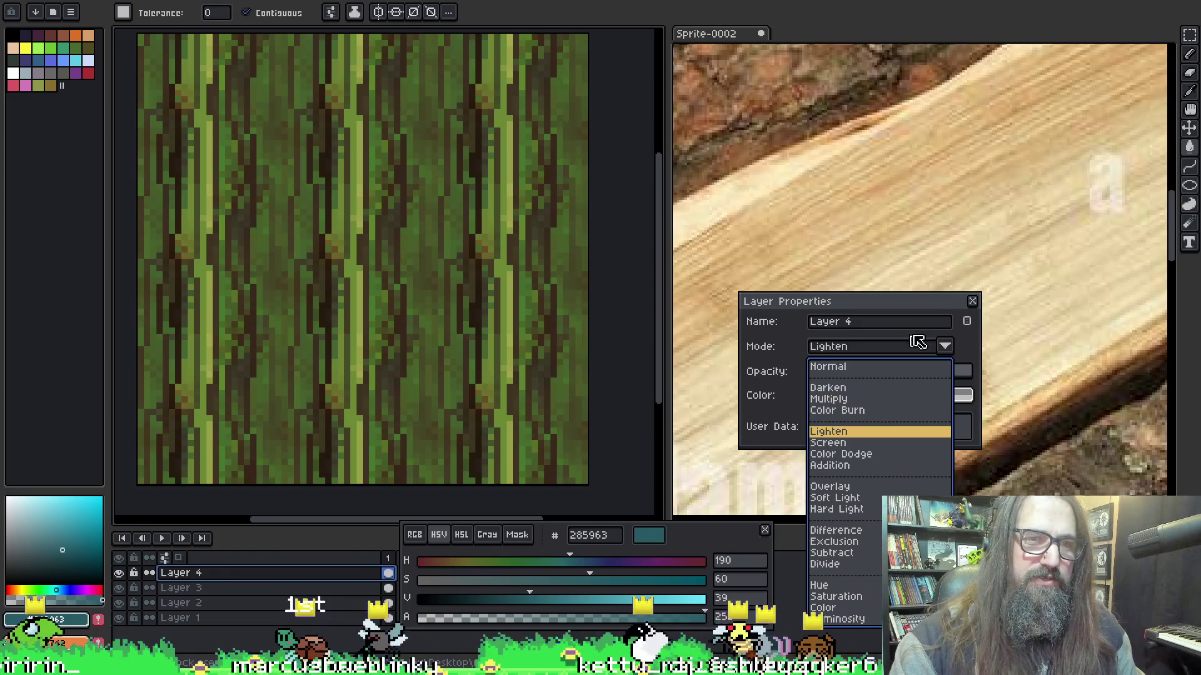
key(Down)
key(Up)
key(Up)
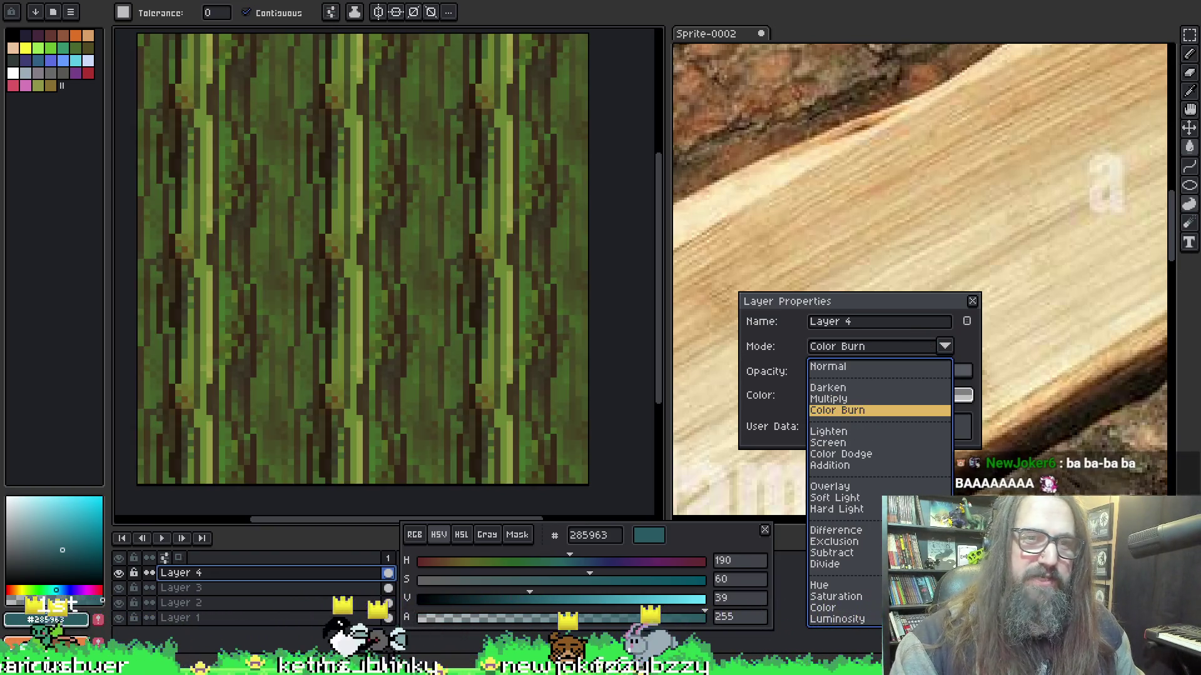
key(Down)
key(Down)
key(Down)
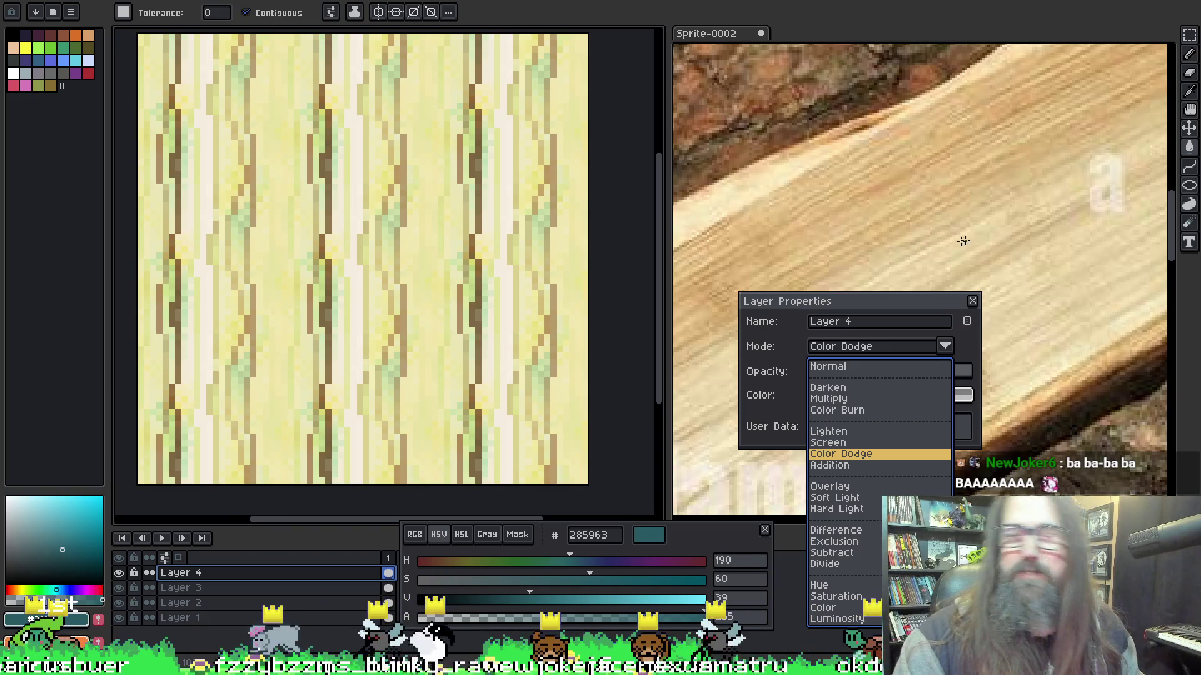
key(Down)
key(Down)
key(Down)
key(Up)
key(Down)
key(Up)
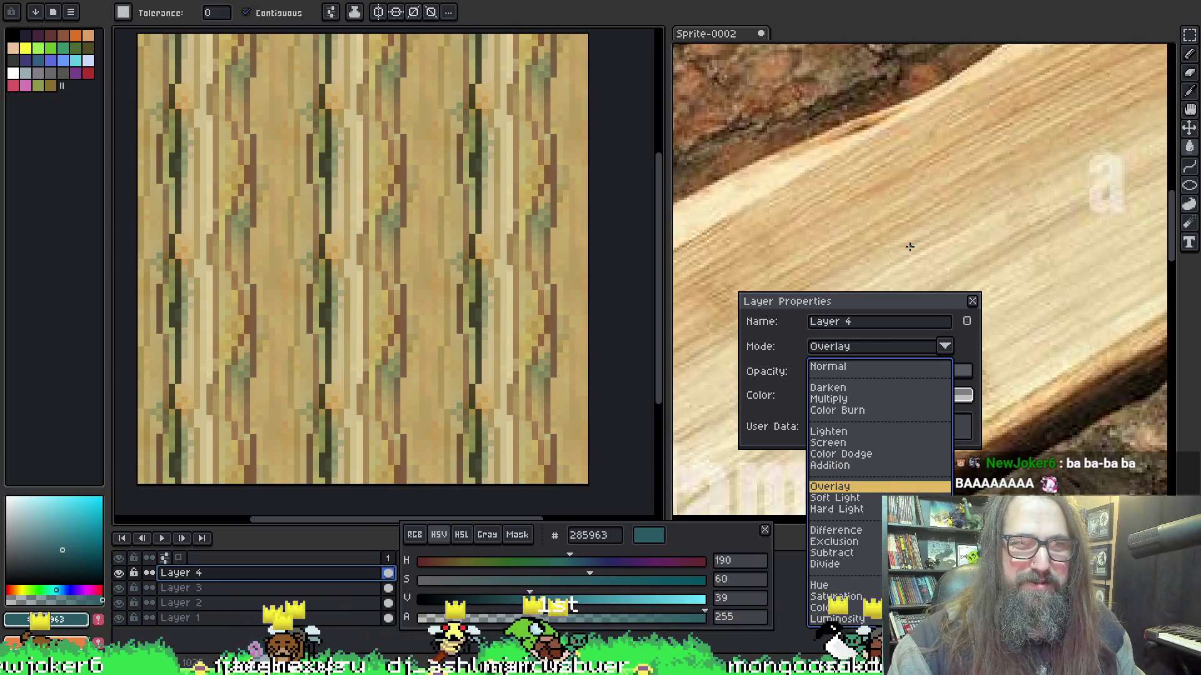
key(Down)
key(Down)
key(Down)
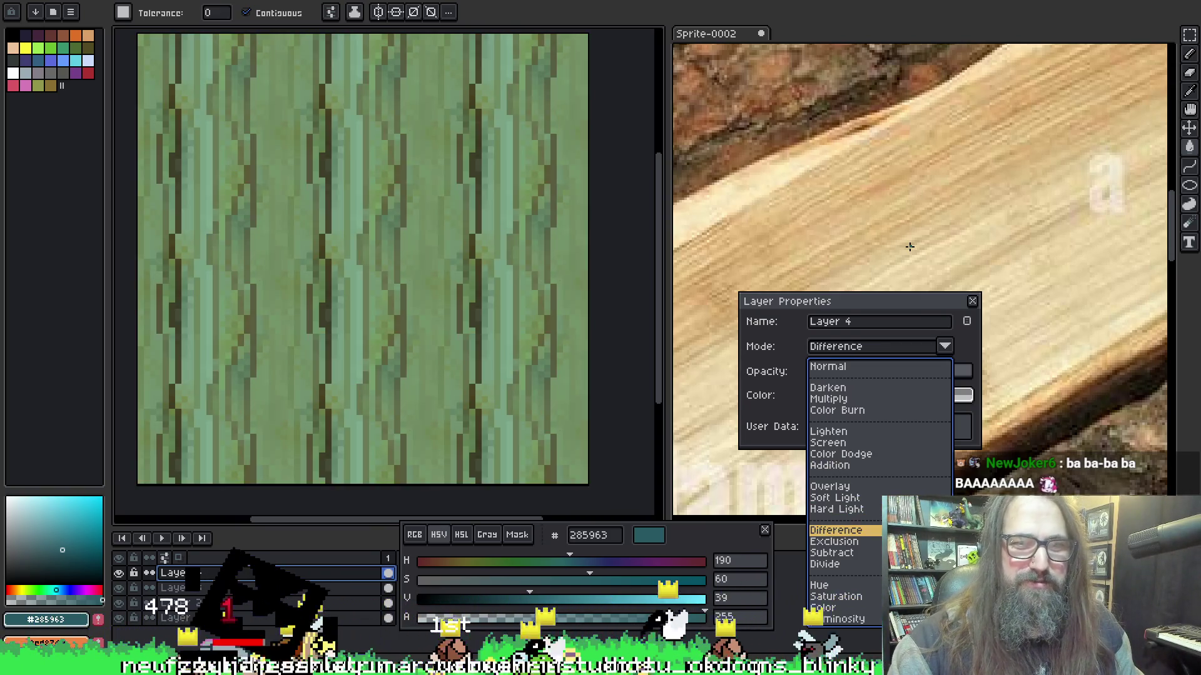
key(Down)
key(Down)
key(Down)
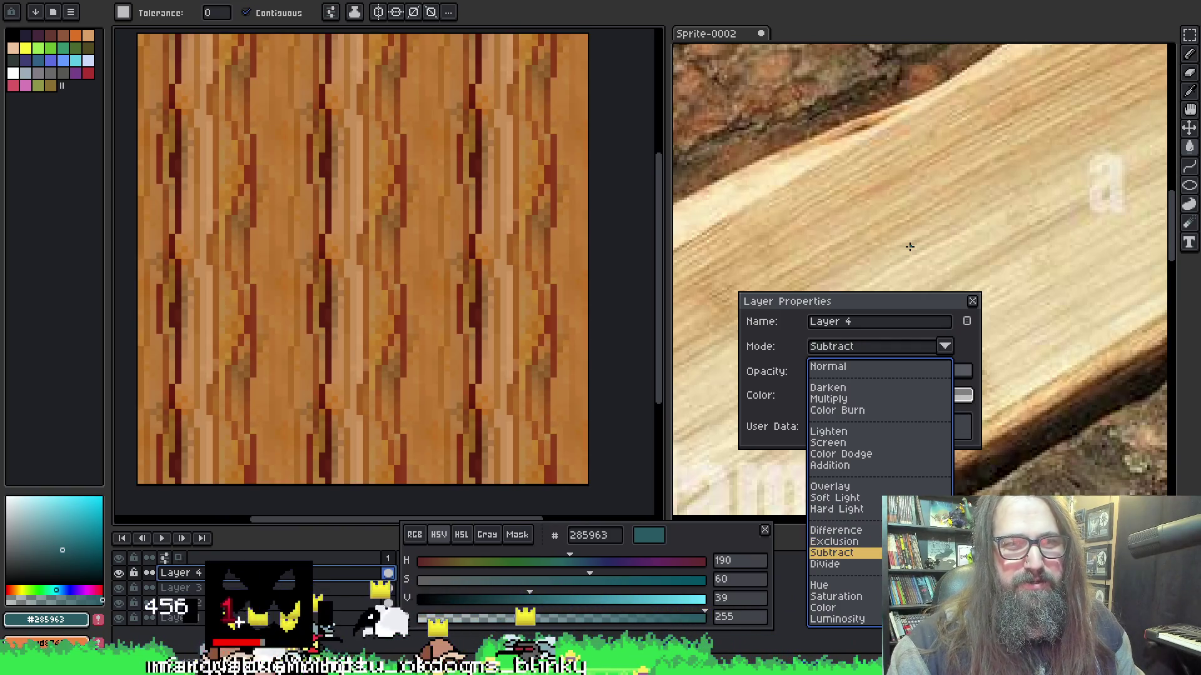
key(Down)
key(Down)
key(Up)
key(Up)
key(Up)
key(Up)
key(Up)
key(Up)
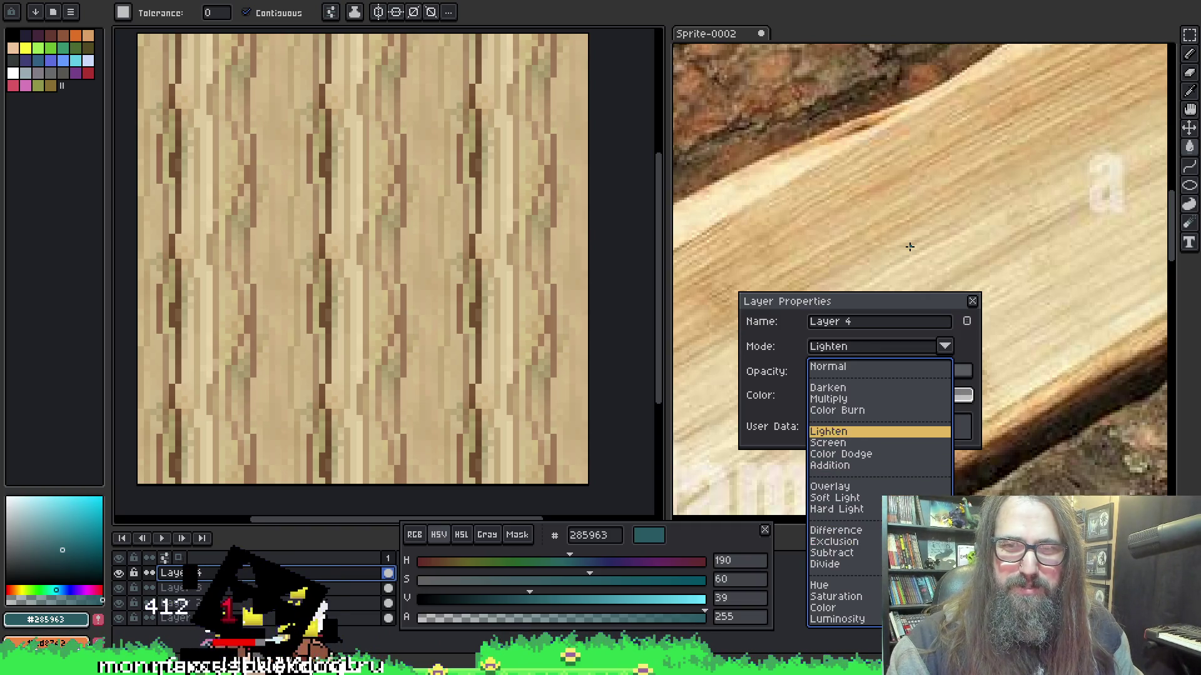
key(Down)
key(Up)
key(Down)
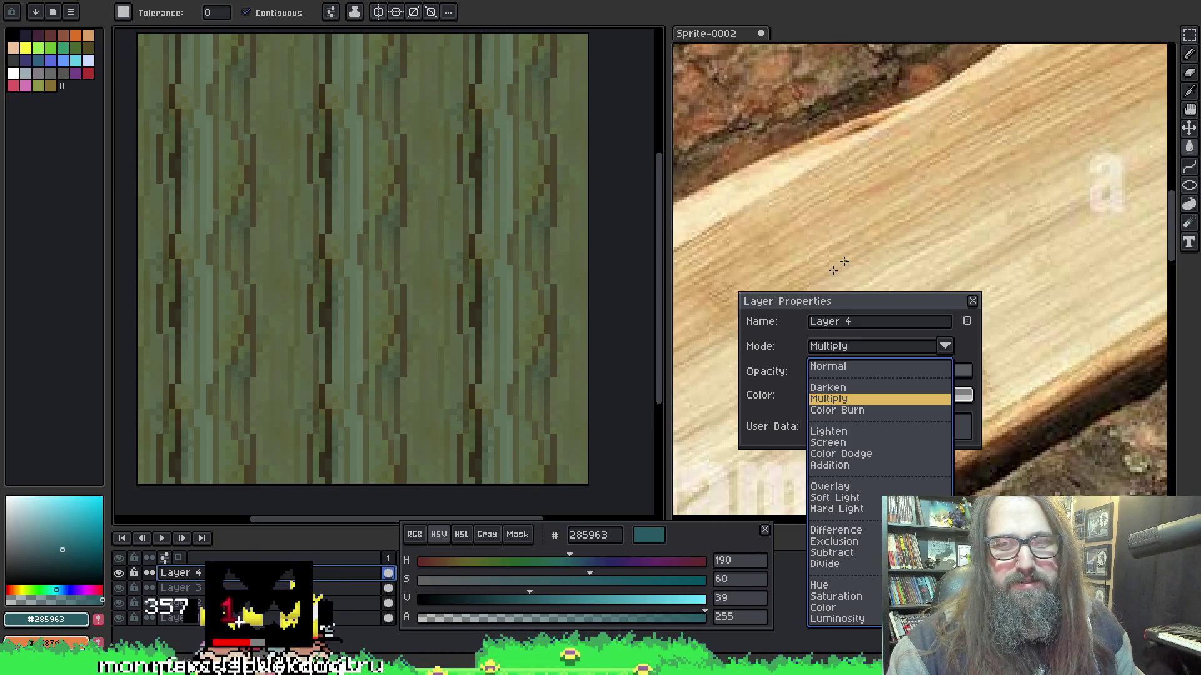
key(Return)
click(904, 373)
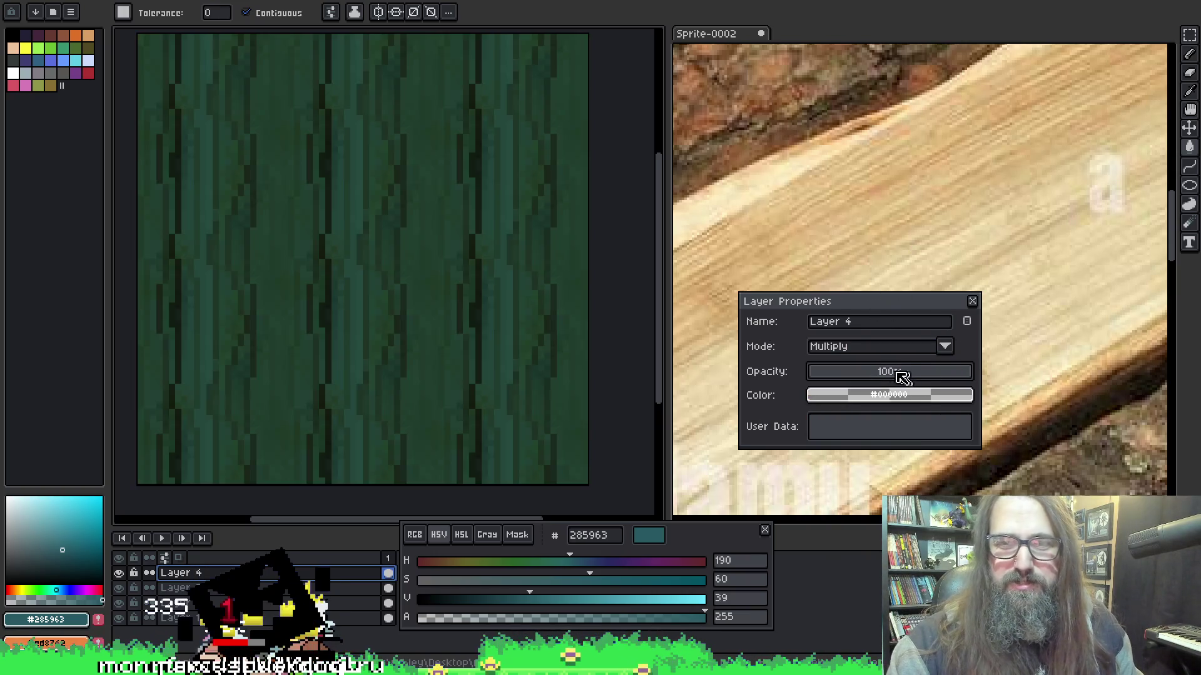
Lower the teal tint layer to 63% opacity, then browse the menu bar.
text(47)
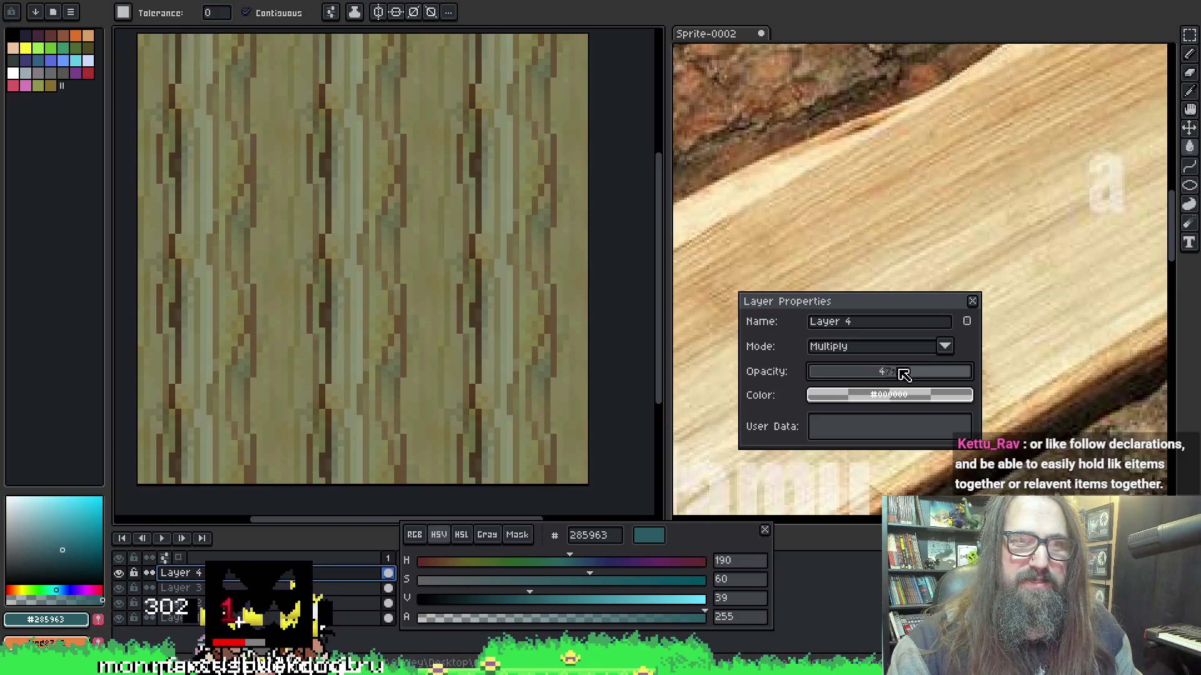
click(910, 373)
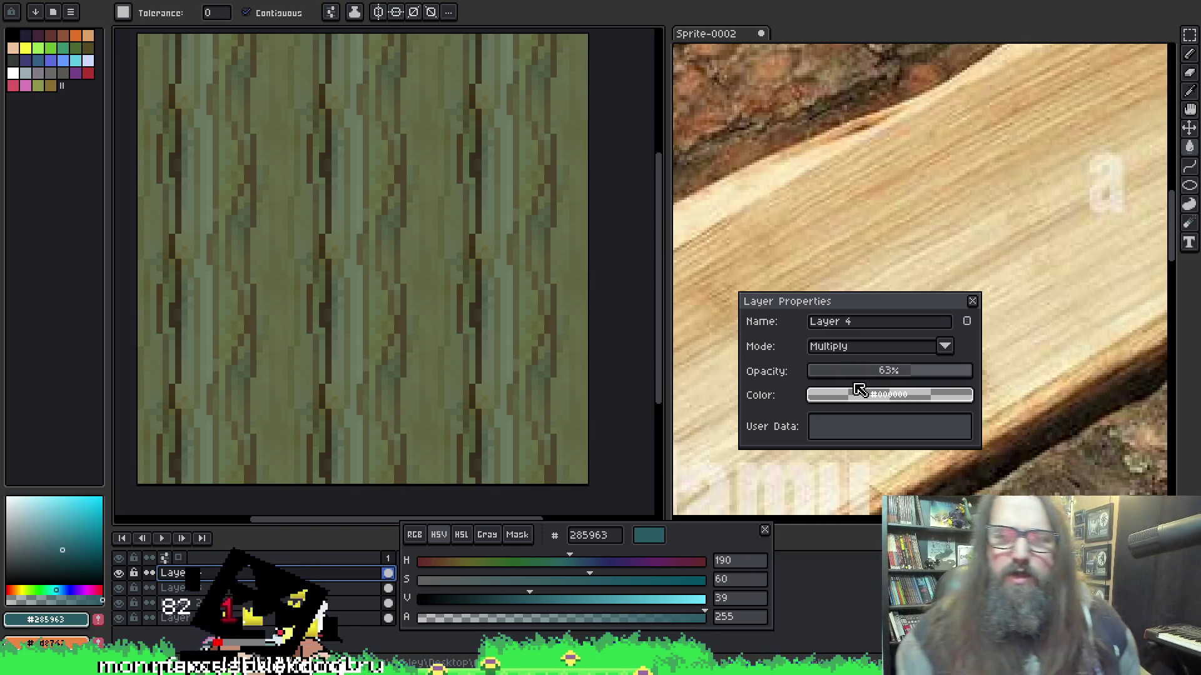
drag(336, 208, 287, 198)
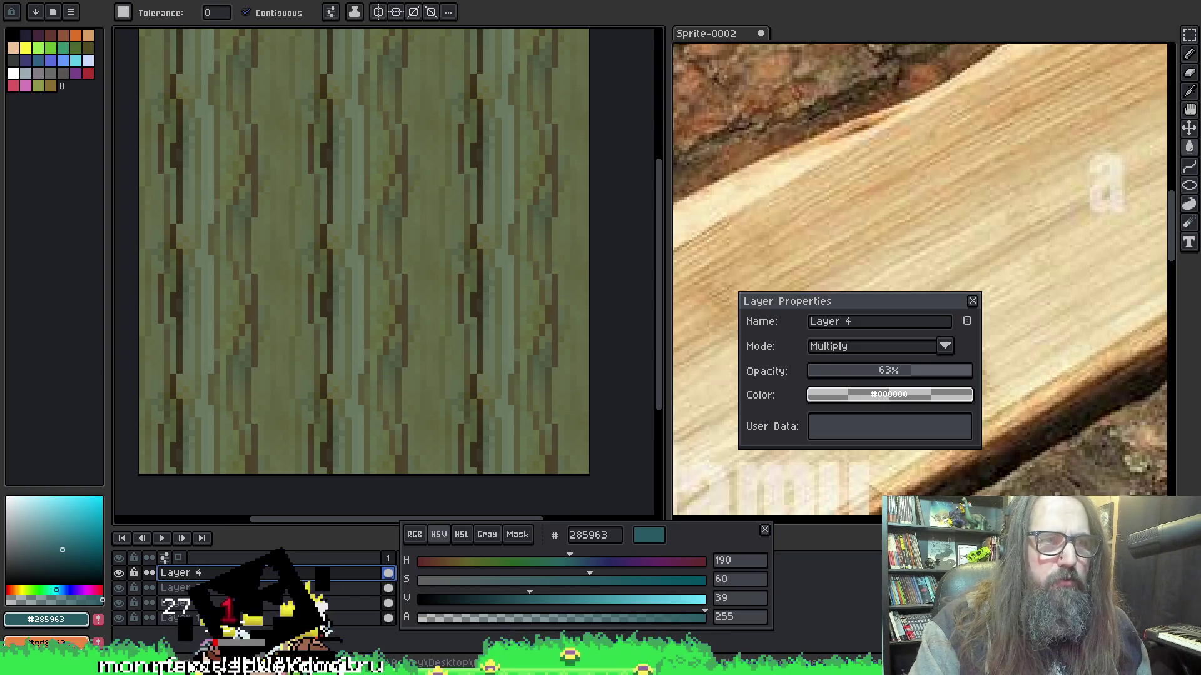
key(alt+e)
key(Right)
key(Right)
key(Right)
key(Left)
key(Left)
key(Left)
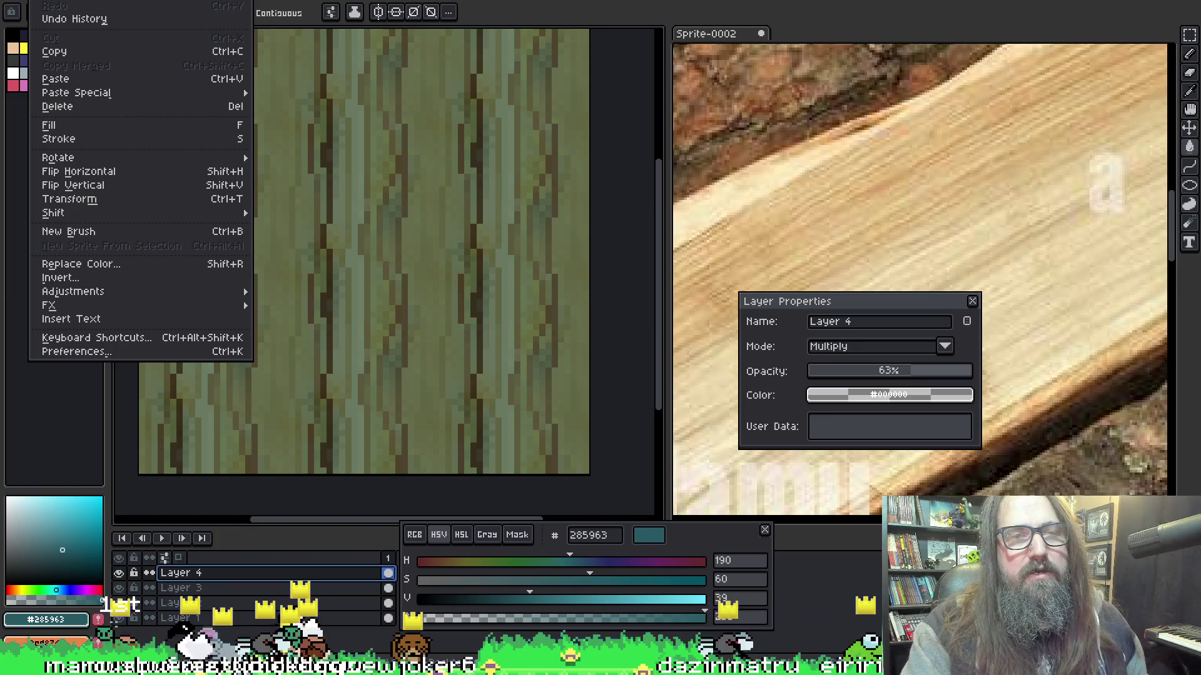
Export the tinted wood texture back to its image file.
key(Left)
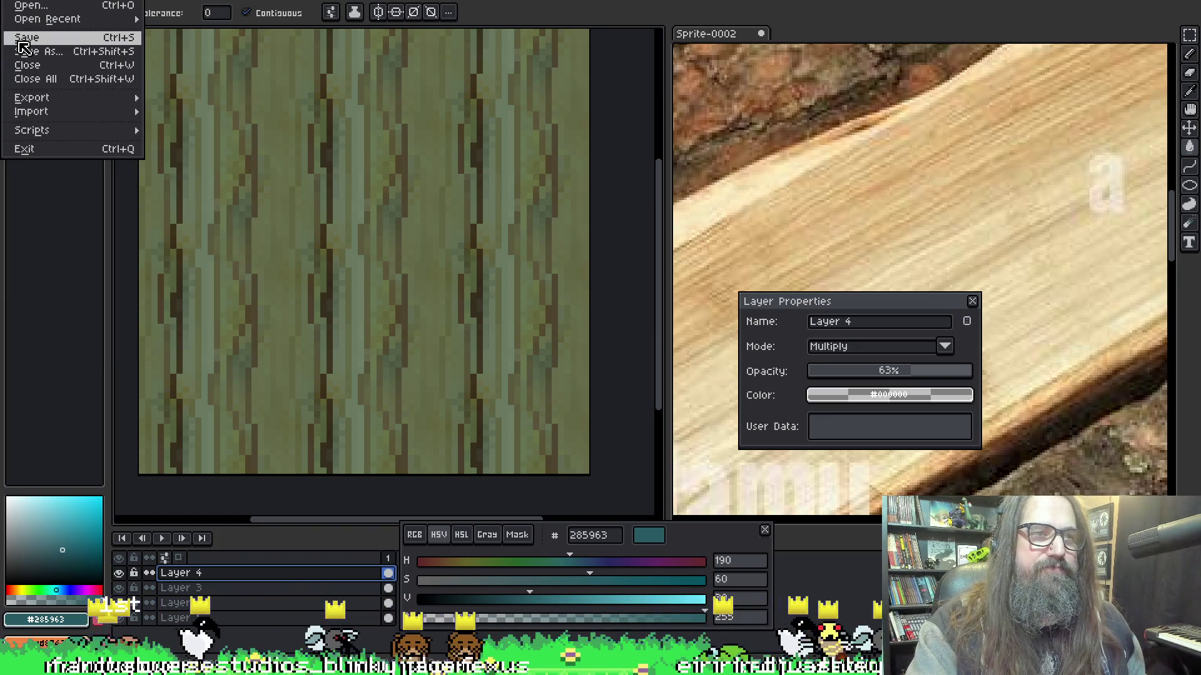
key(Escape)
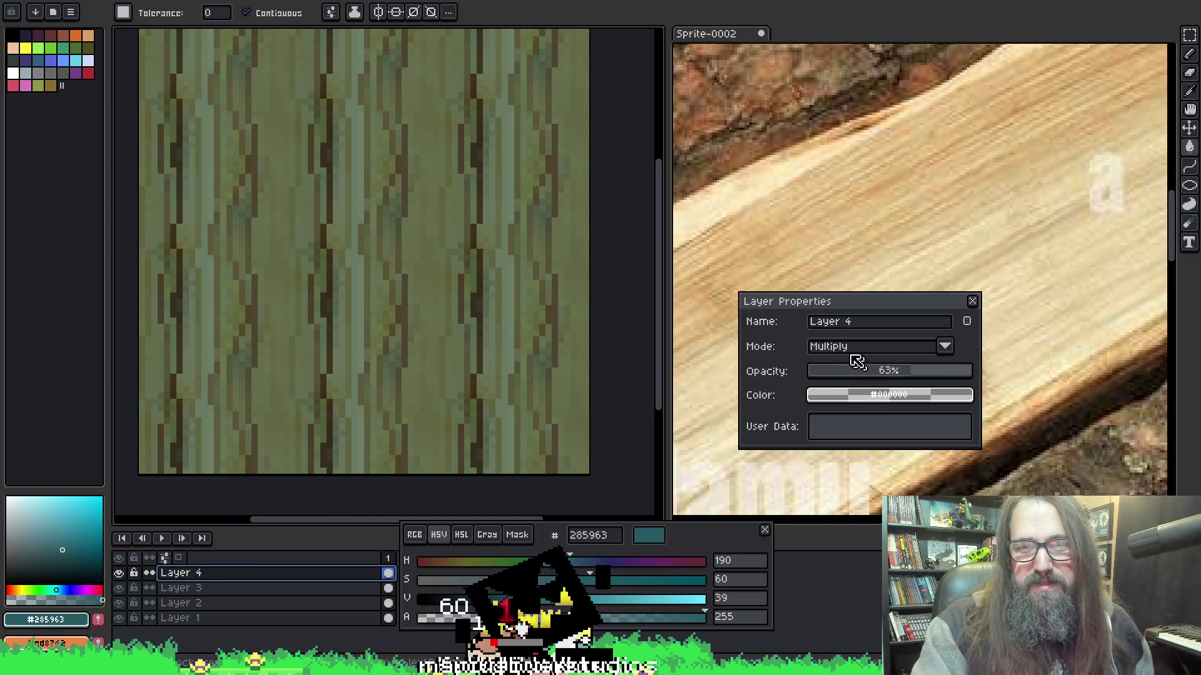
key(ctrl+alt+shift+s)
click(783, 413)
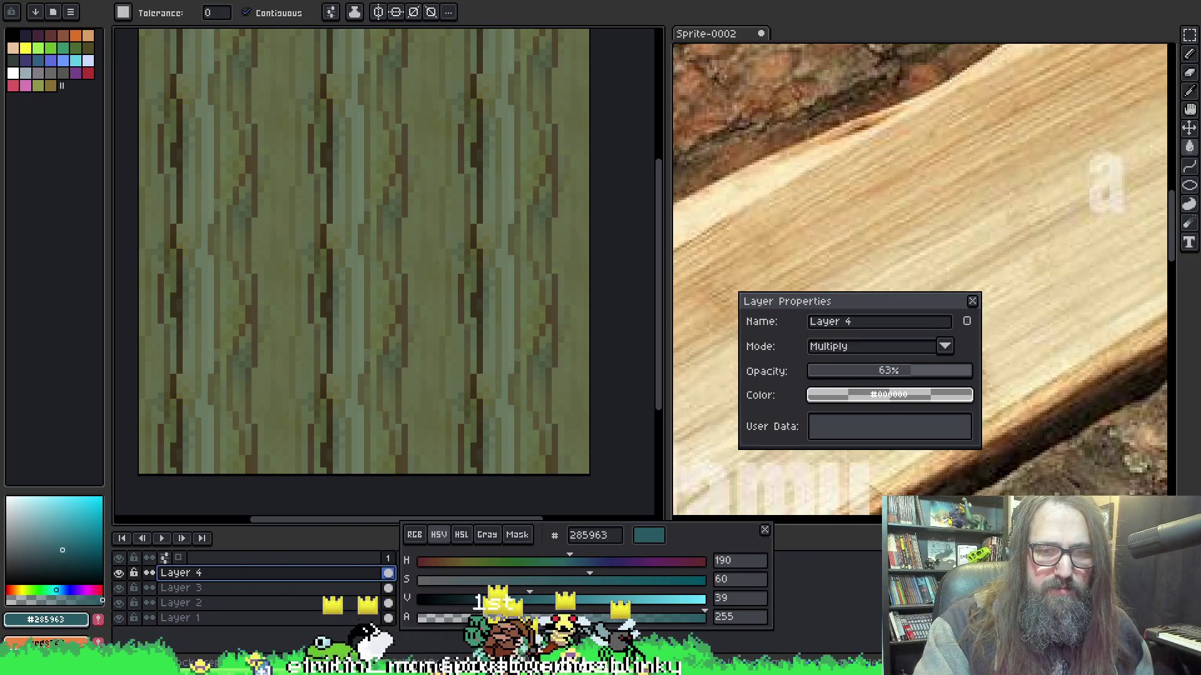
key(alt+Tab)
Import spr_park_tree_interior_dash_block into spr_coillision_dash_wall_tree and run the game.
click(455, 14)
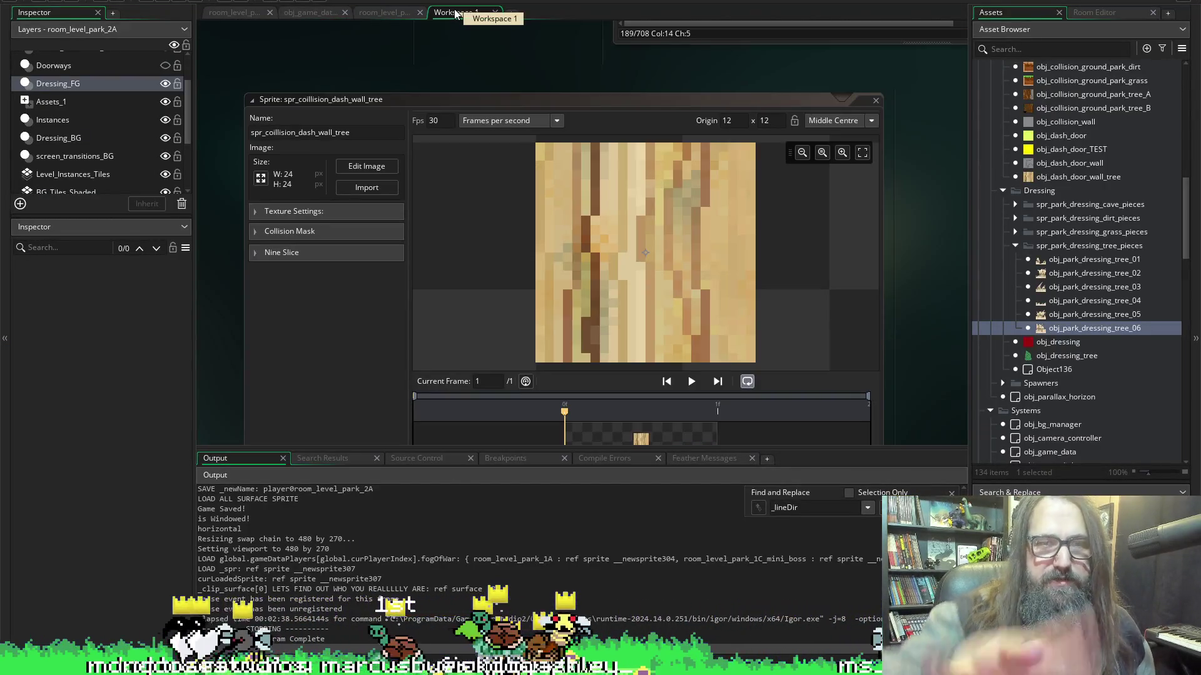
click(366, 187)
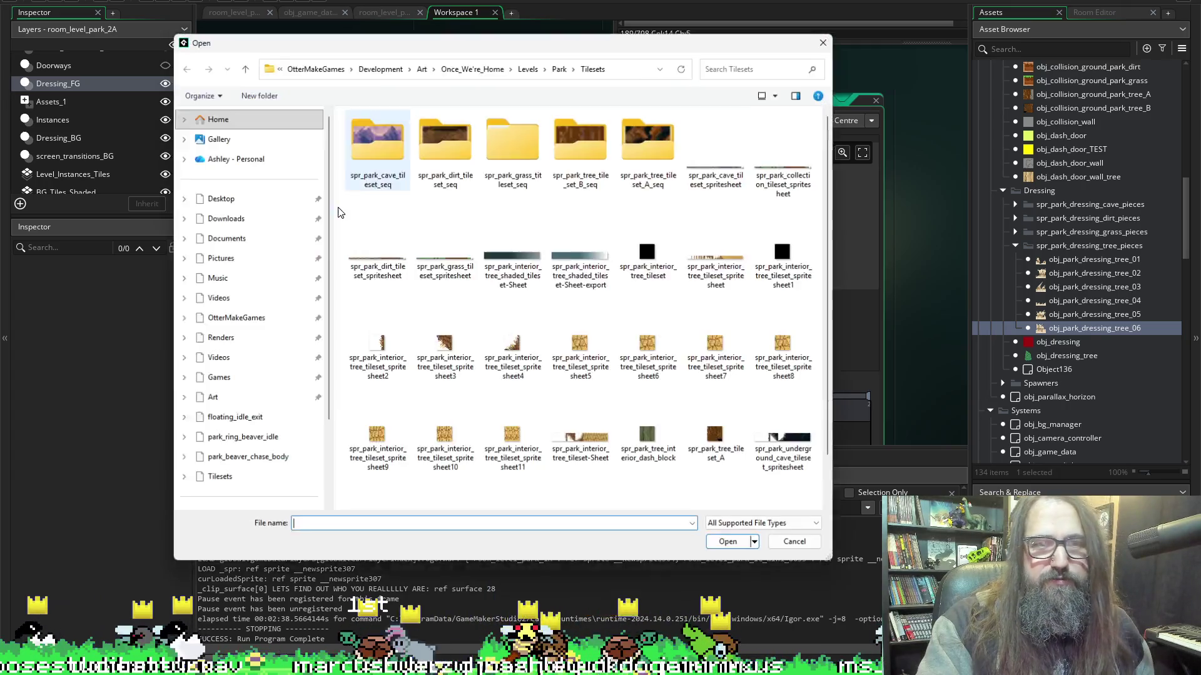
scroll(719, 282, down, 1)
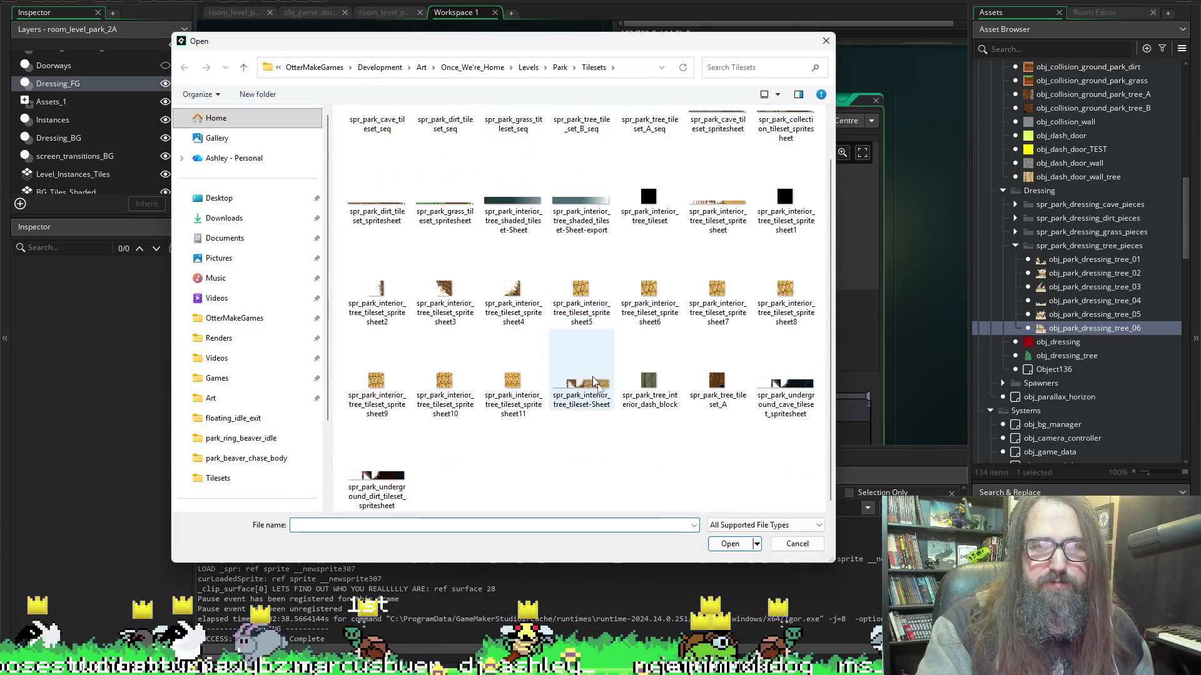
click(651, 385)
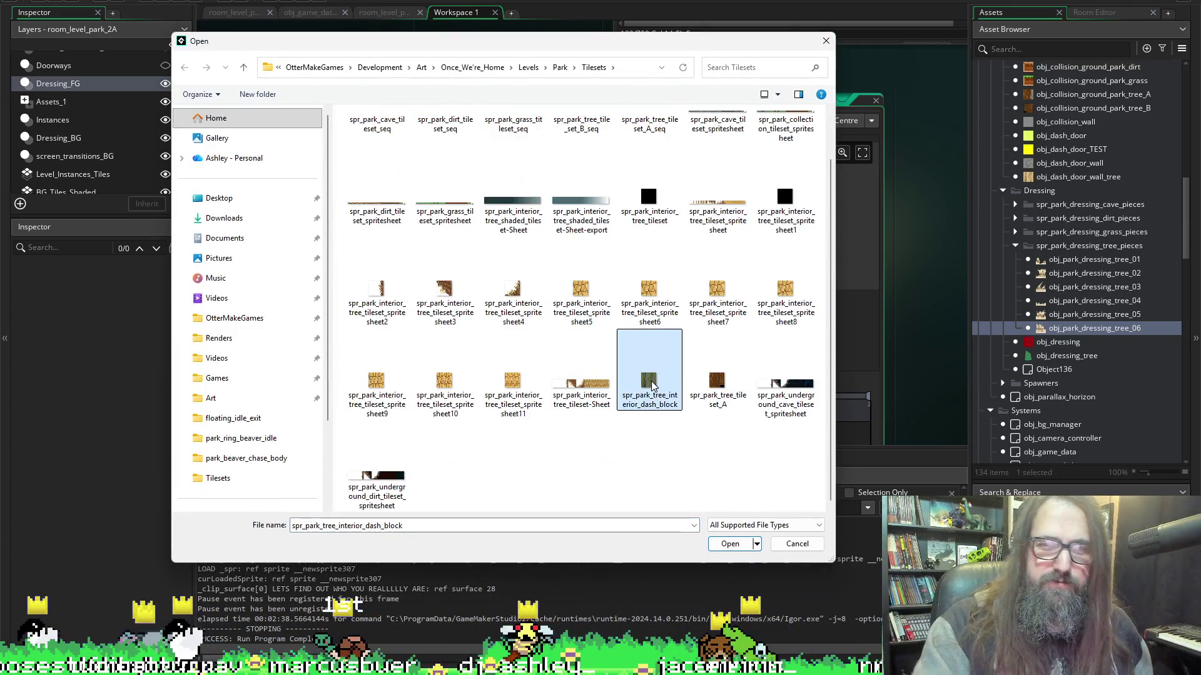
click(737, 548)
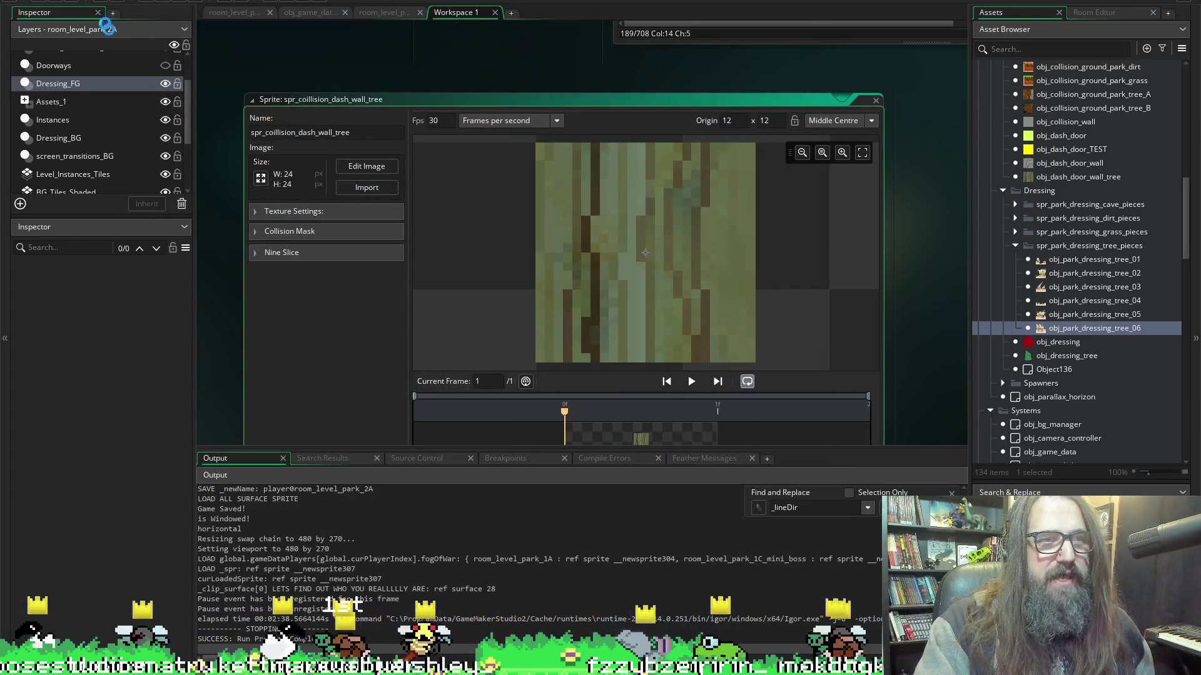
click(167, 2)
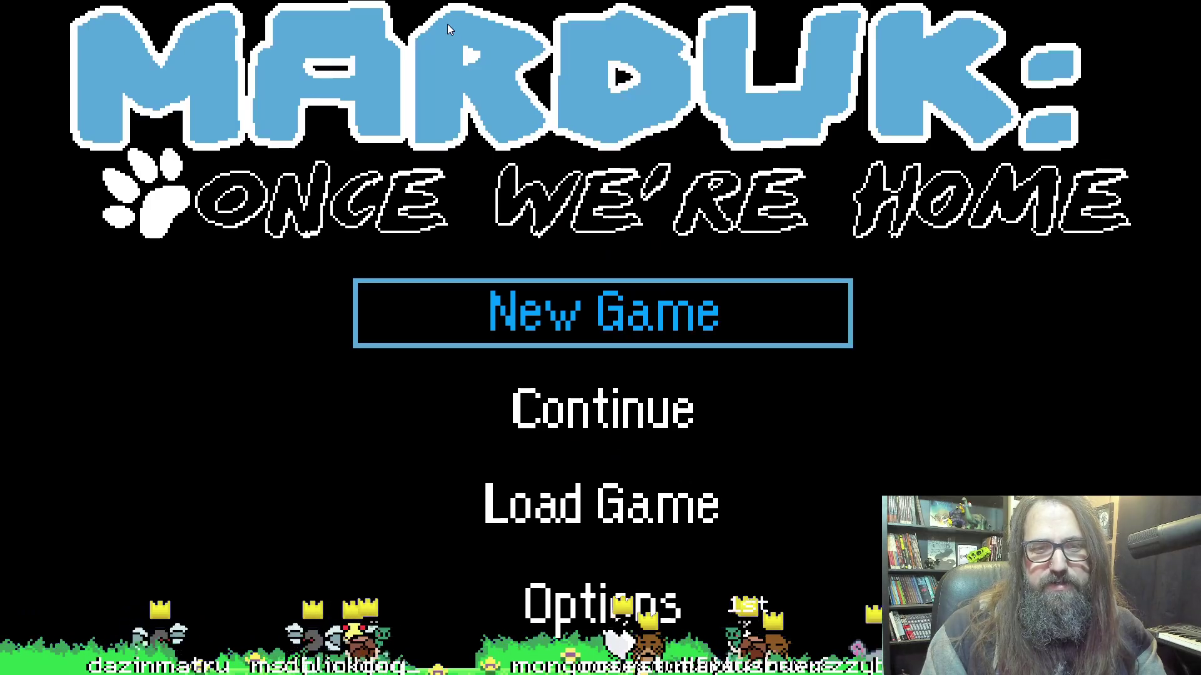
Continue the saved game to view the green tree blocks in the park level.
key(Down)
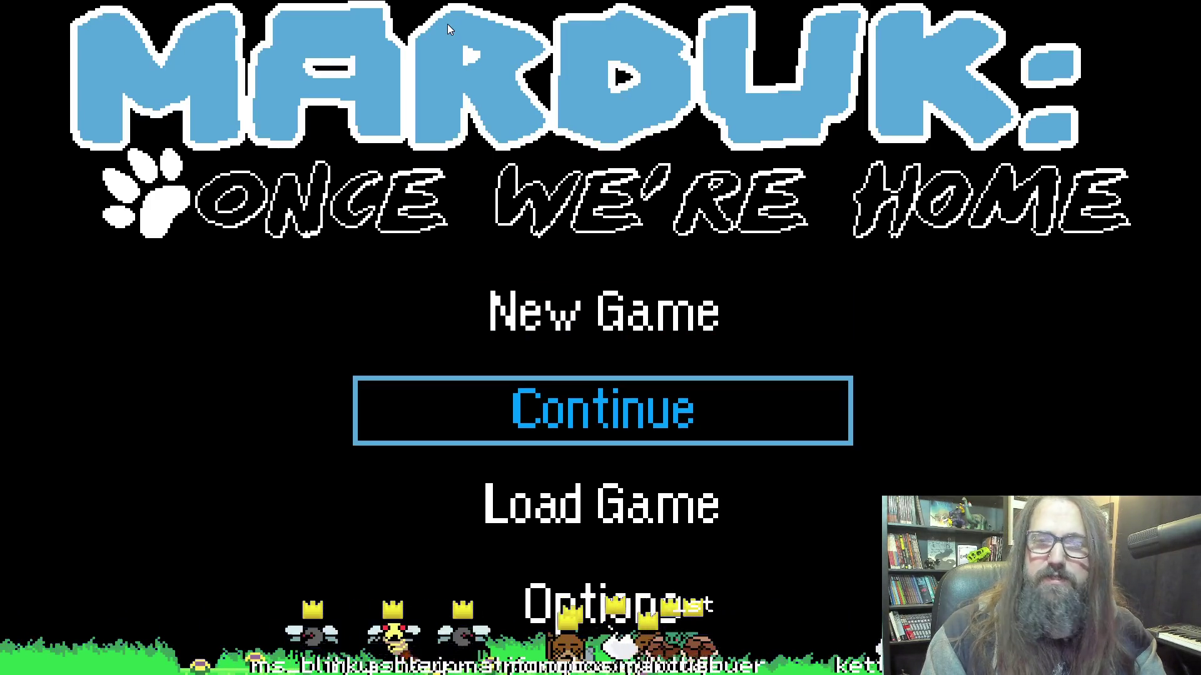
key(Return)
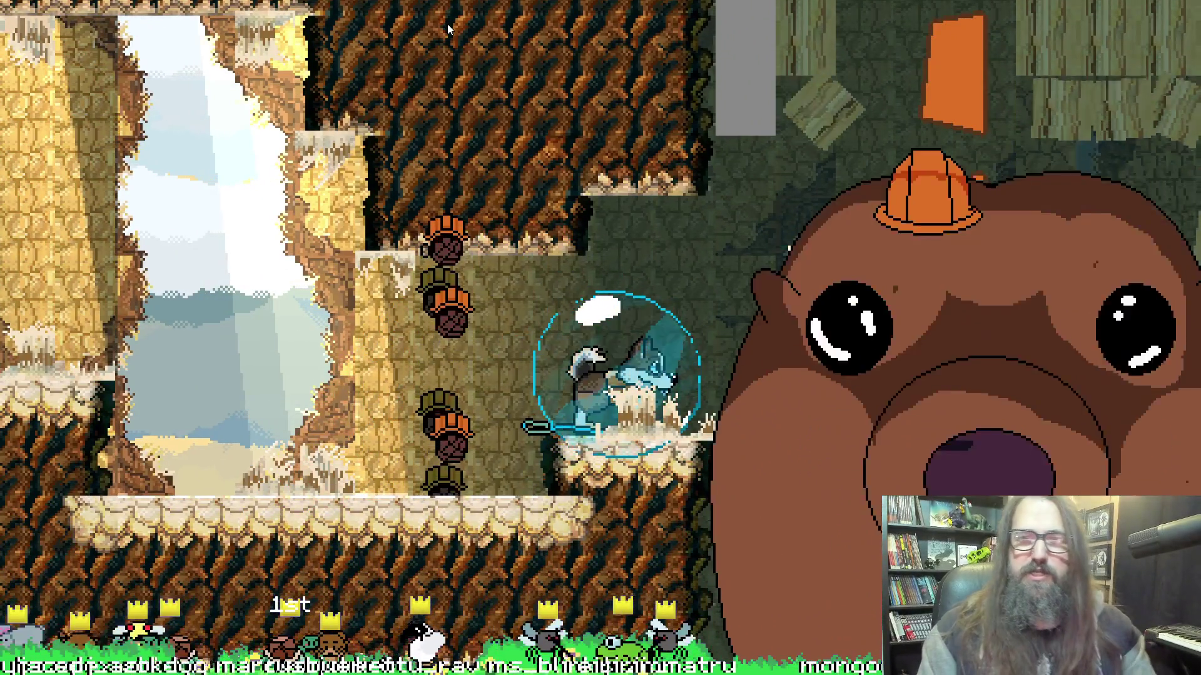
key(alt+Tab)
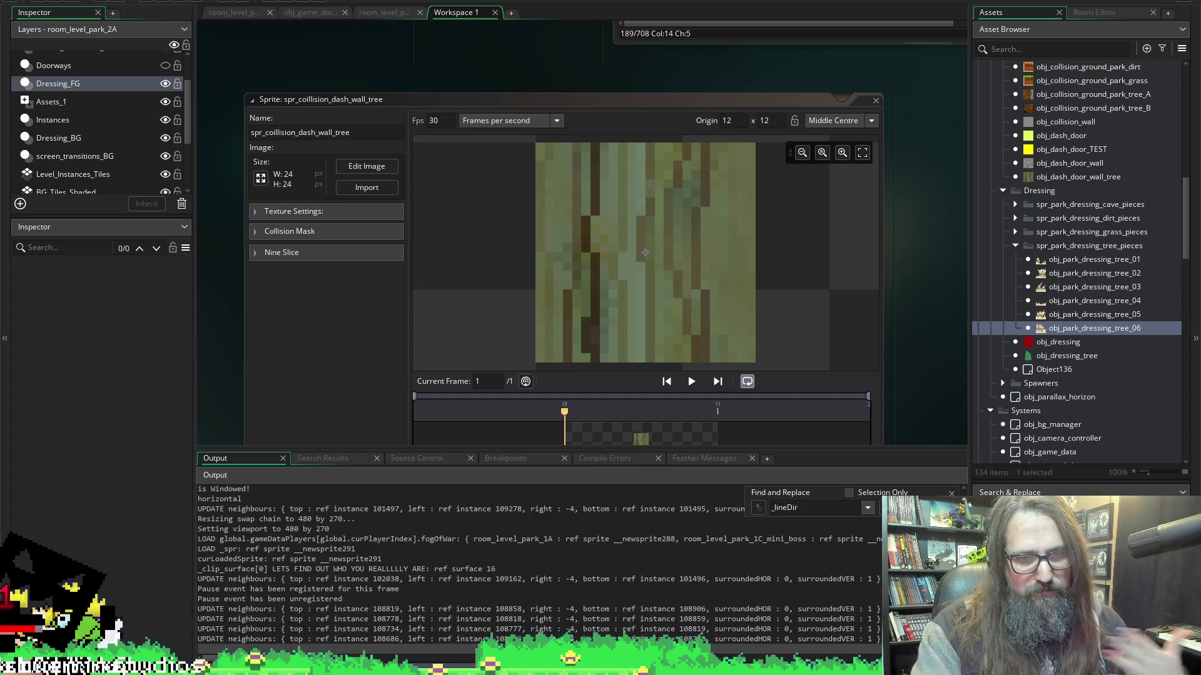
key(alt+Tab)
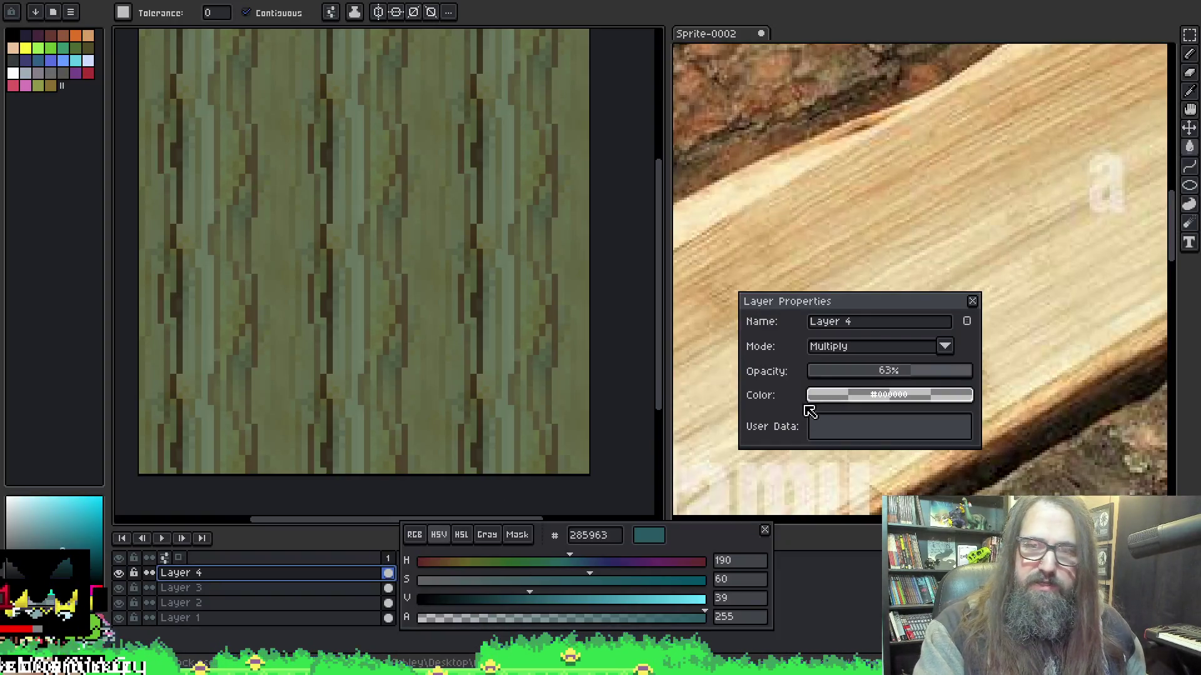
Drop the tint layer's opacity to 38% and re-export the lighter bark texture.
scroll(903, 381, down, 9)
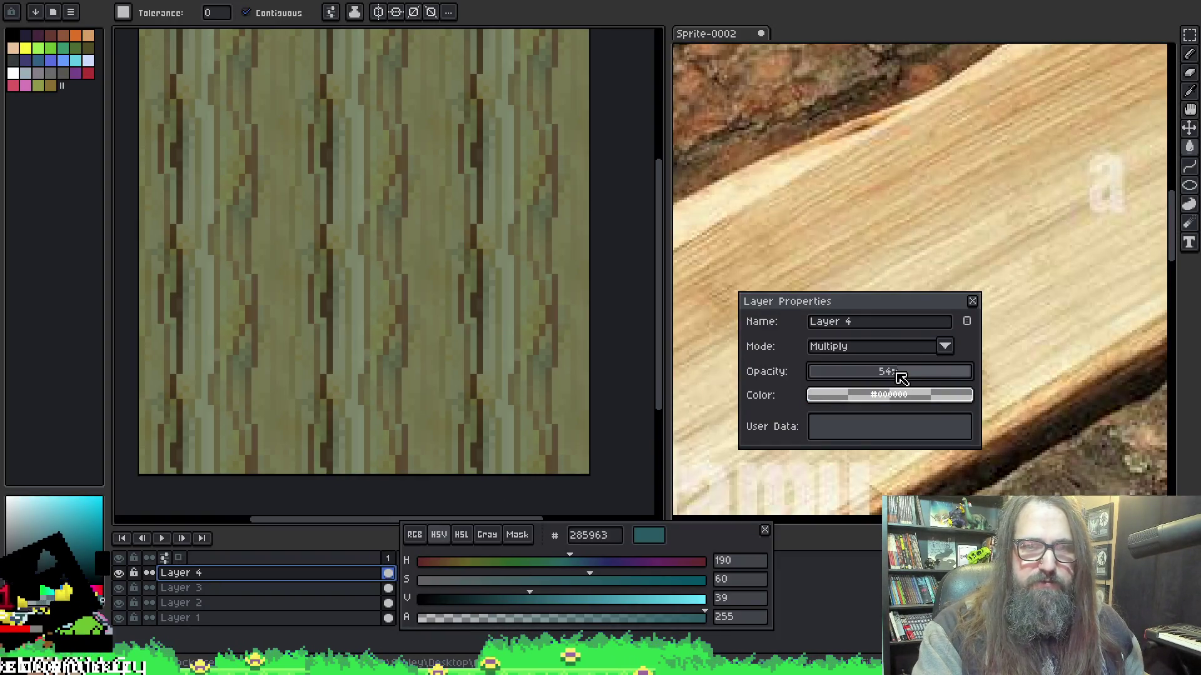
scroll(899, 376, up, 9)
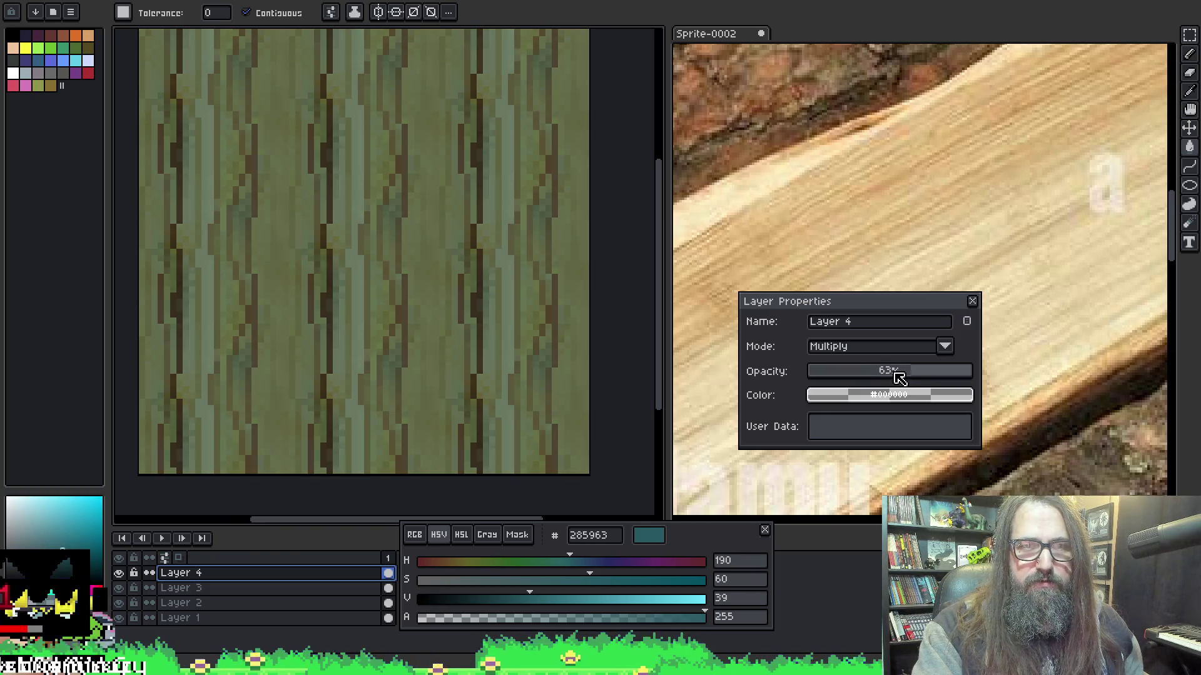
scroll(877, 378, down, 10)
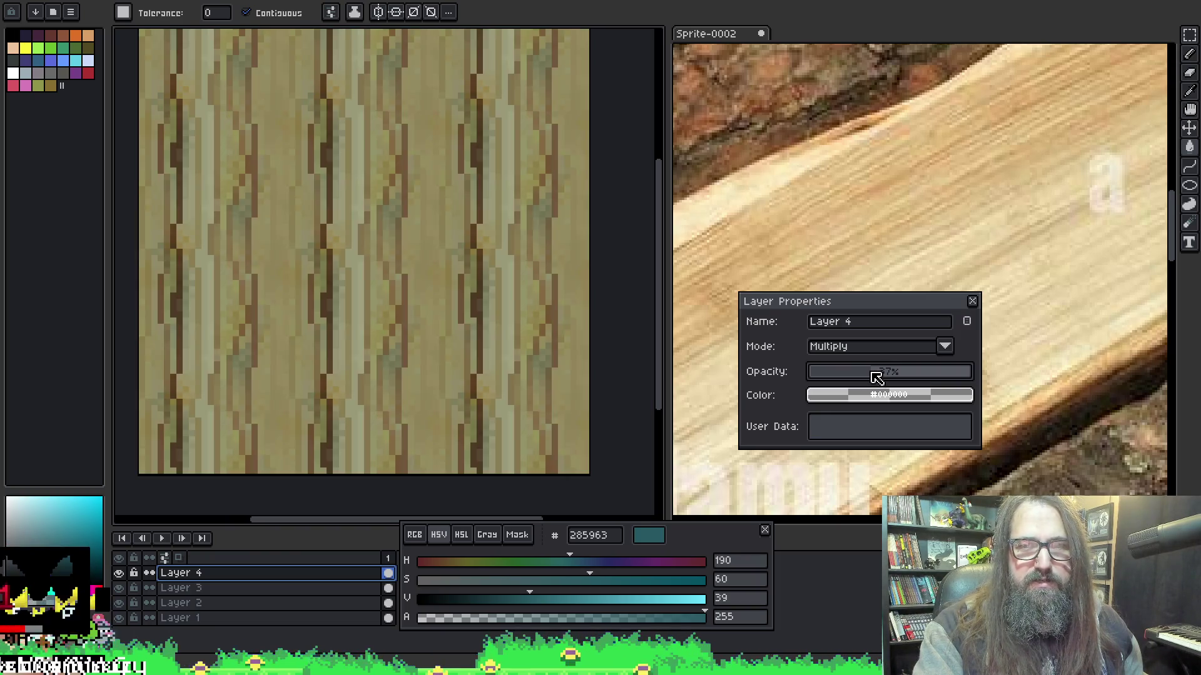
scroll(889, 375, up, 5)
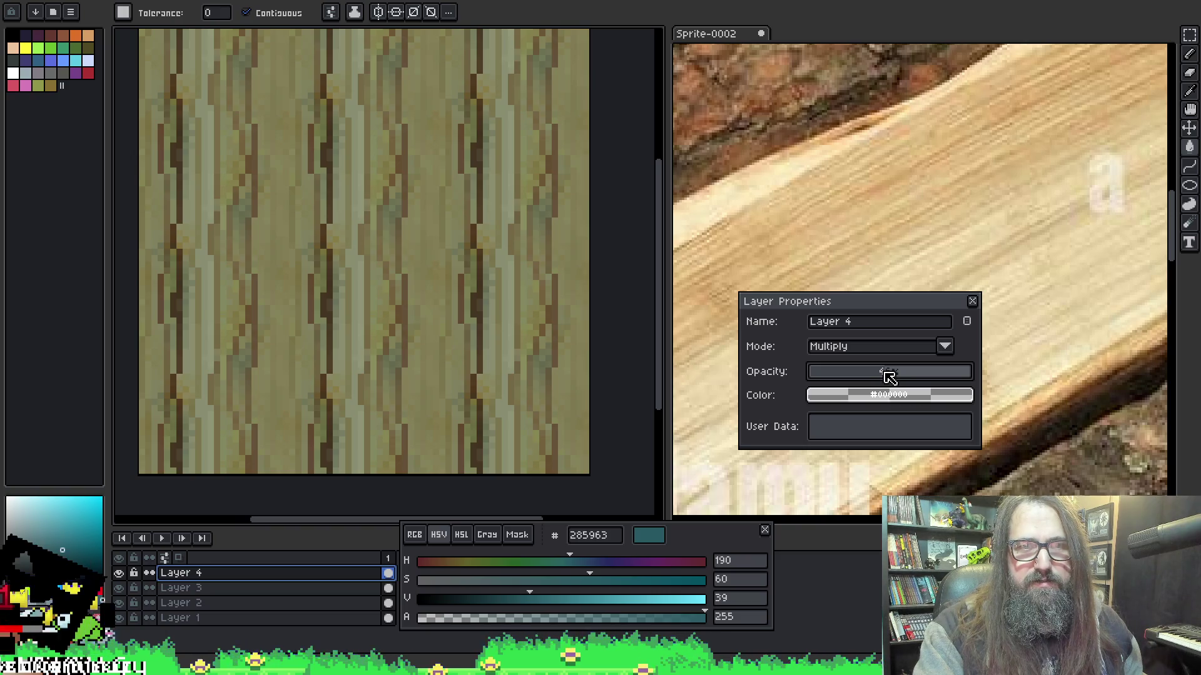
scroll(889, 376, down, 3)
key(v)
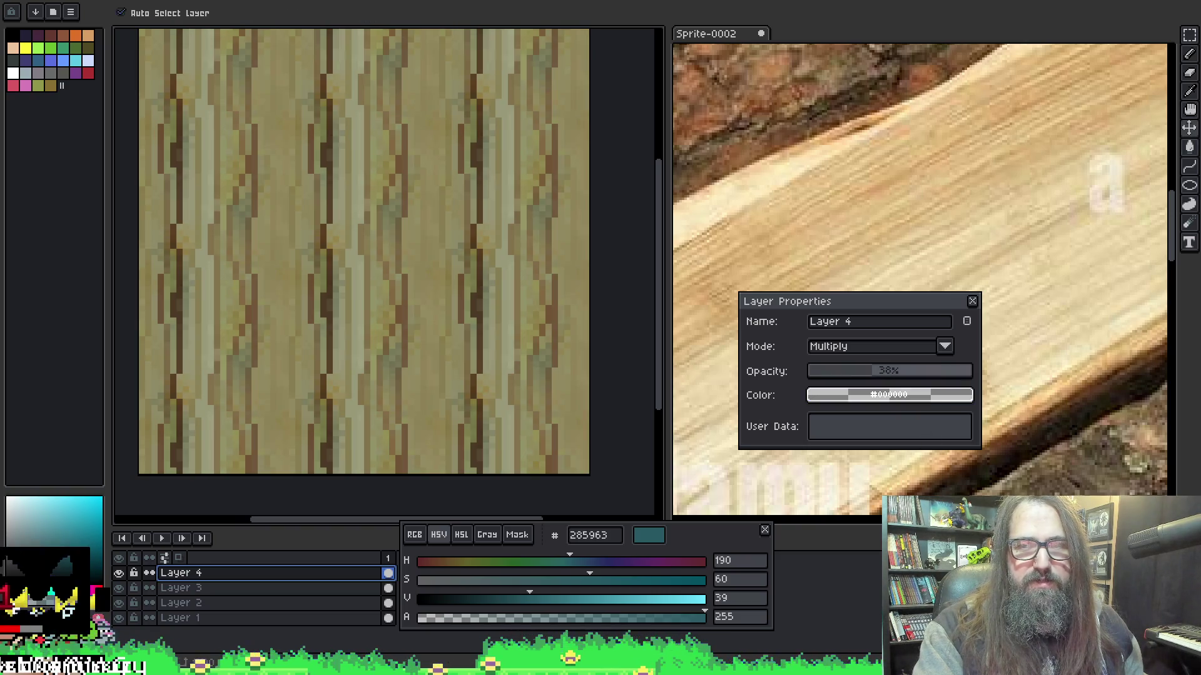
key(ctrl+alt+shift+s)
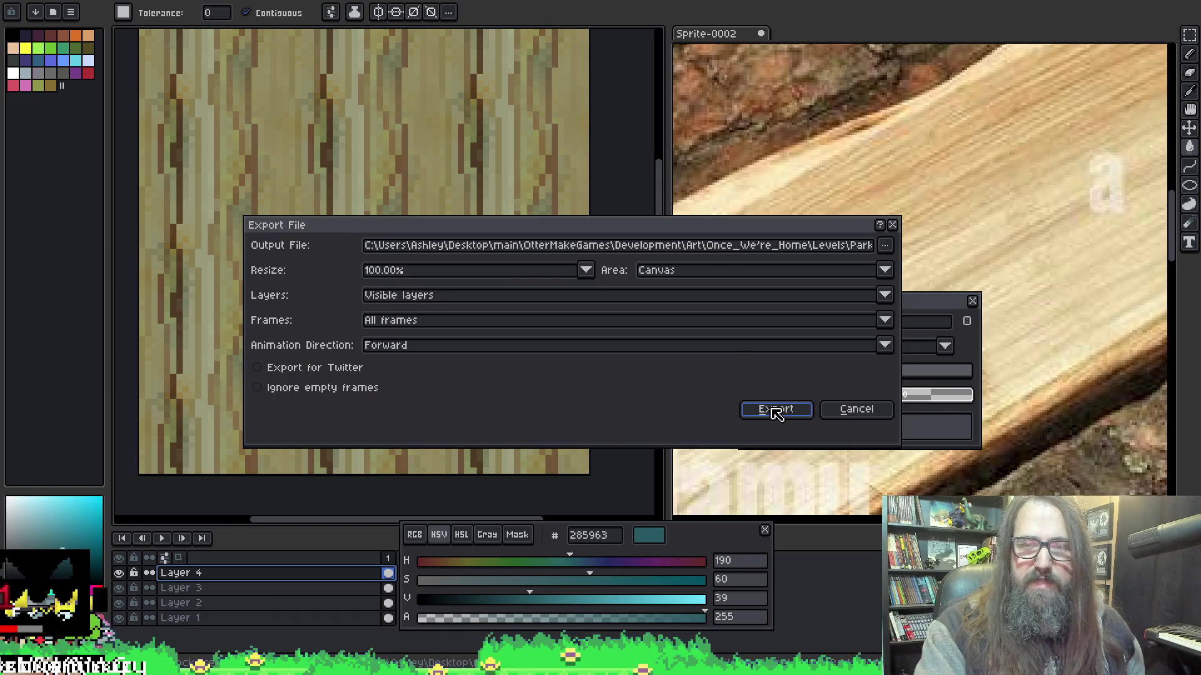
click(776, 412)
key(alt+Tab)
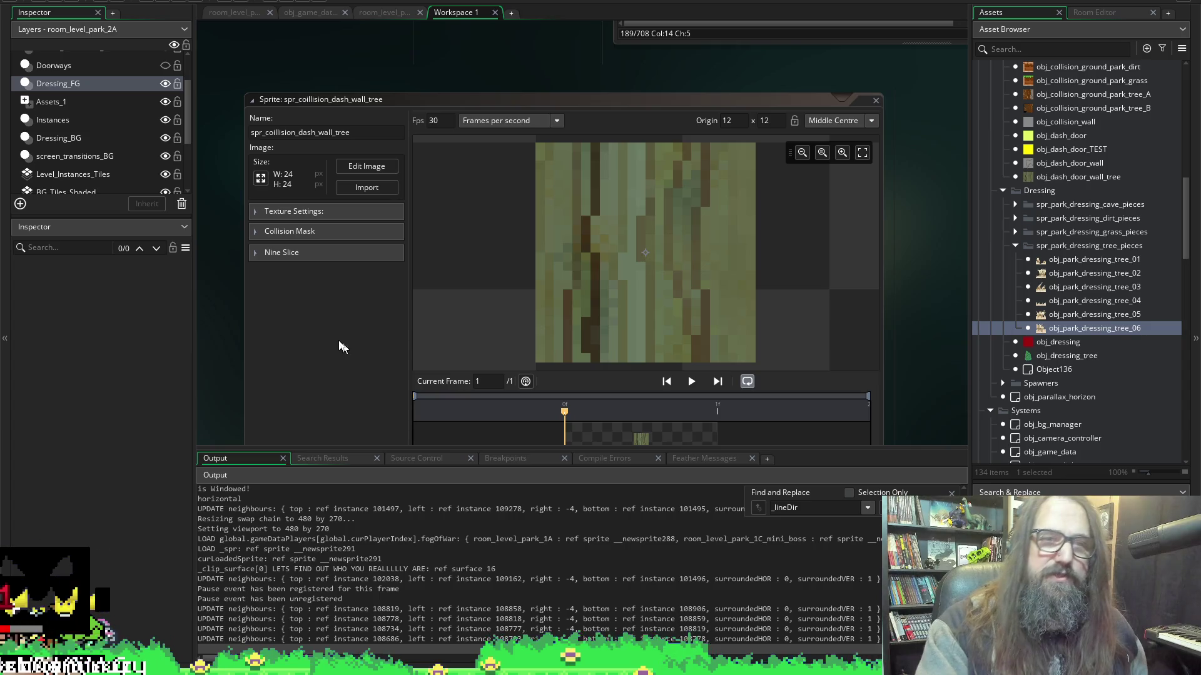
Reimport the lighter spr_park_tree_interior_dash_block image and confirm stopping to rerun the game.
click(366, 187)
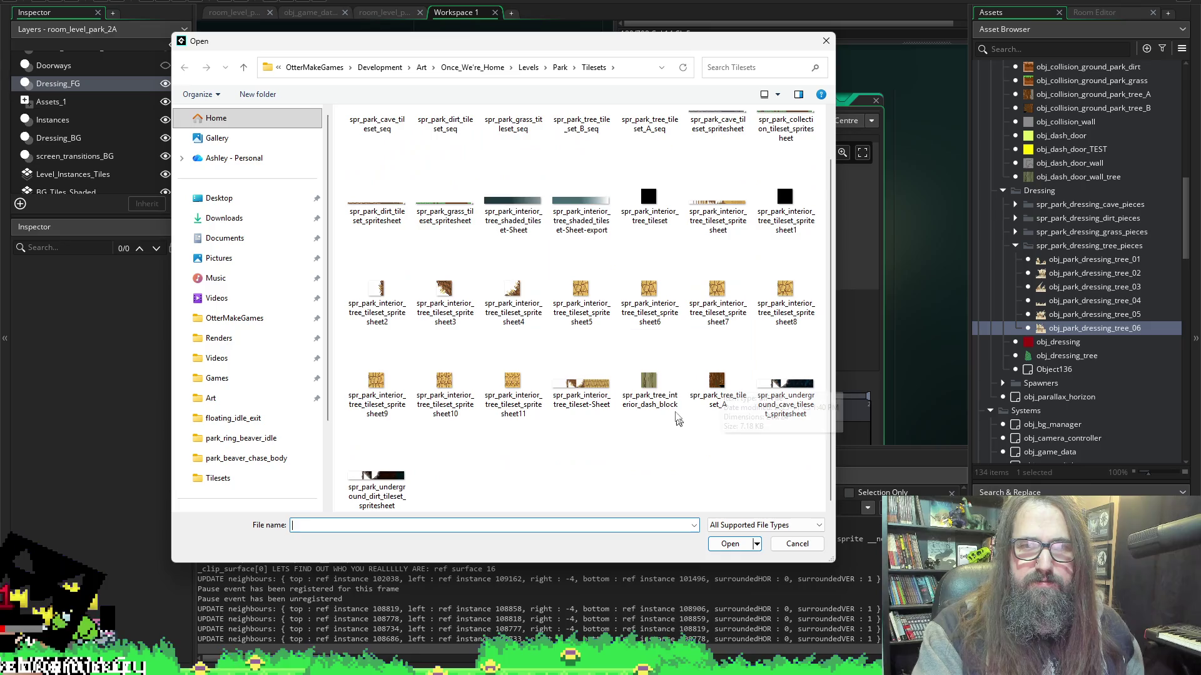
click(674, 405)
click(730, 544)
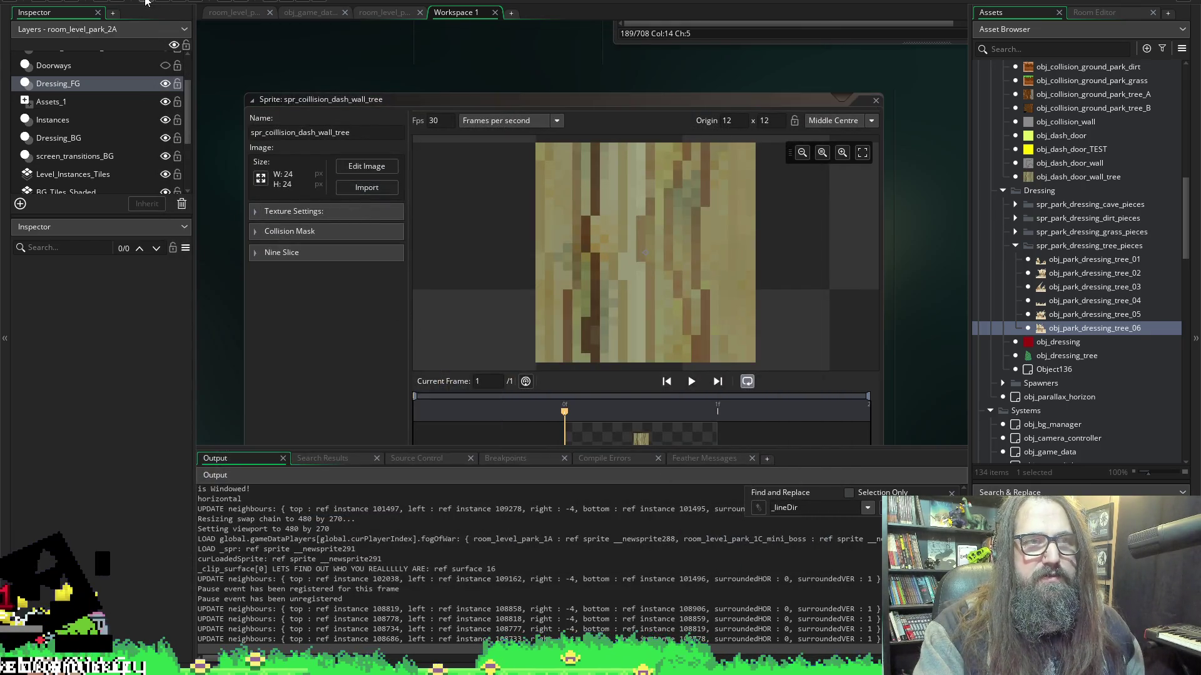
click(165, 2)
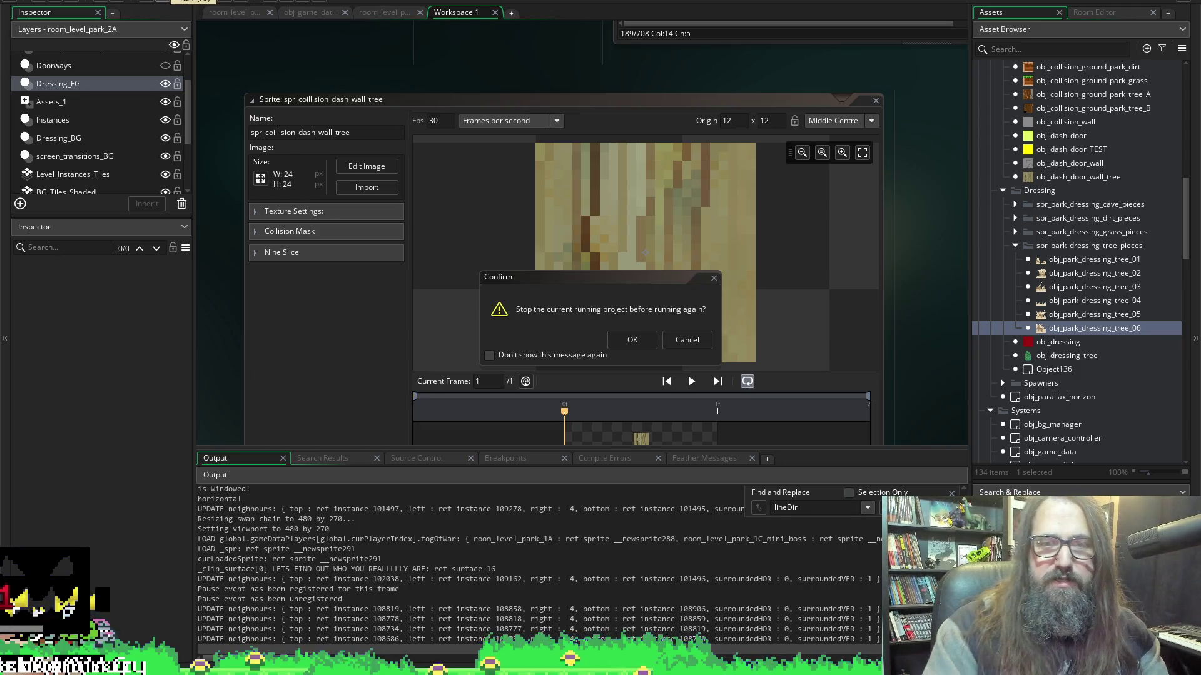
click(630, 339)
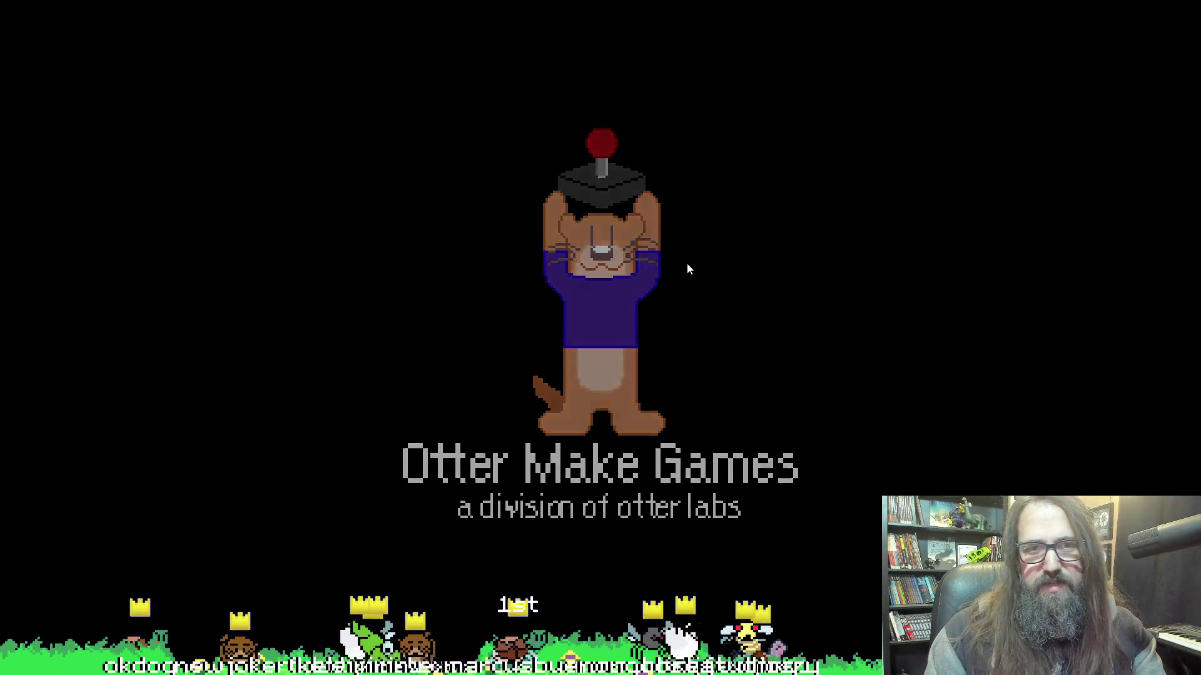
Continue the saved game from the title menu into the park level.
key(Down)
key(Return)
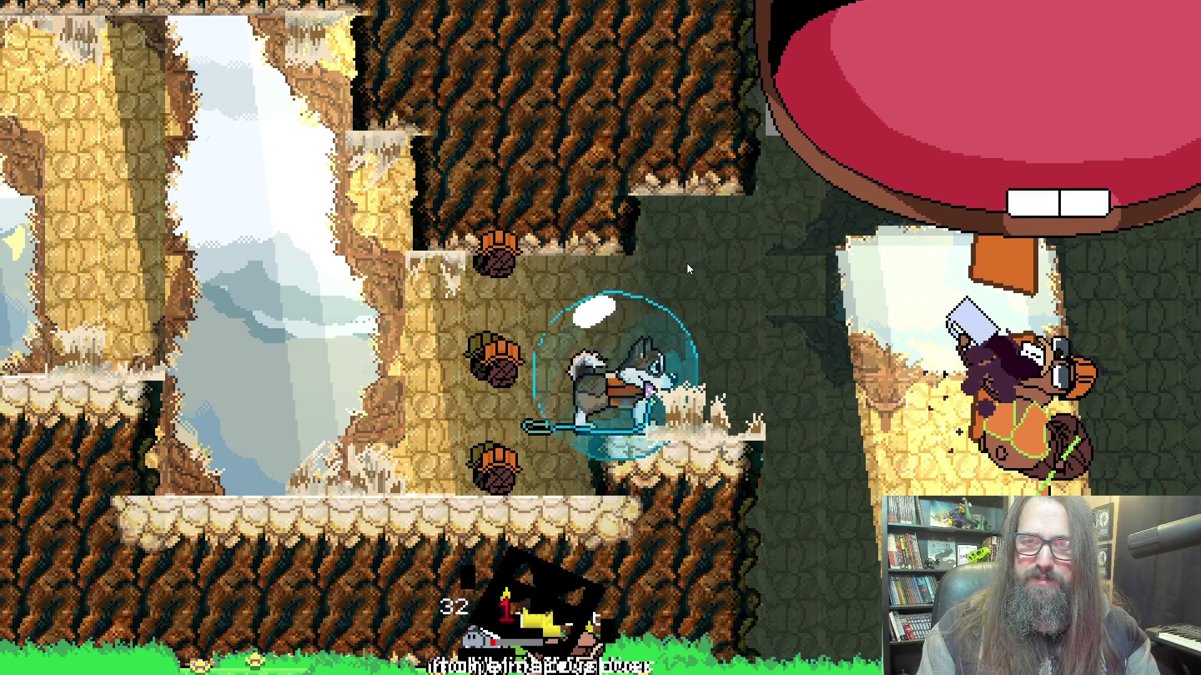
Pause to view the map page, resume play, and dash right along the ledge.
key(Escape)
key(Right)
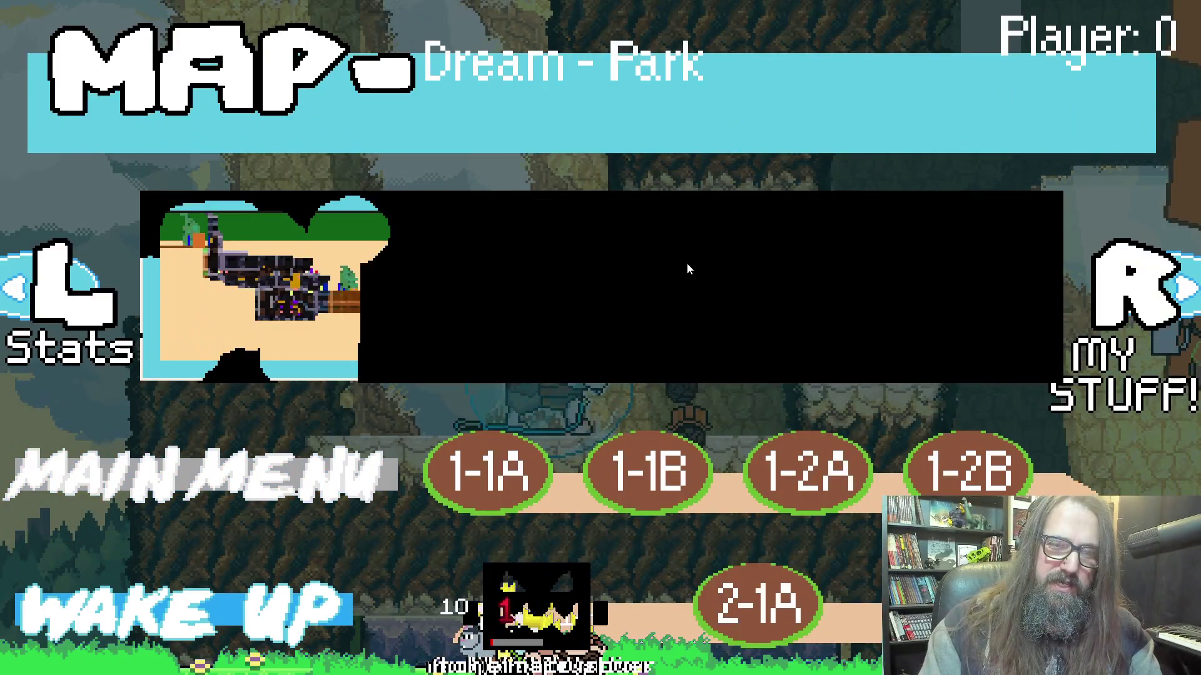
key(Escape)
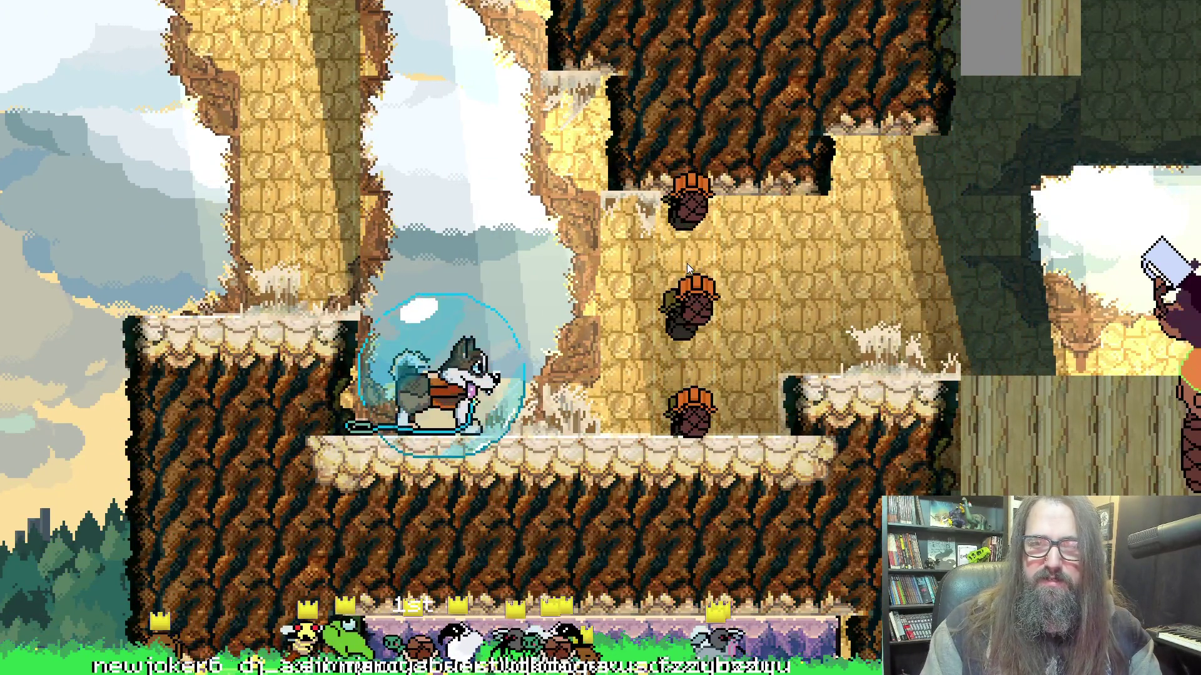
key(Right)
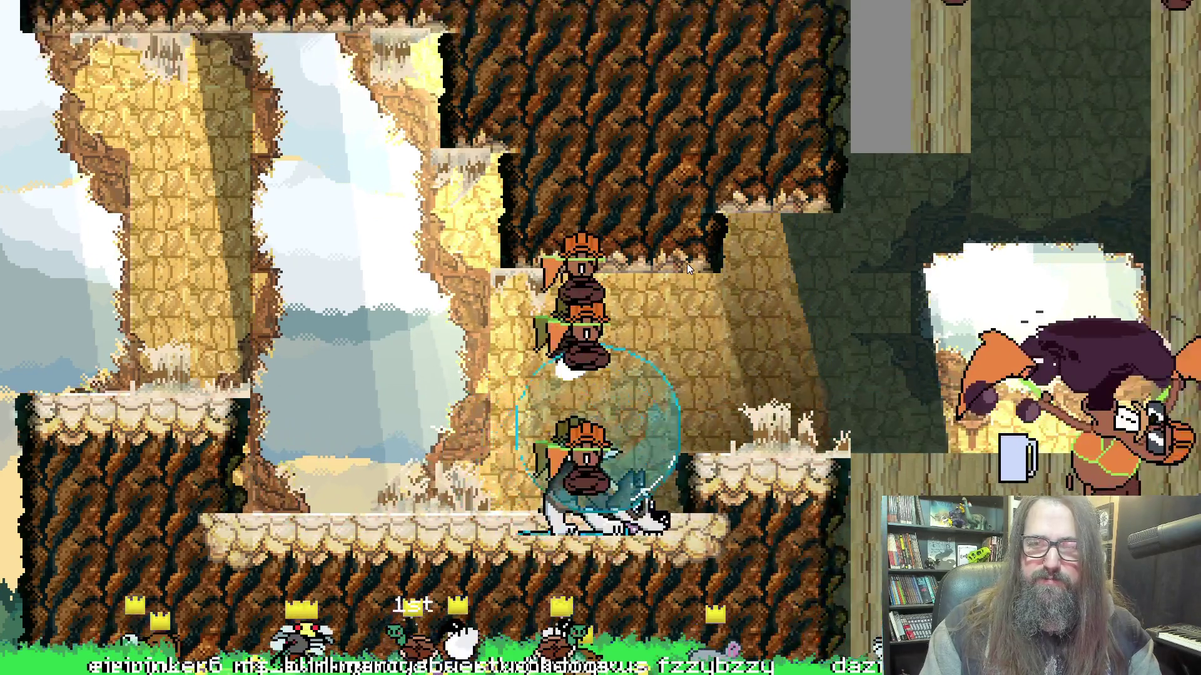
key(Right)
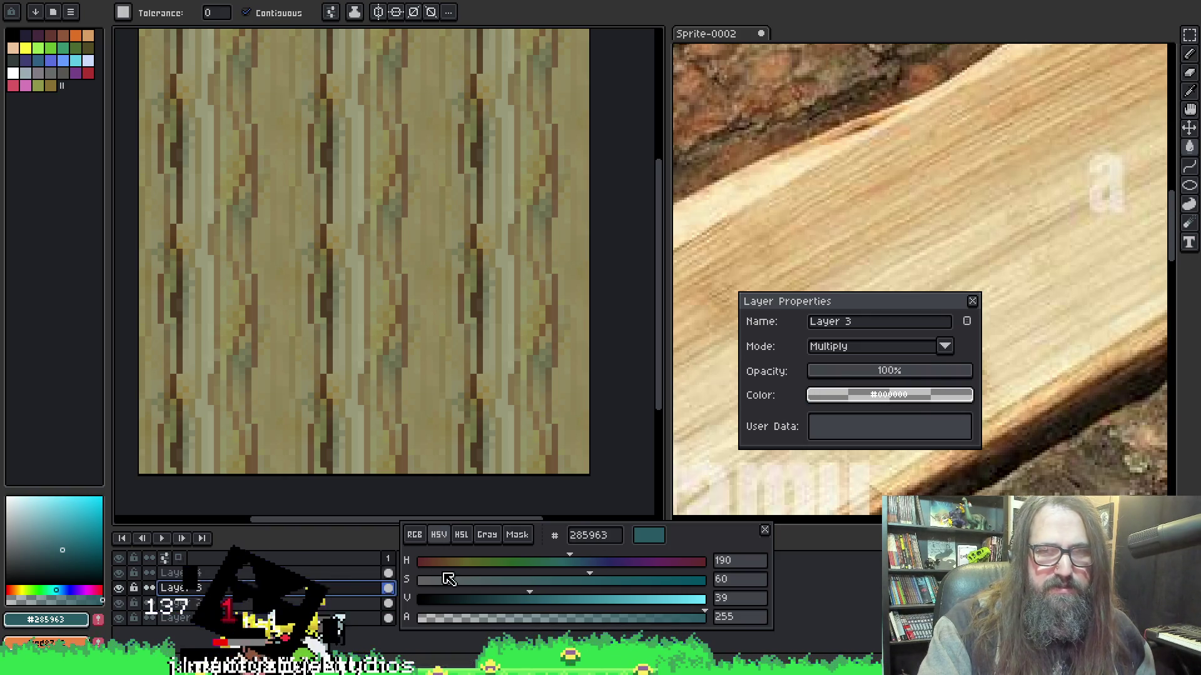
Set Layer 3 to Normal blending at 63% opacity.
click(944, 348)
click(856, 370)
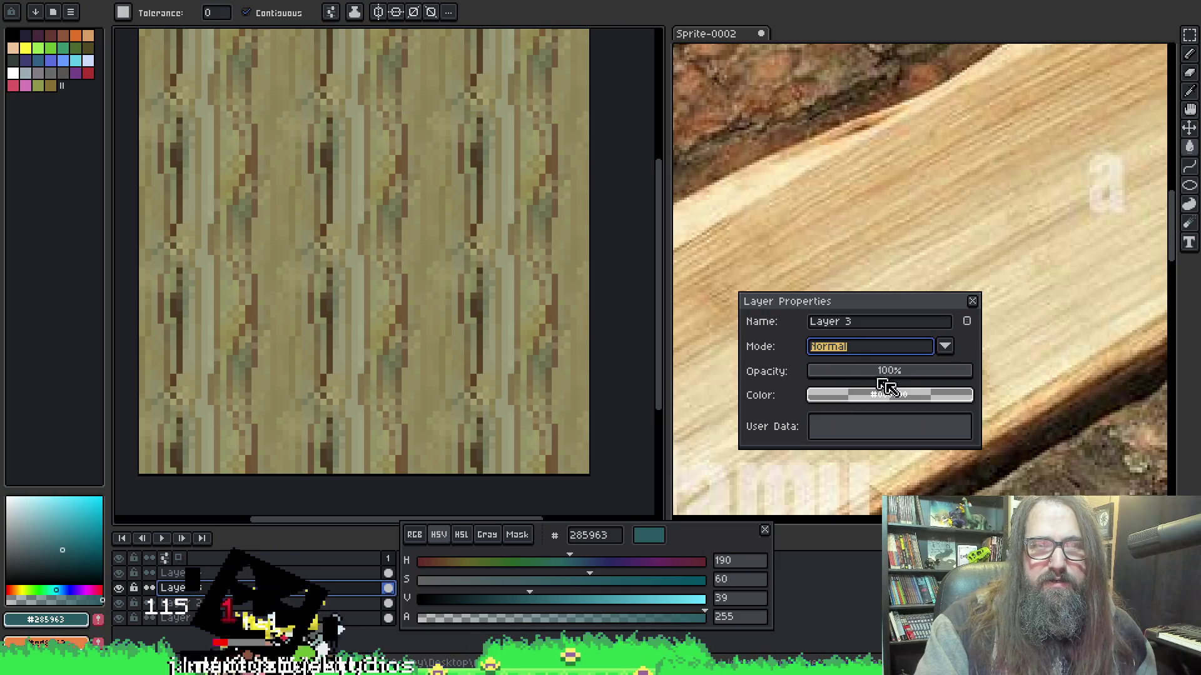
click(913, 374)
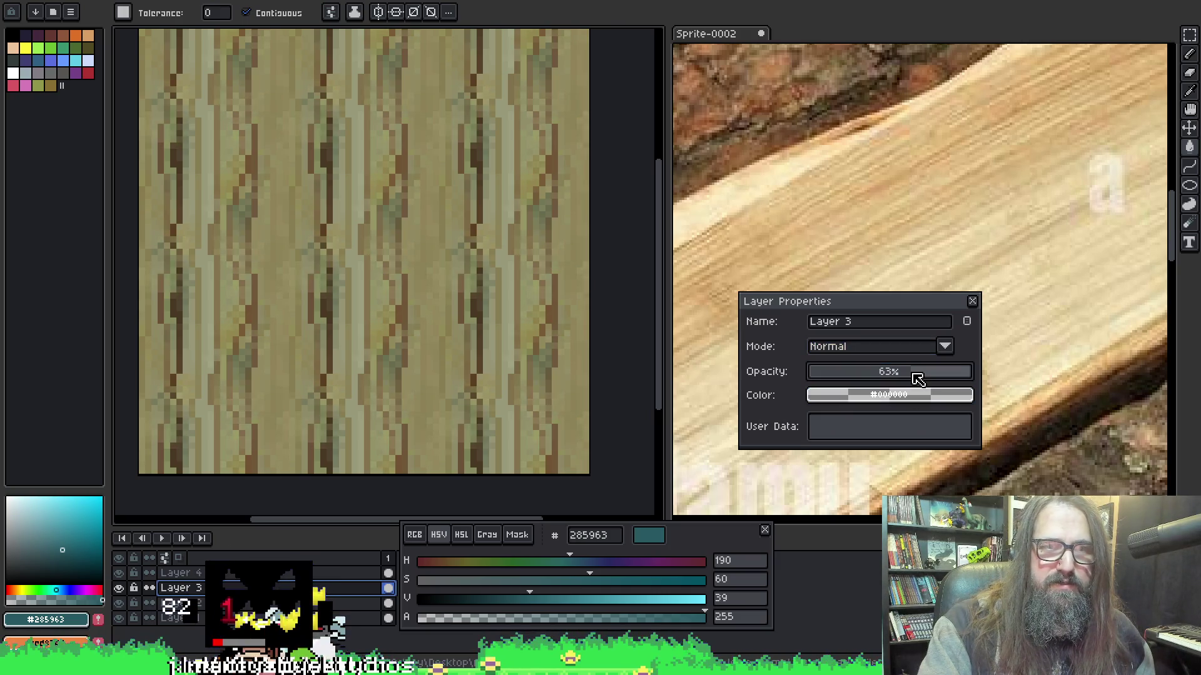
scroll(569, 340, down, 2)
scroll(569, 341, up, 1)
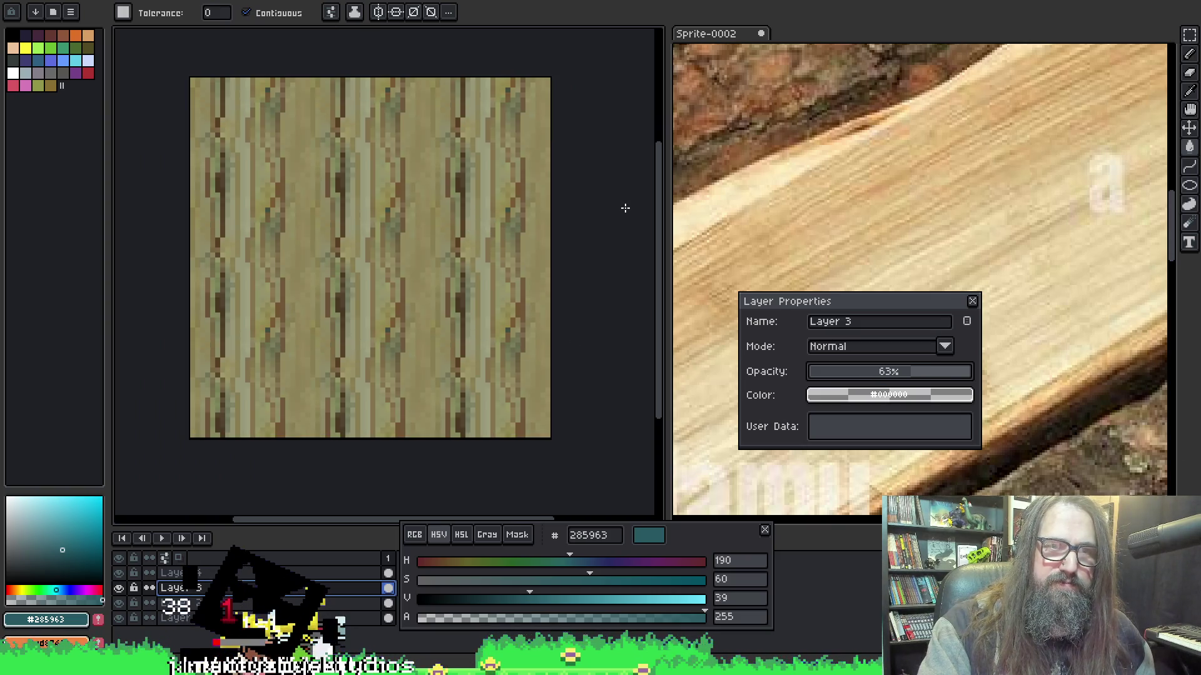
Export the wood texture, clear the canvas selection, and return to GameMaker.
key(ctrl+alt+shift+s)
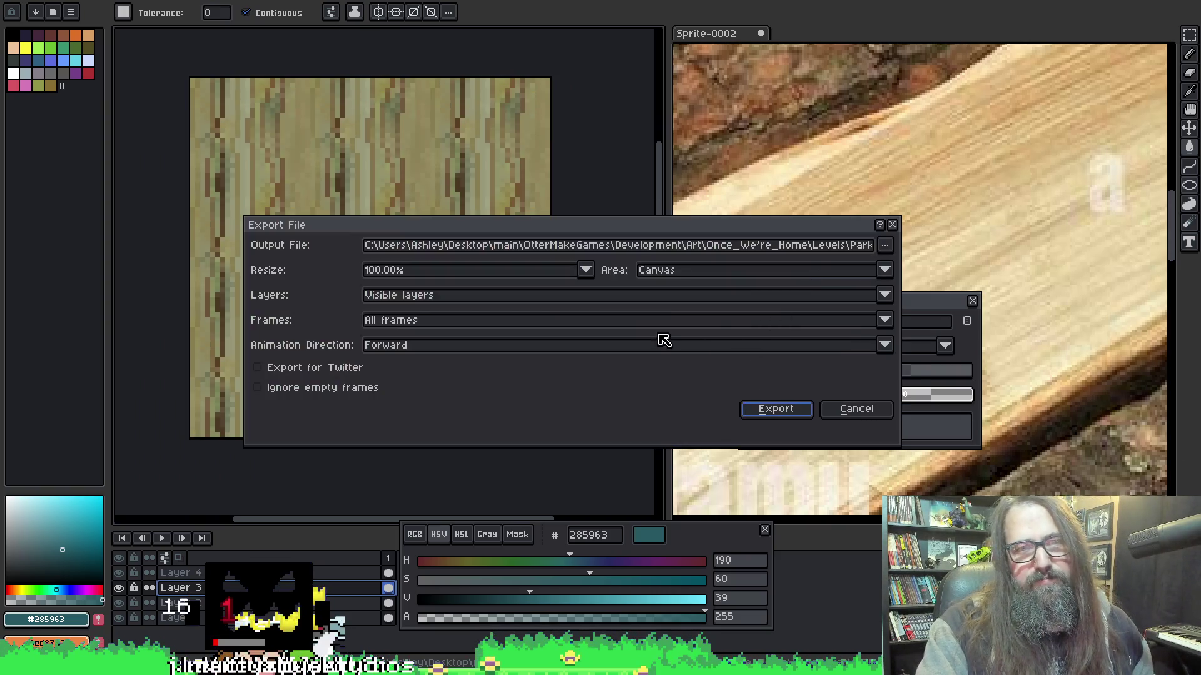
click(799, 411)
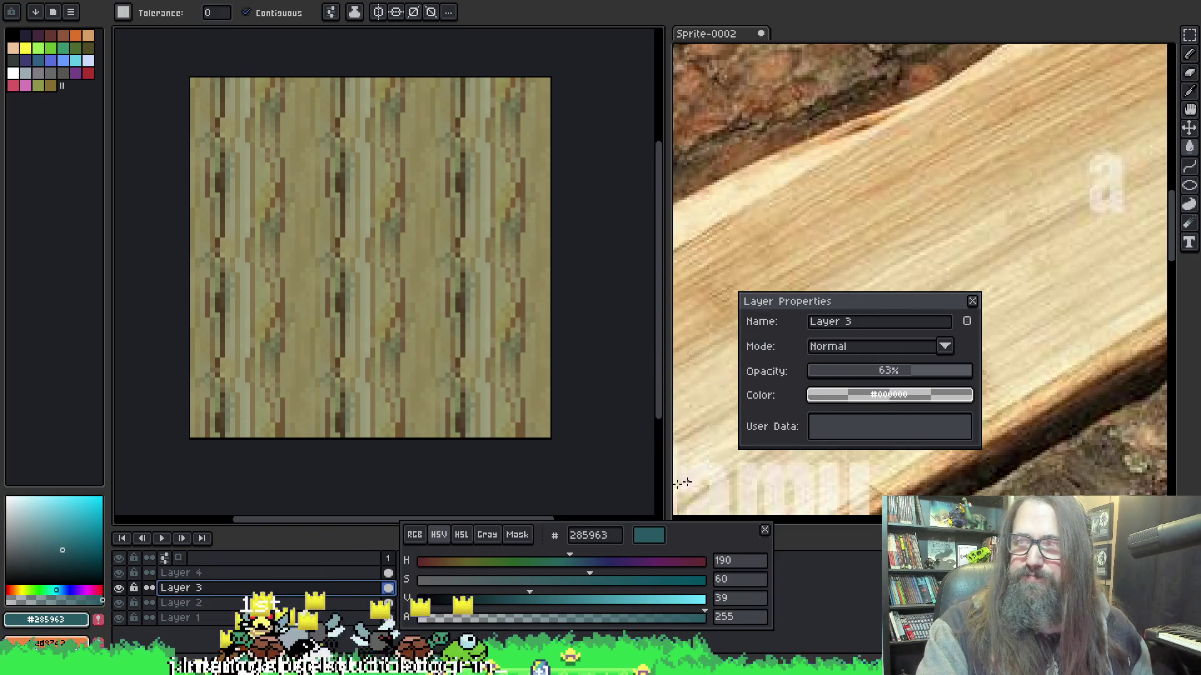
key(ctrl+alt+shift+s)
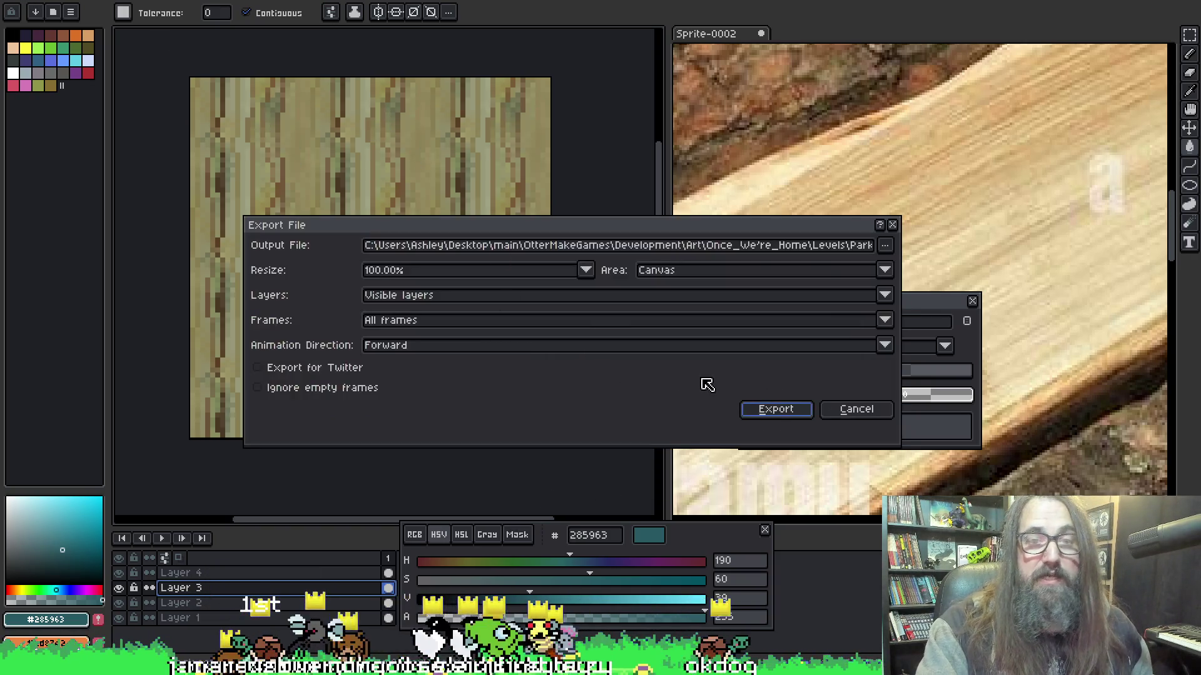
click(773, 414)
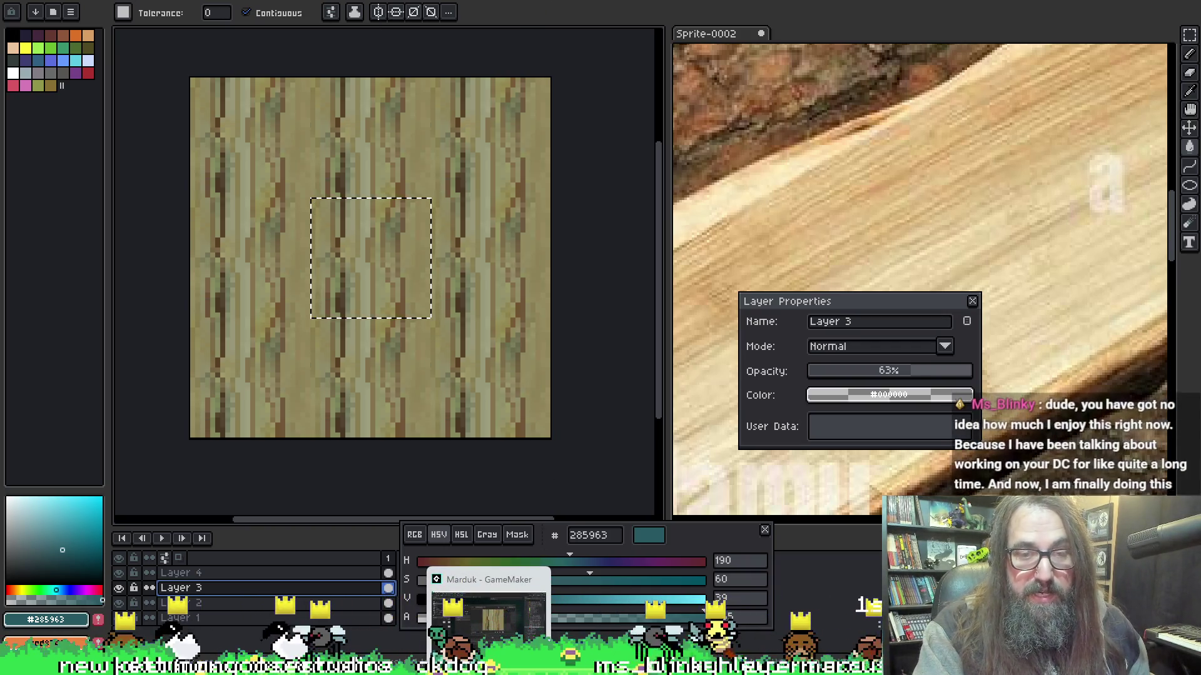
key(ctrl+d)
mouse_move(488, 666)
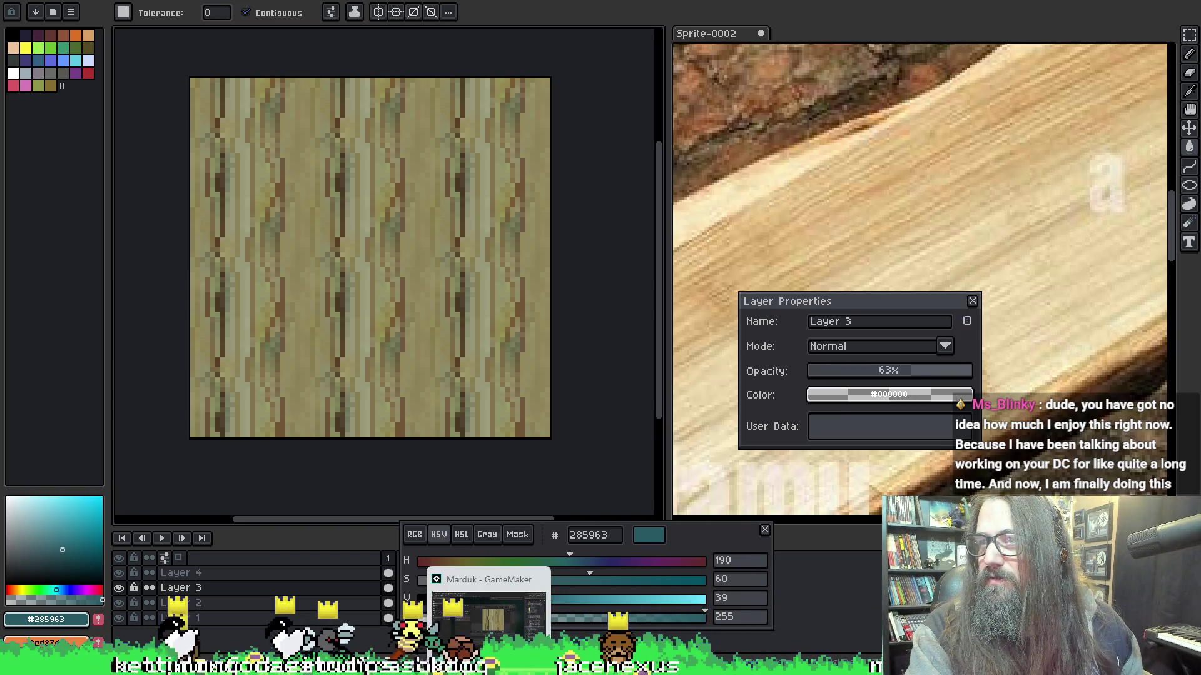
click(488, 606)
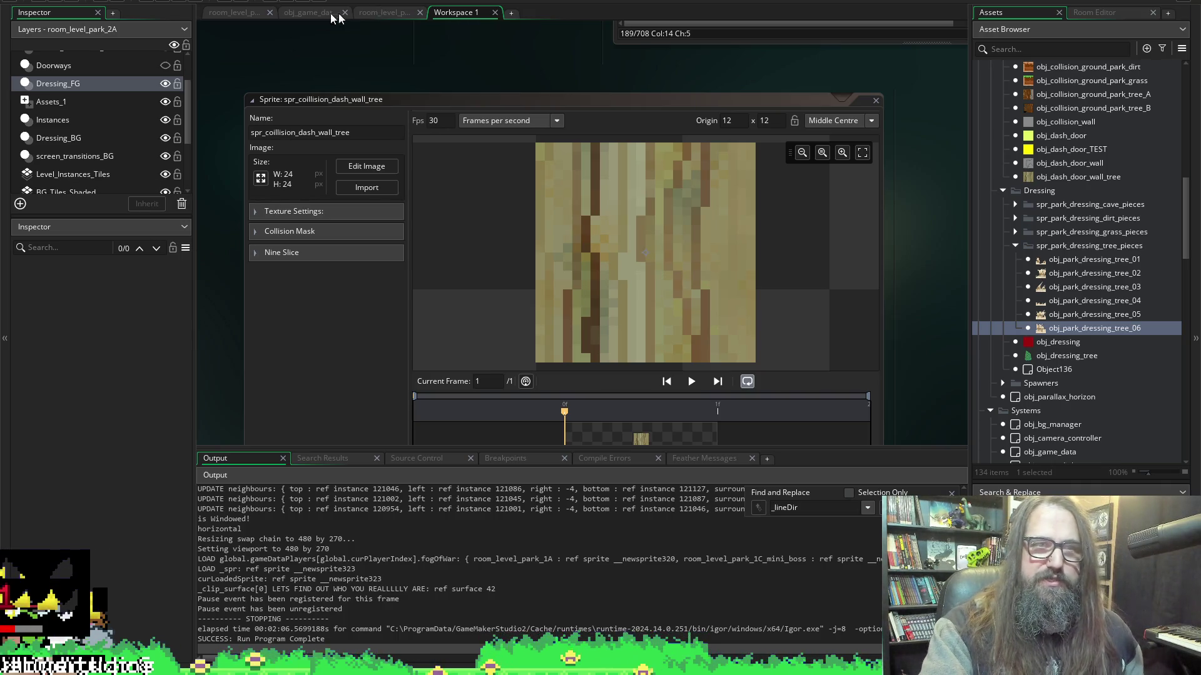
In room_level_park_2A, move the obj_dash_door_wall_tree instance up beside the otter to 468, 828.
click(380, 15)
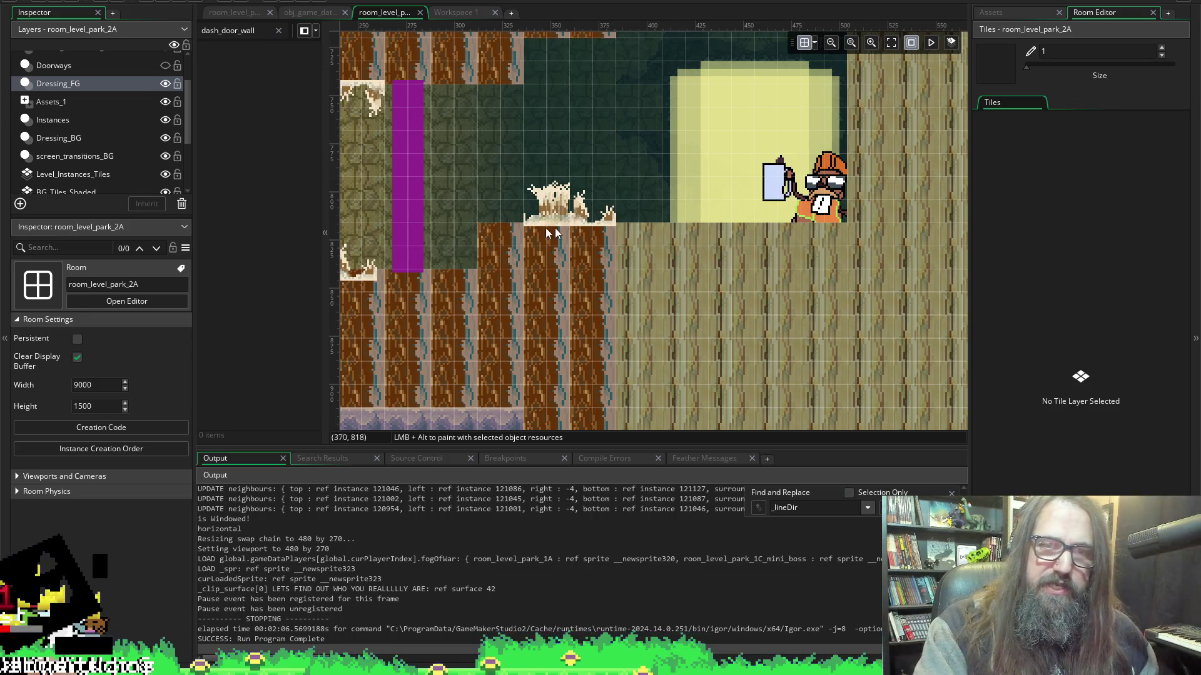
scroll(538, 230, right, 3)
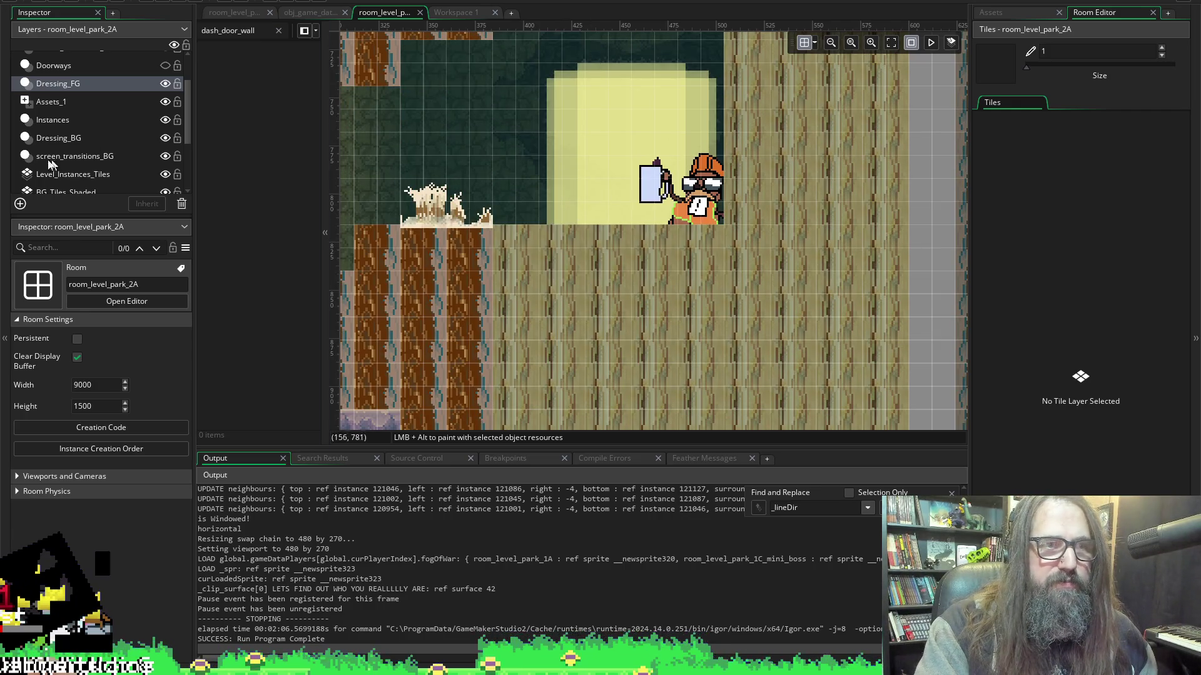
click(52, 119)
mouse_move(599, 253)
mouse_down()
mouse_move(654, 158)
mouse_move(607, 197)
mouse_move(600, 255)
mouse_move(647, 232)
mouse_move(648, 265)
mouse_up()
key(Up)
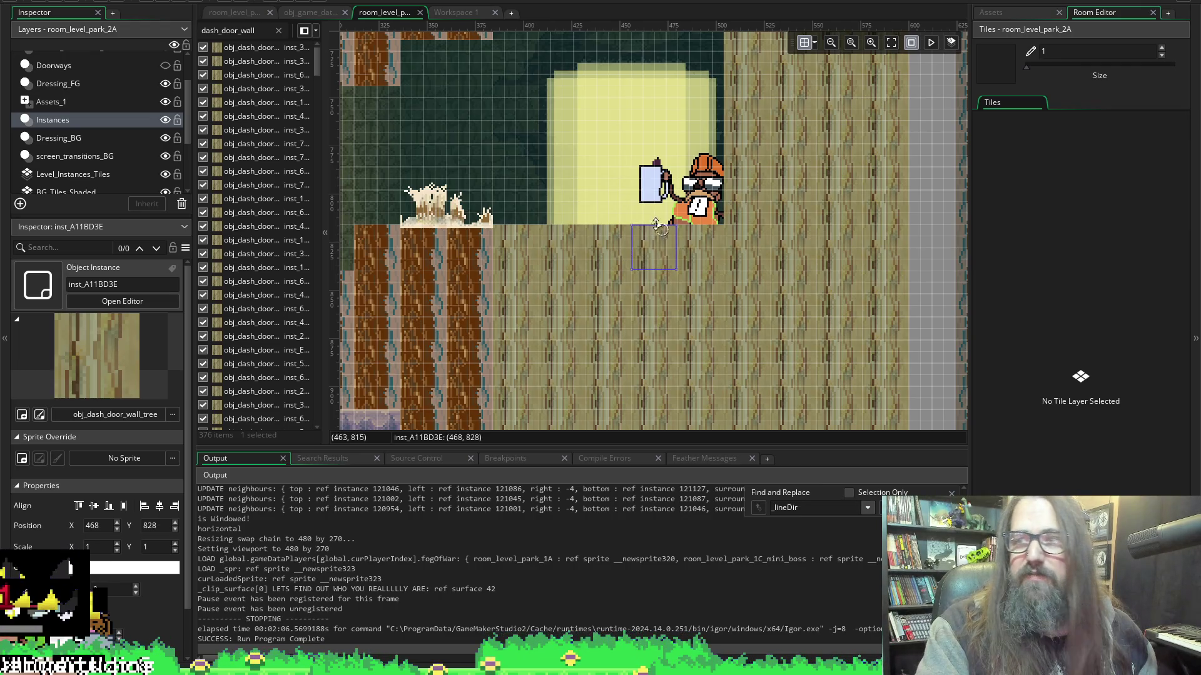
mouse_move(661, 251)
mouse_down()
mouse_move(683, 110)
mouse_move(706, 87)
mouse_up()
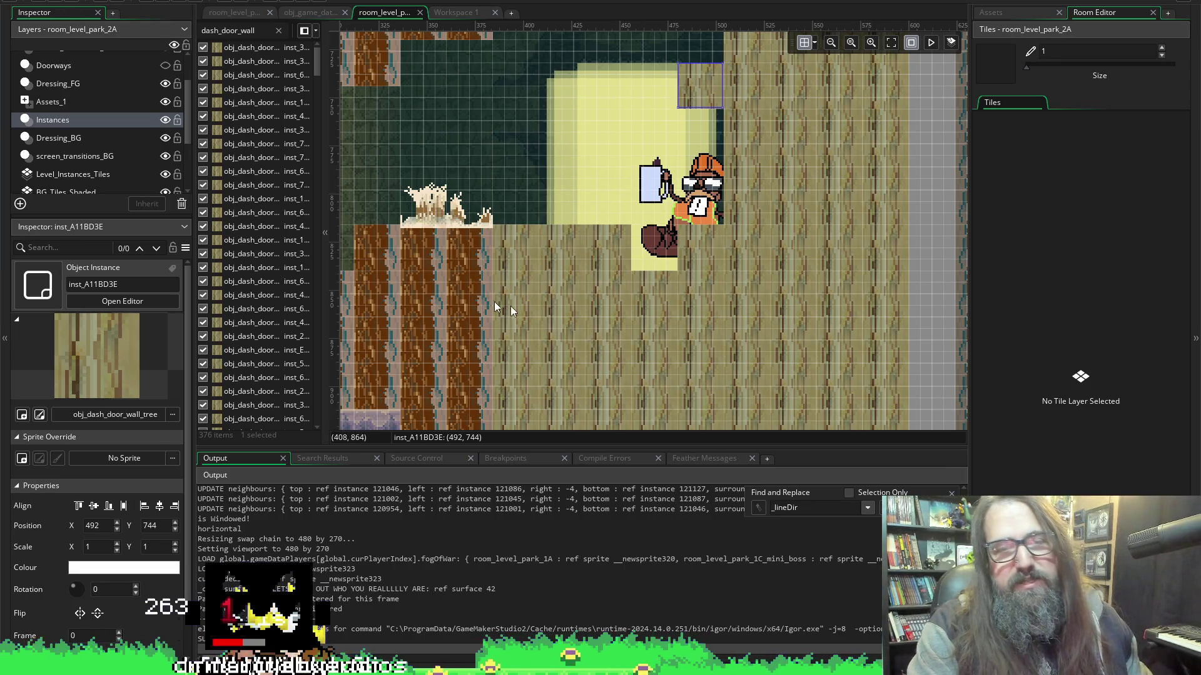
scroll(444, 325, left, 5)
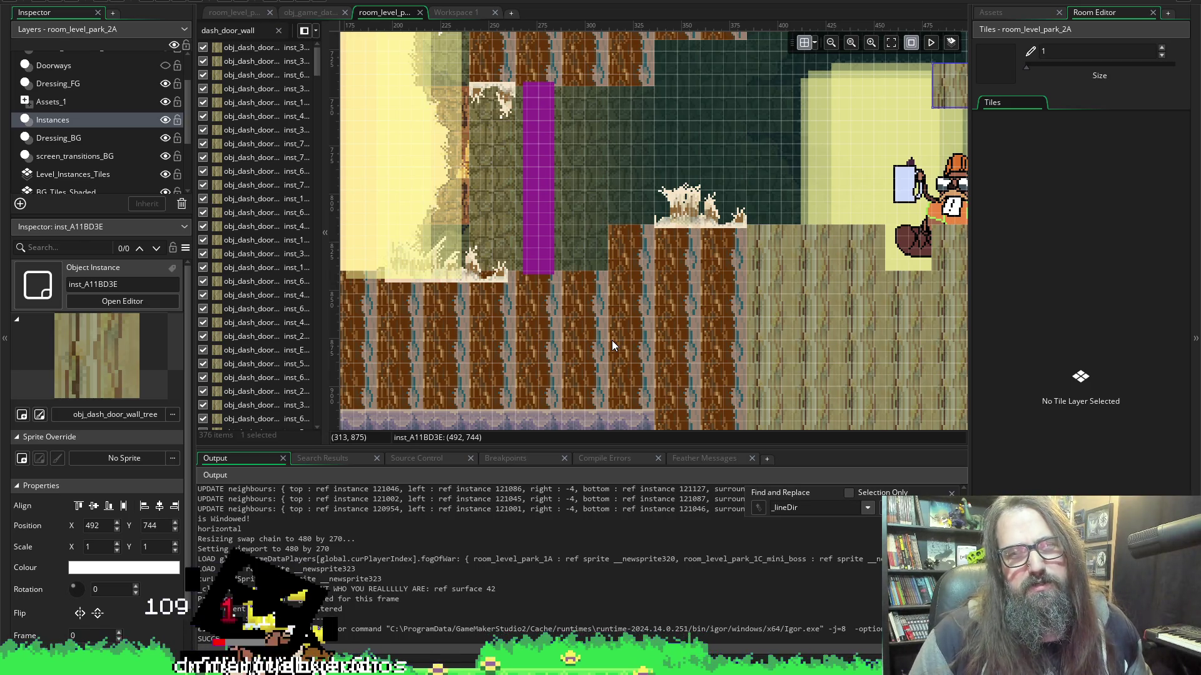
scroll(677, 309, right, 3)
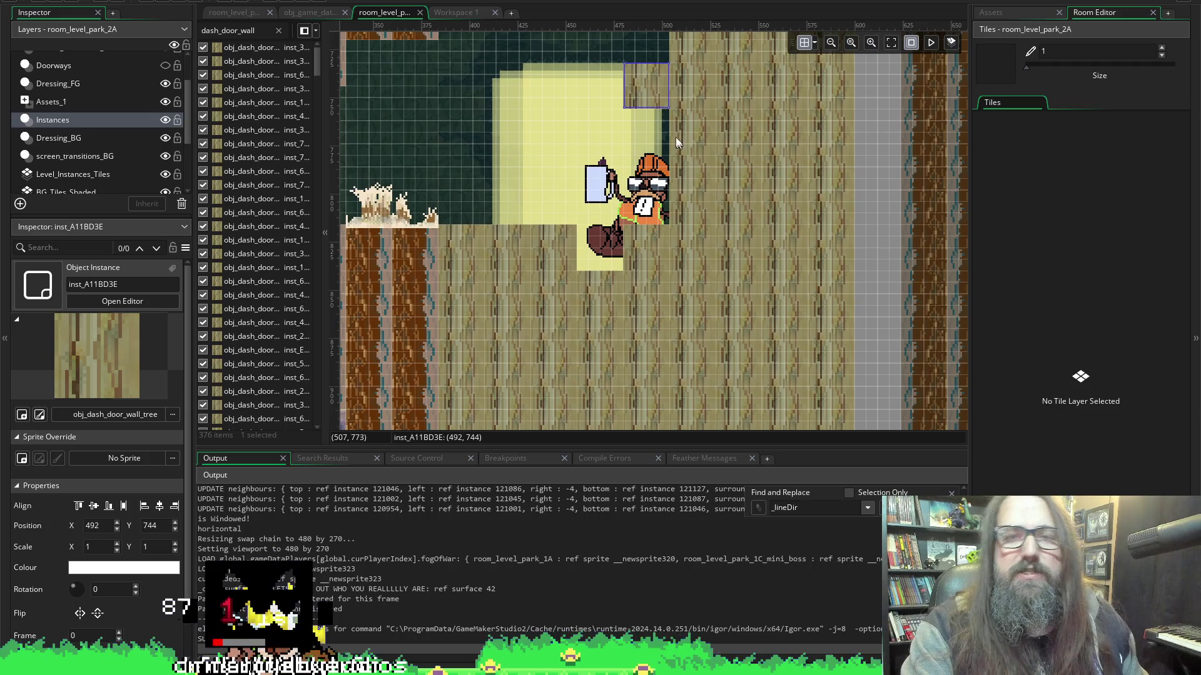
mouse_move(650, 82)
mouse_down()
mouse_move(578, 141)
mouse_move(604, 104)
mouse_up()
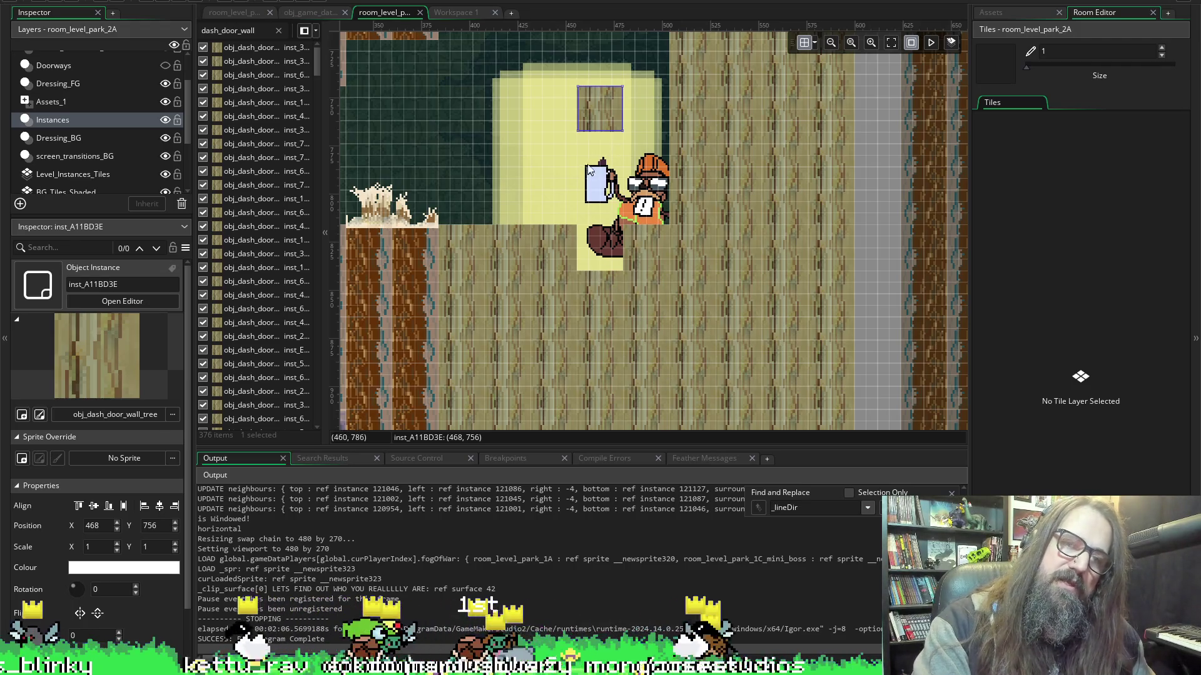
drag(597, 120, 598, 258)
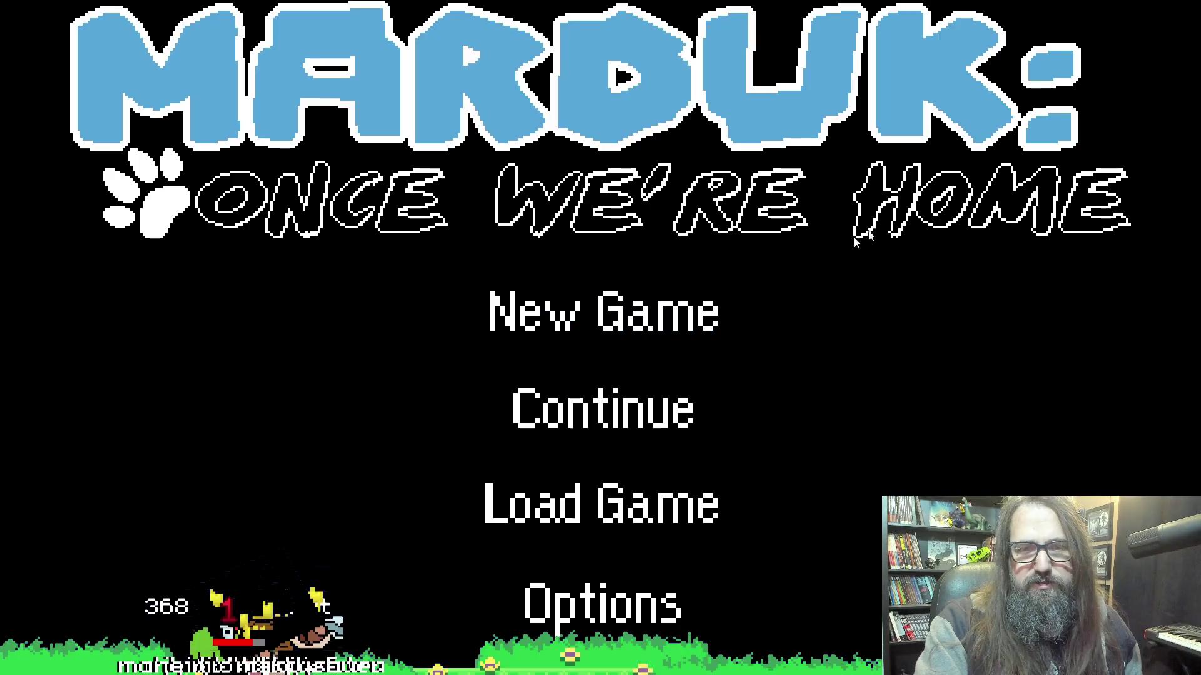
Continue the saved game, playtest the tree dash-wall blocks, then leave the game.
key(Down)
key(Return)
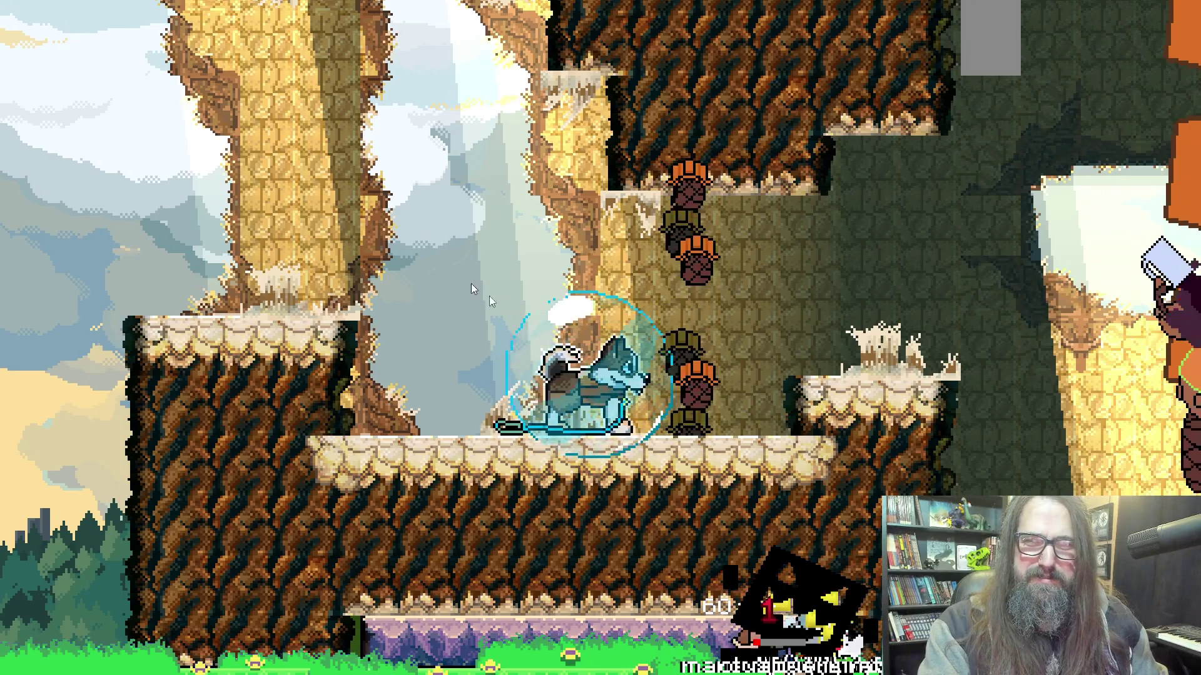
key(alt+Tab)
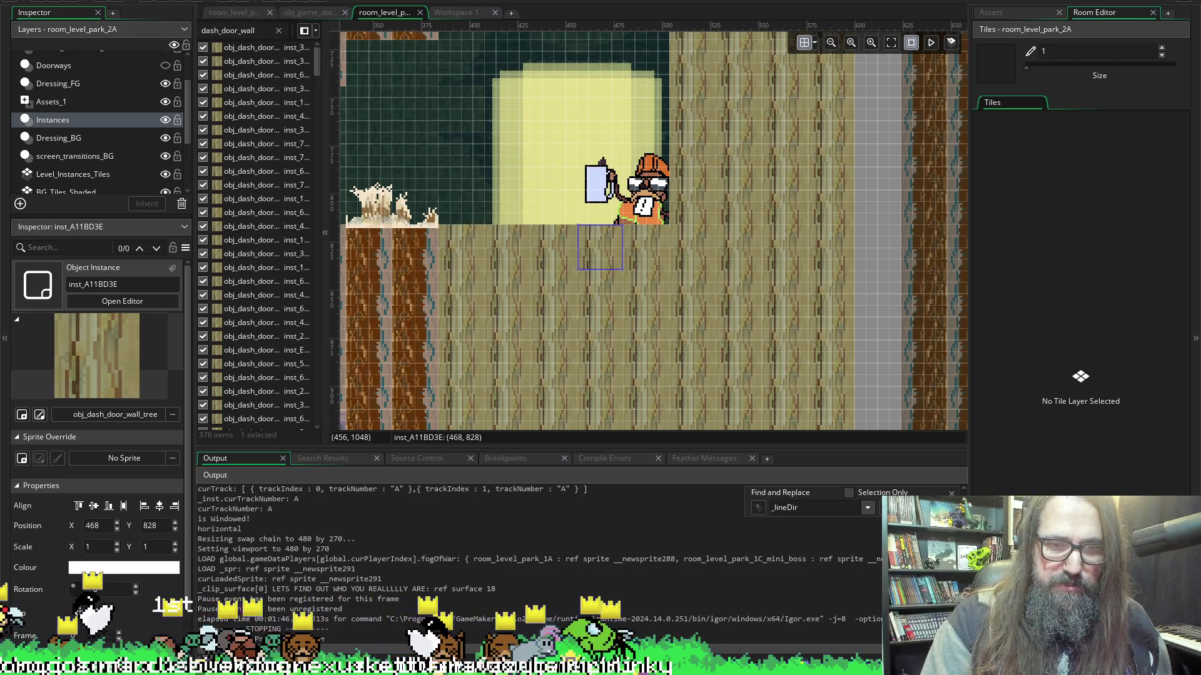
Bring the spr_park_tree_interior_dash_block sprite forward in Aseprite and browse the Select > Modify commands.
mouse_move(461, 665)
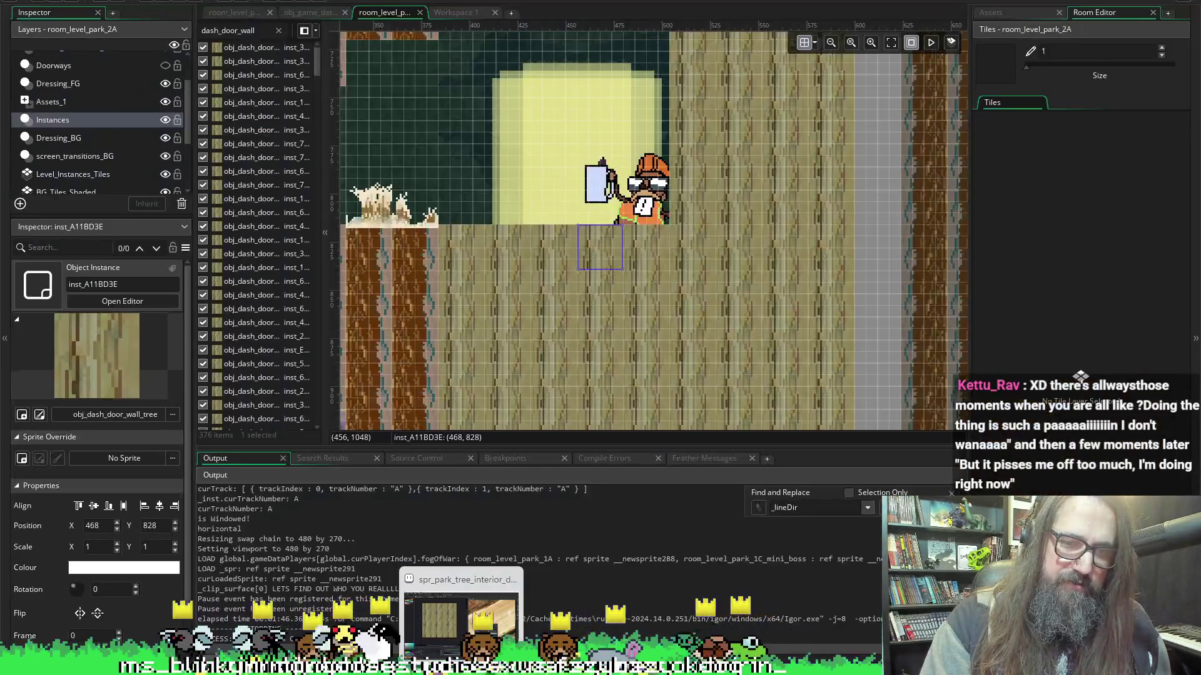
click(473, 592)
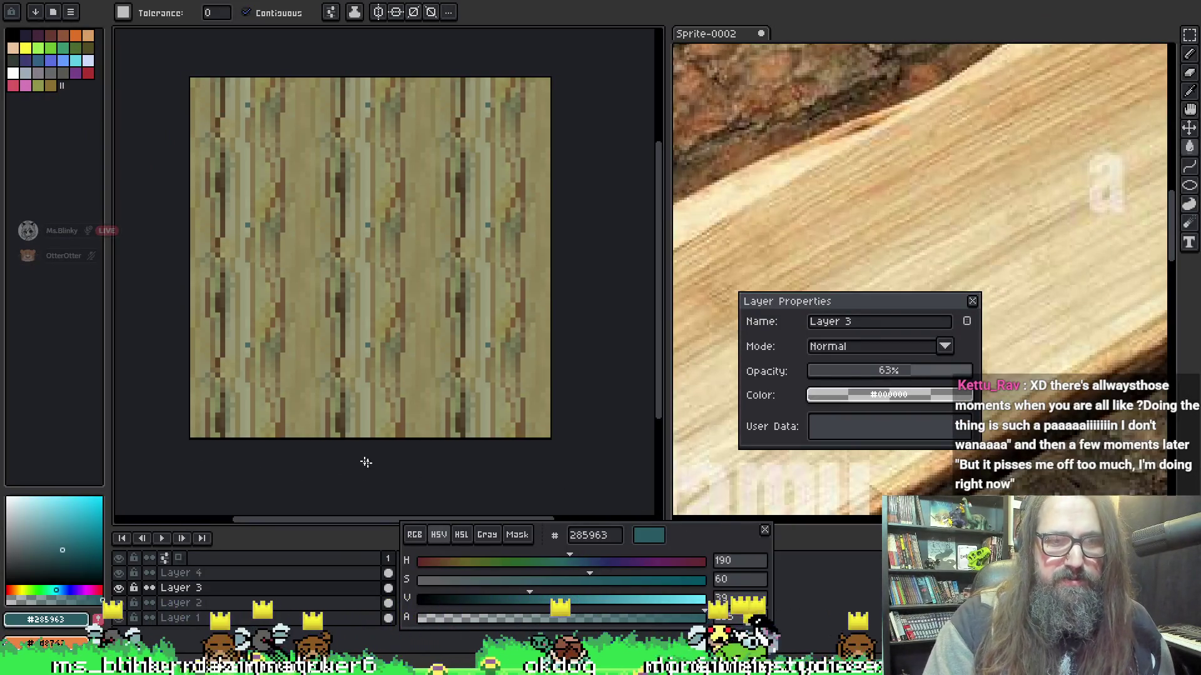
key(alt+s)
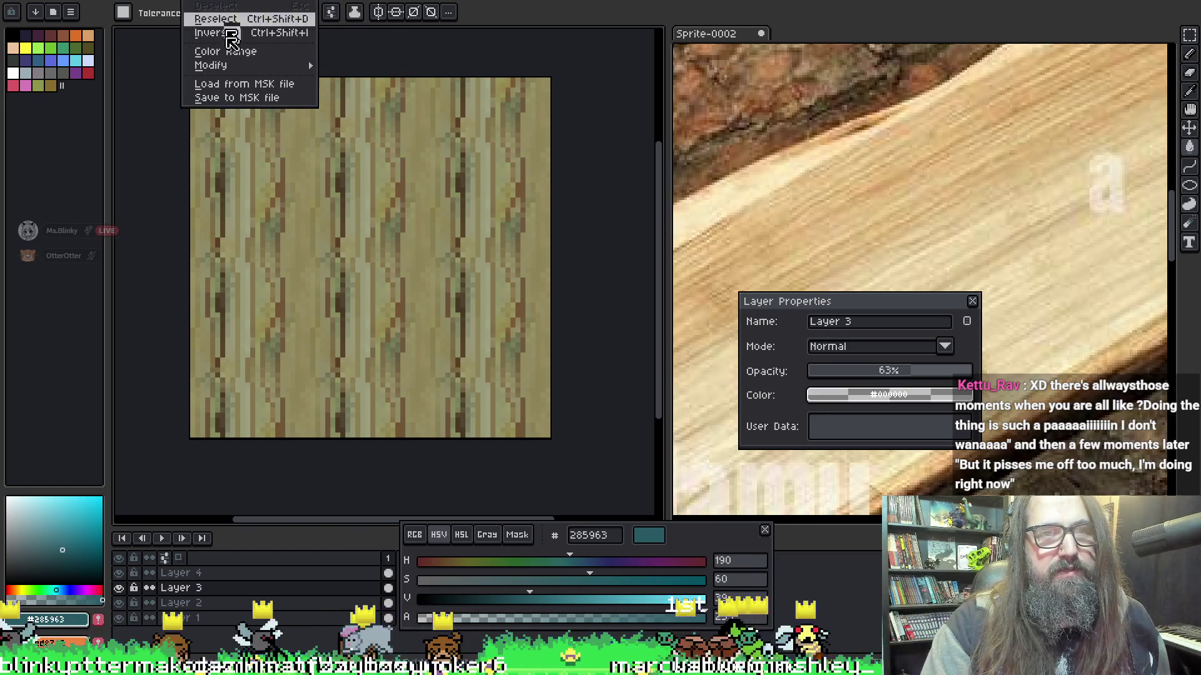
mouse_move(242, 66)
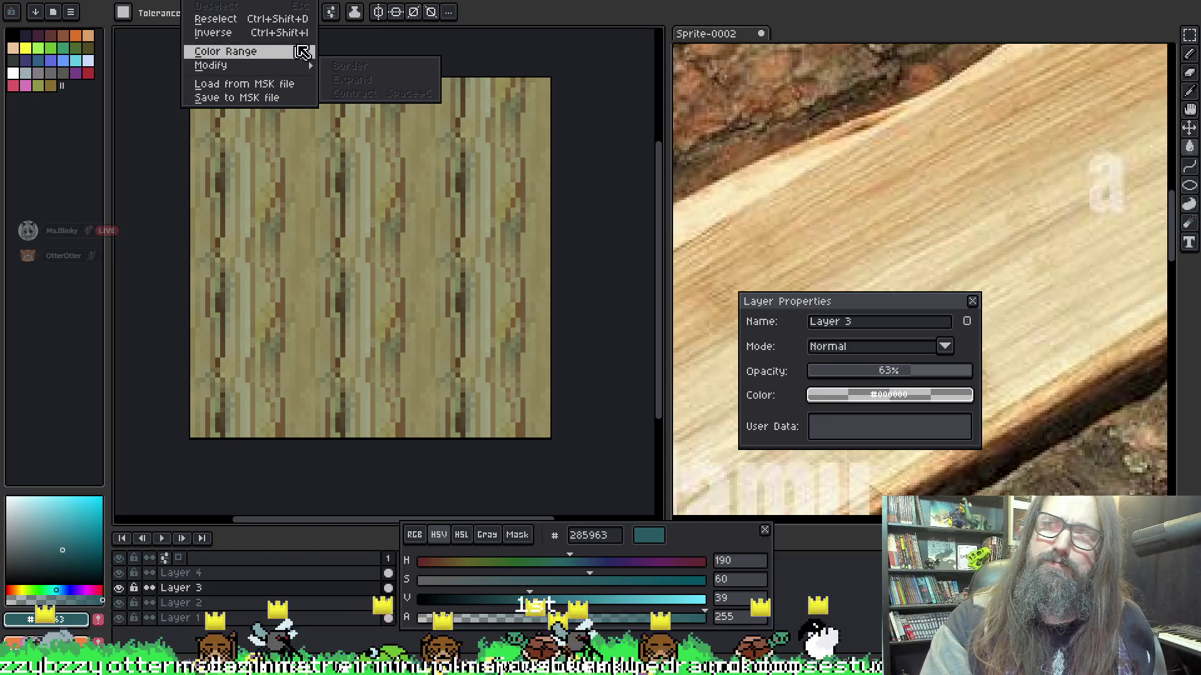
mouse_move(285, 0)
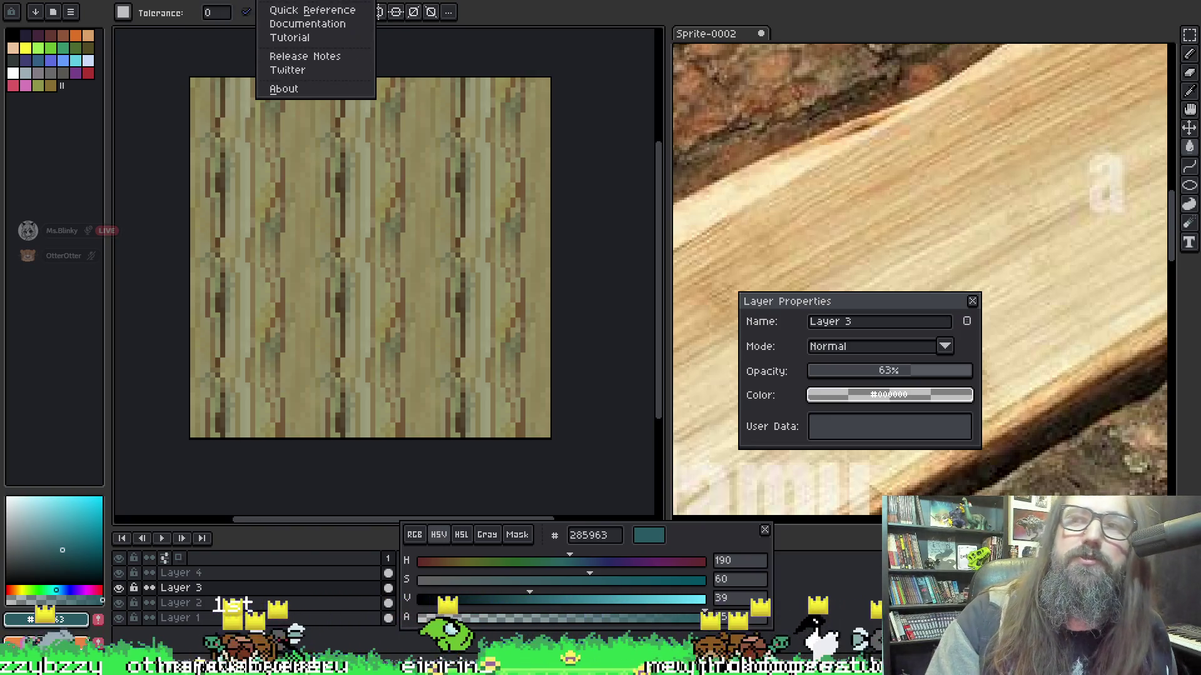
mouse_move(207, 0)
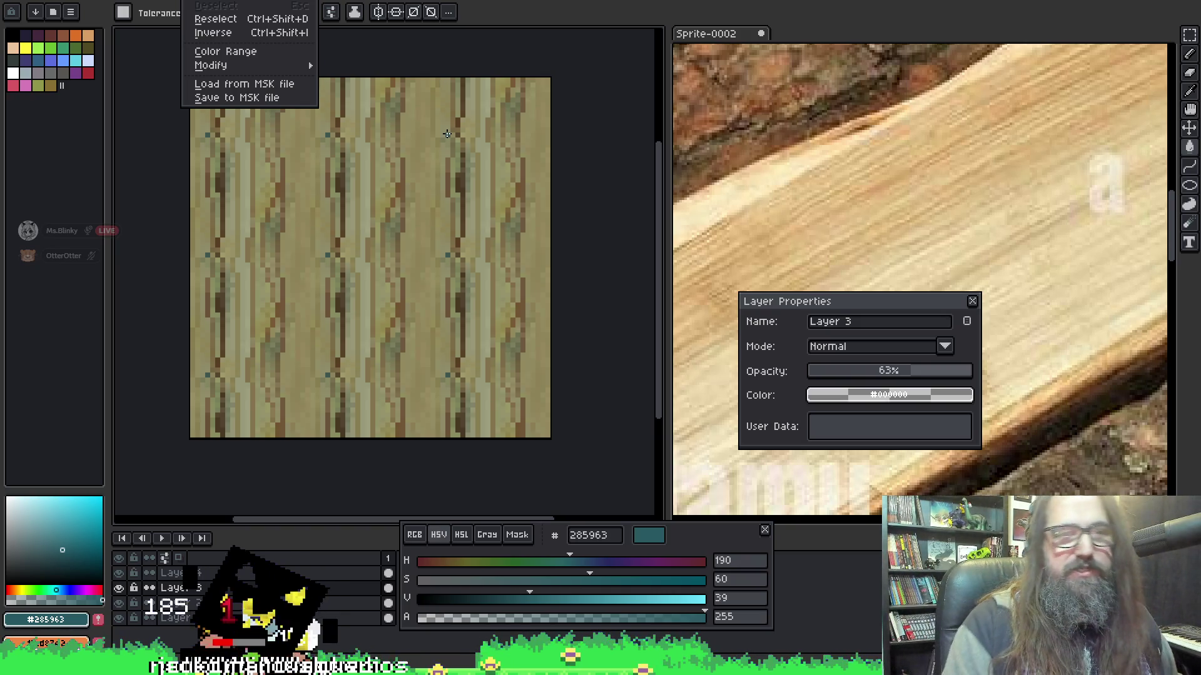
key(Right)
key(Right)
key(Right)
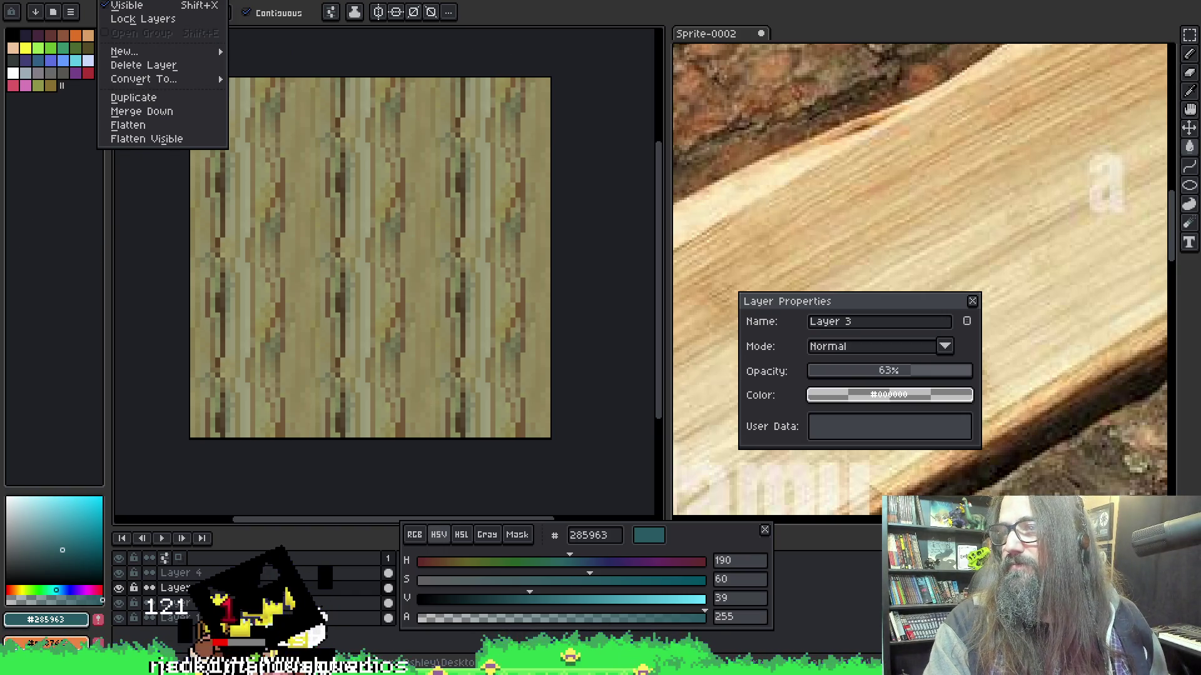
Move the colour panel aside, set Tiled Mode to None, and select Layer 4.
key(Right)
key(Right)
key(Right)
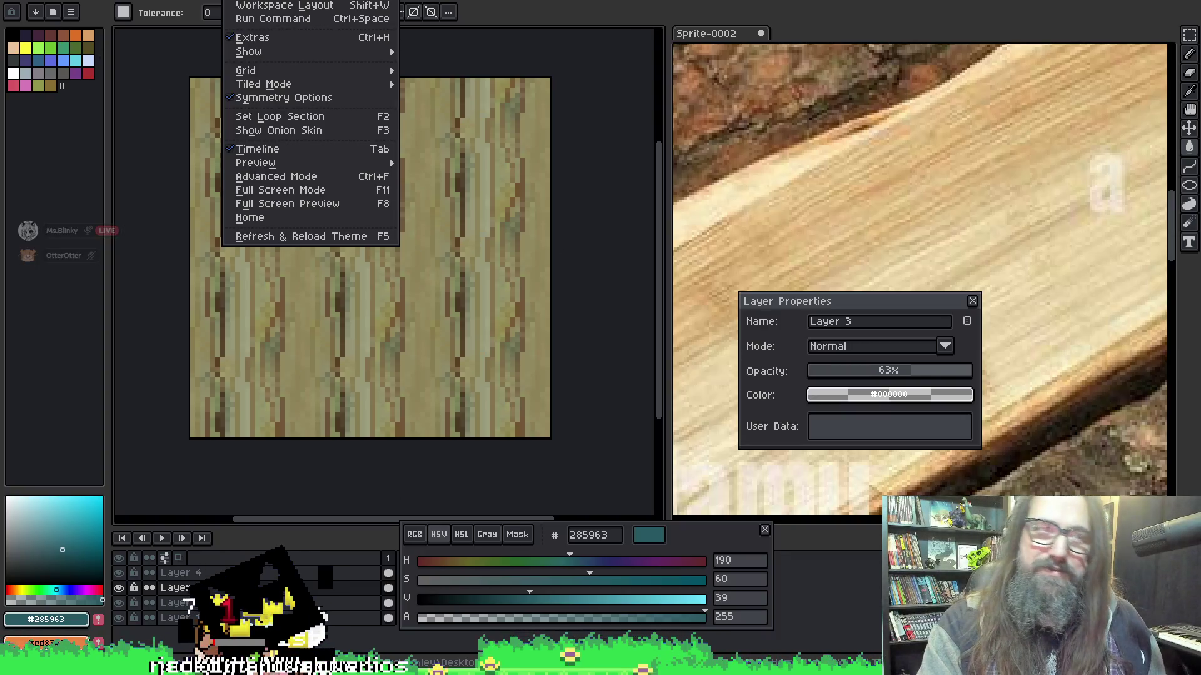
key(Escape)
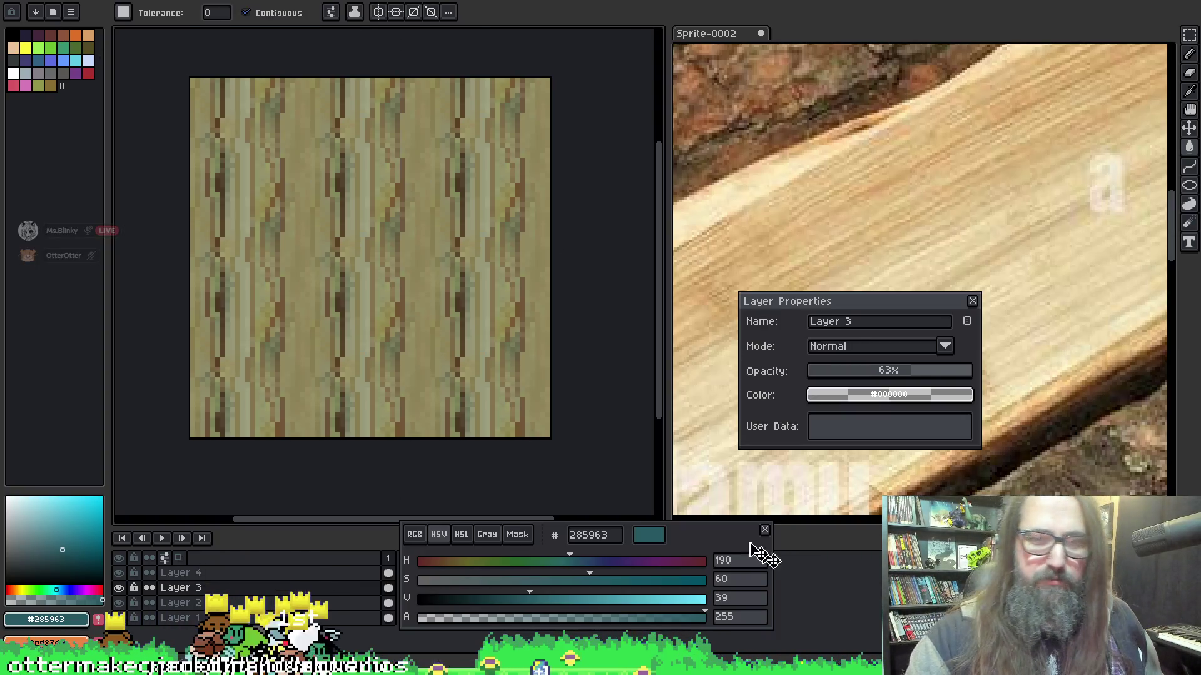
drag(724, 536, 816, 565)
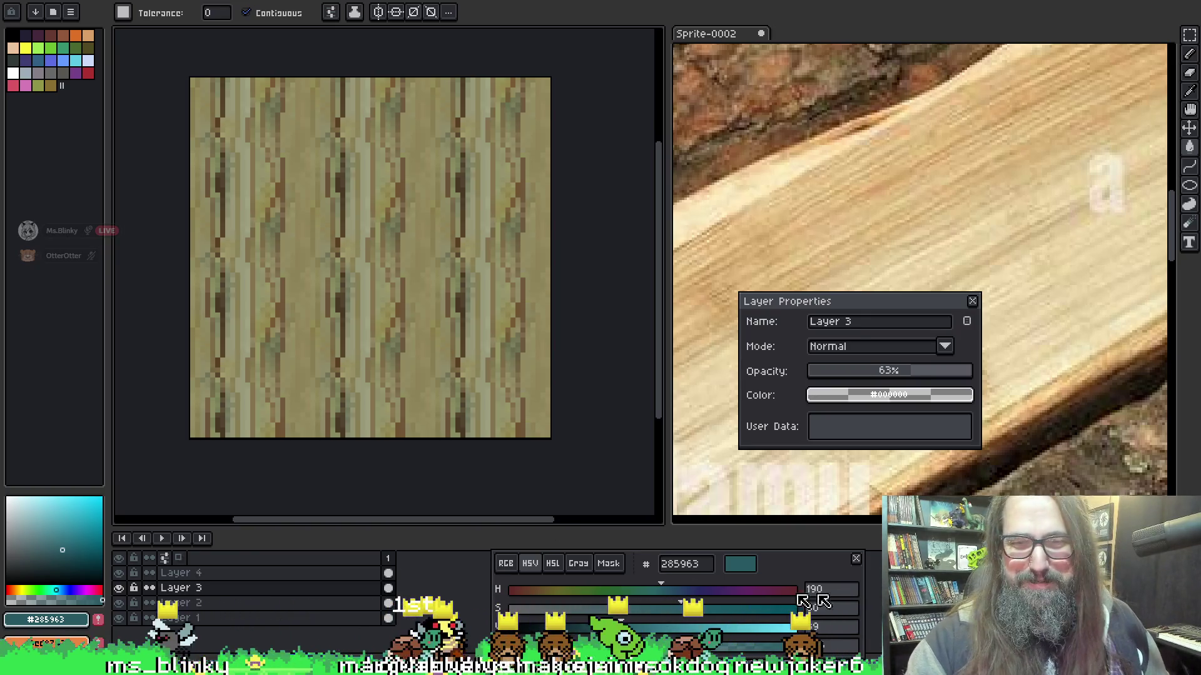
key(alt+v)
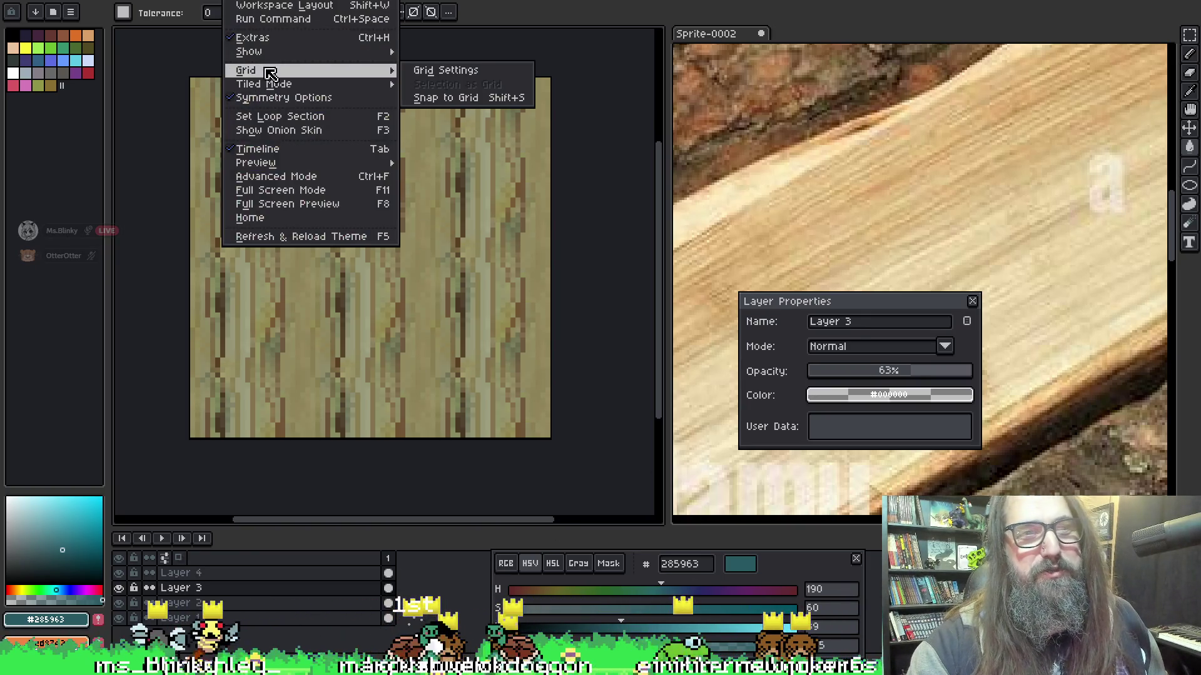
mouse_move(292, 91)
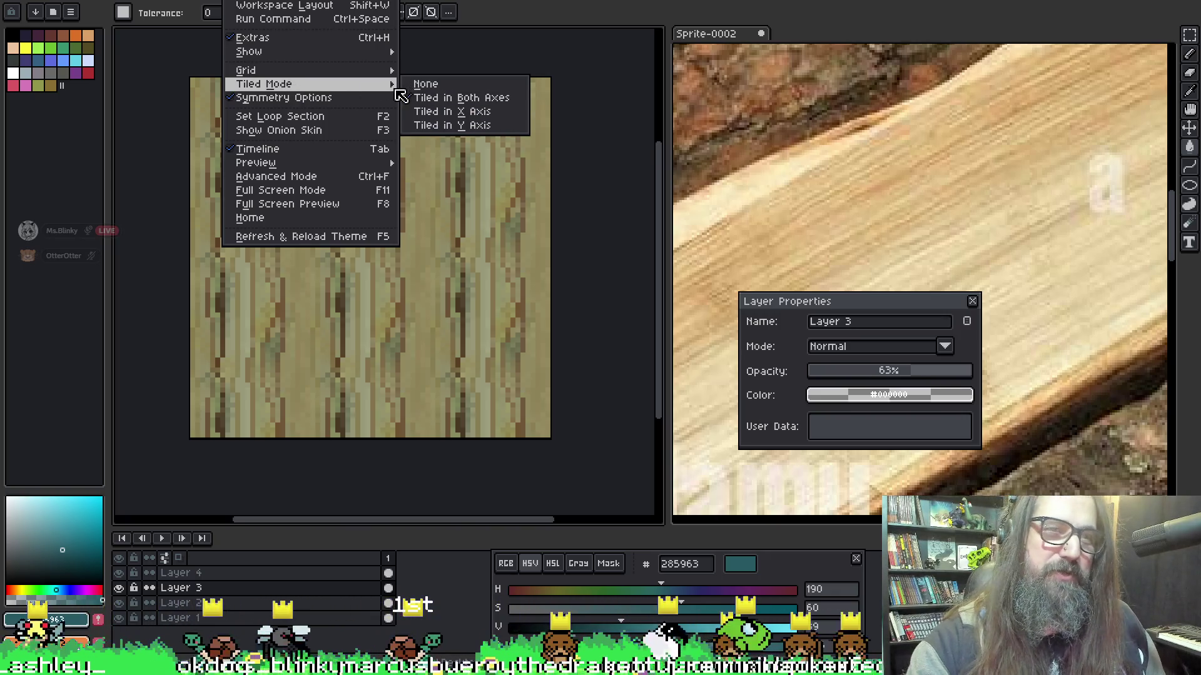
click(427, 88)
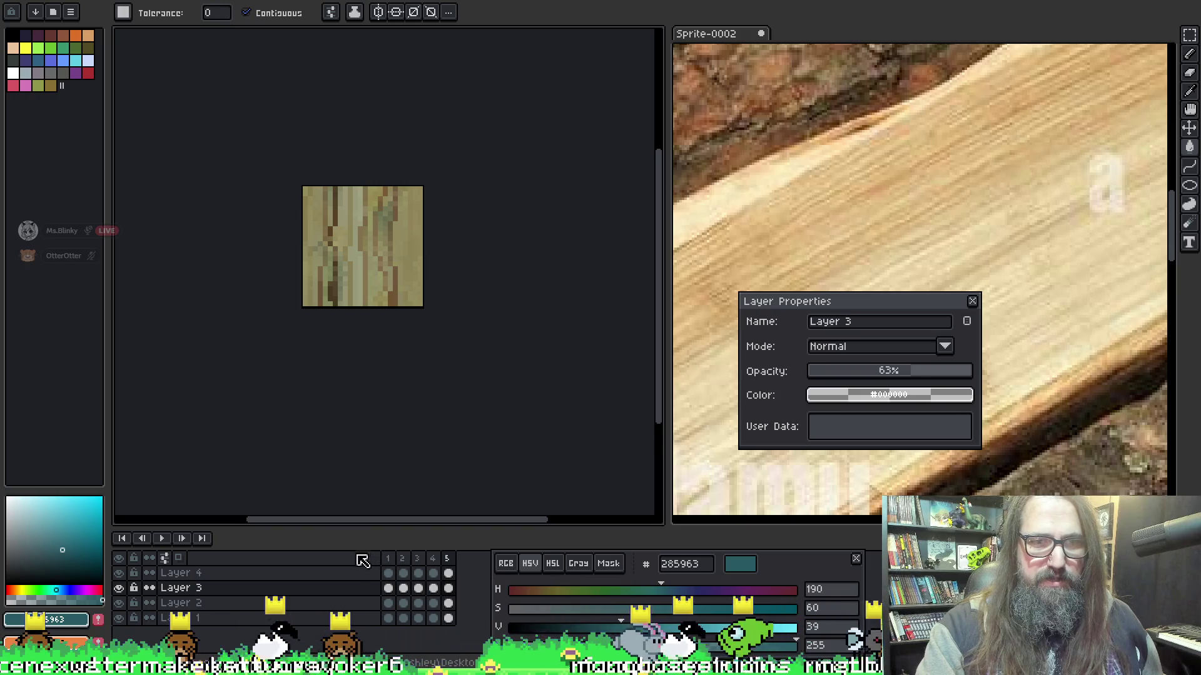
click(388, 573)
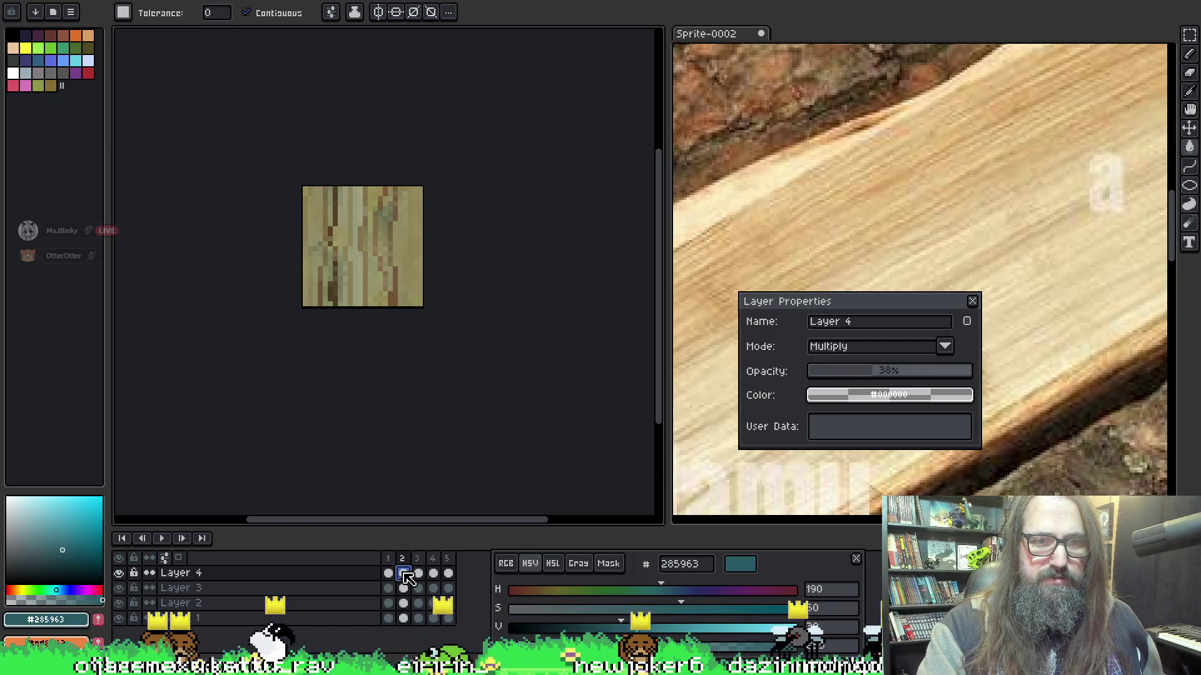
With a smaller pencil, draw a light strip along the tile's bottom edge on the next frame.
key(b)
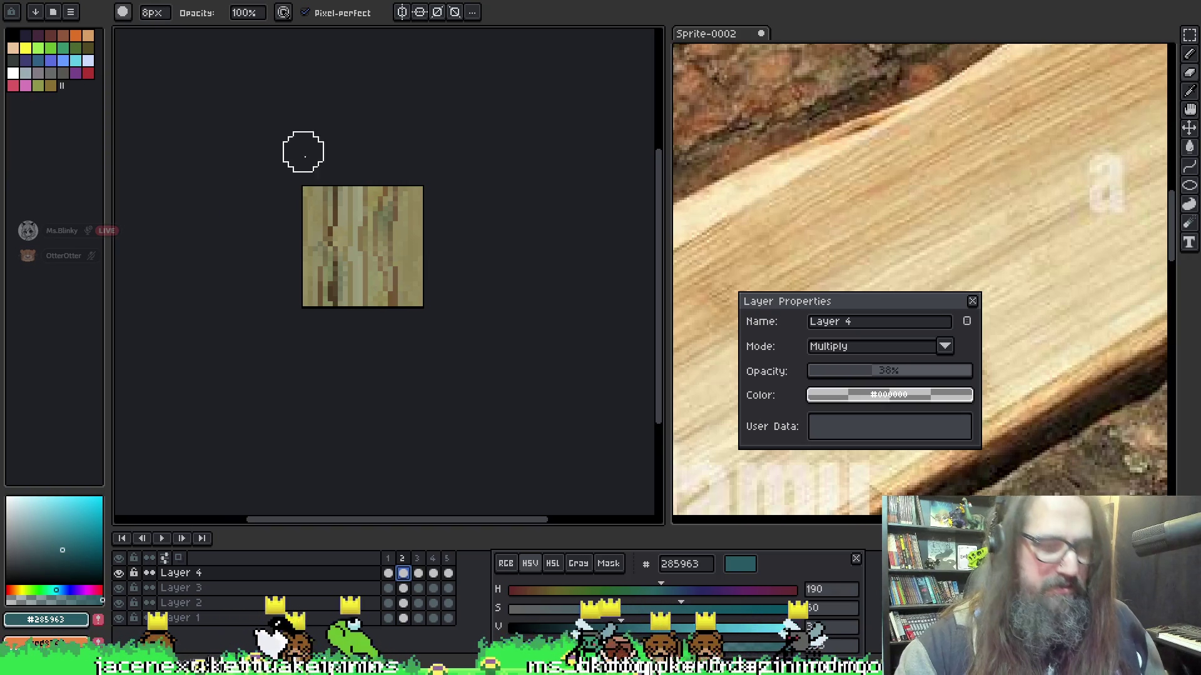
key(minus)
key(minus)
key(minus)
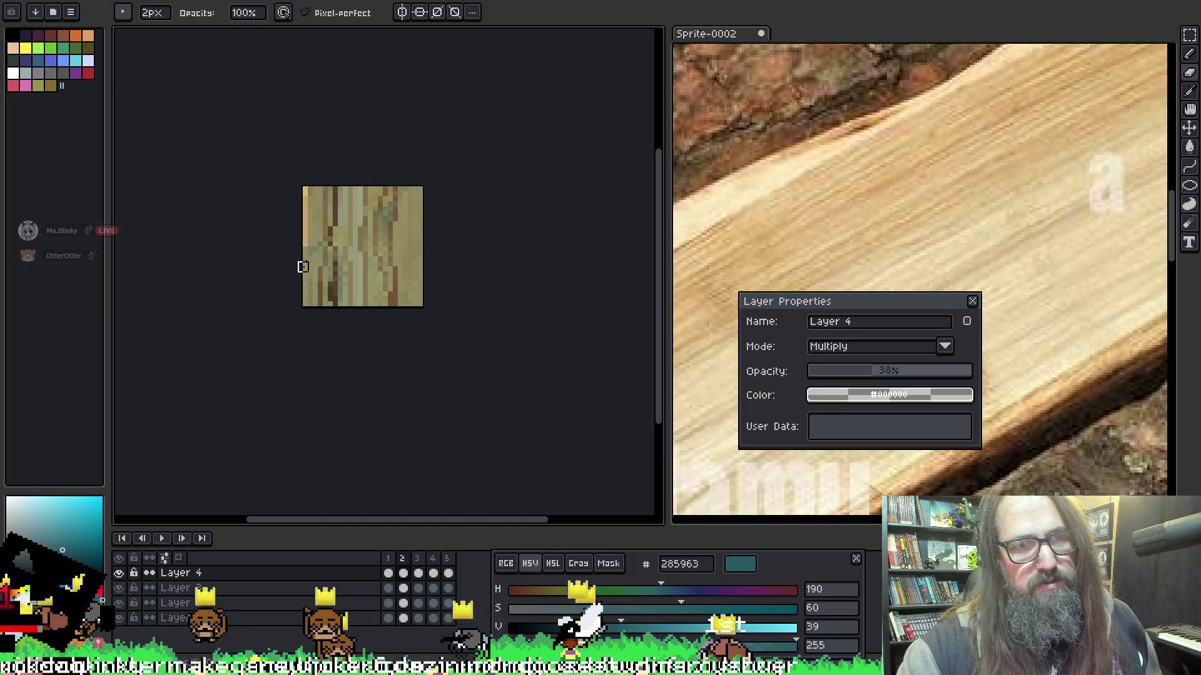
drag(303, 190, 328, 235)
key(ctrl+z)
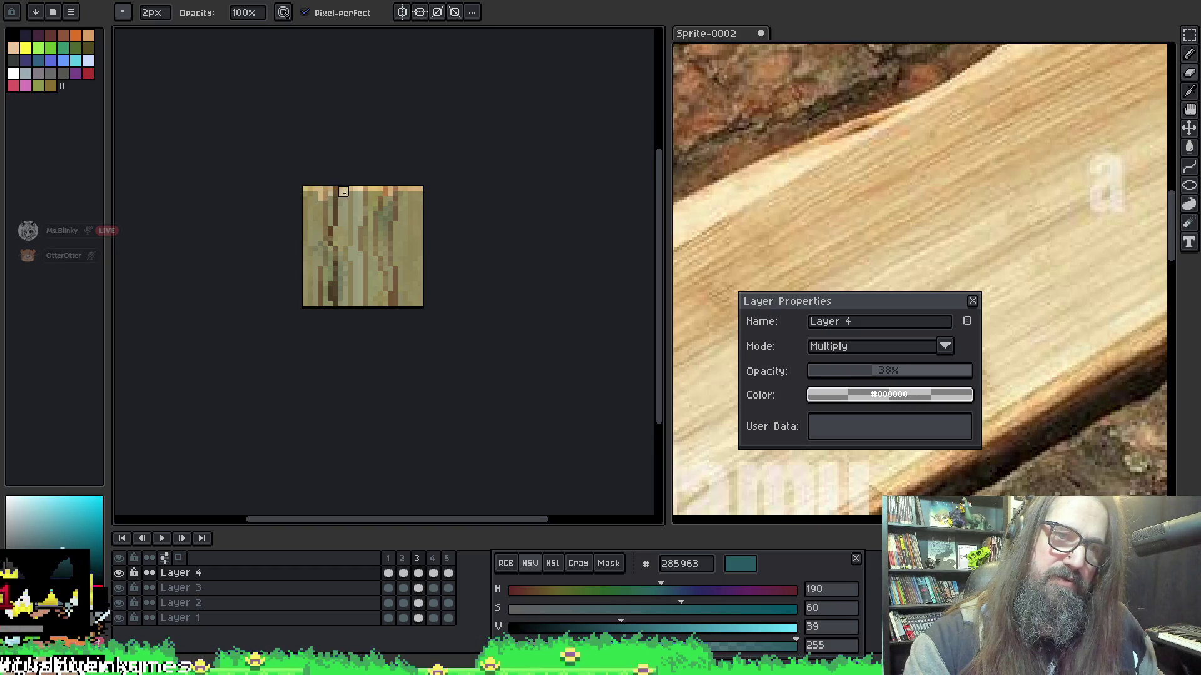
key(Right)
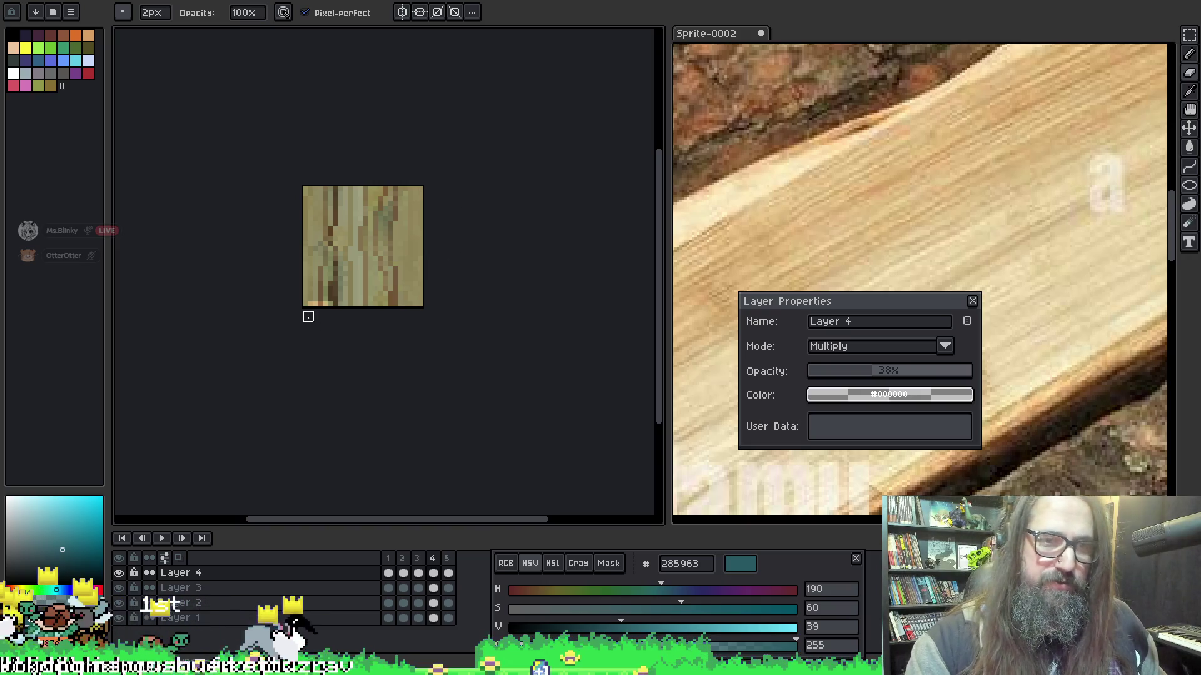
drag(348, 312, 422, 312)
Play the tile frames as an animation, then show frame 2.
key(Return)
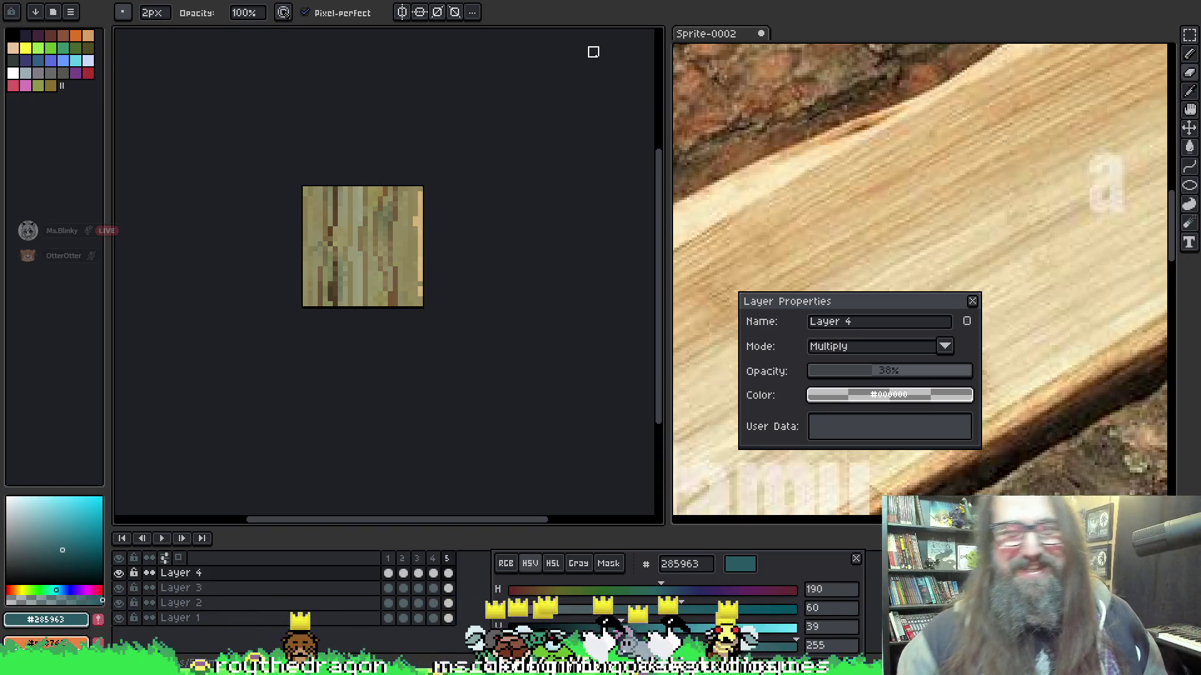
drag(383, 317, 369, 307)
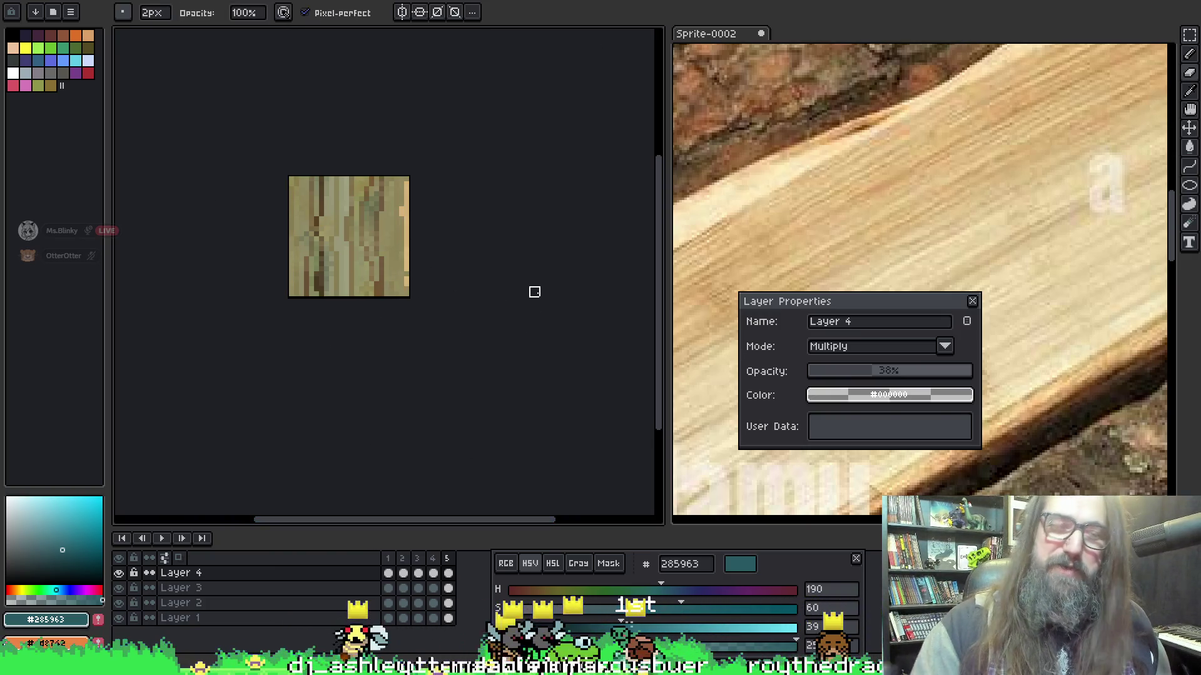
scroll(490, 343, up, 1)
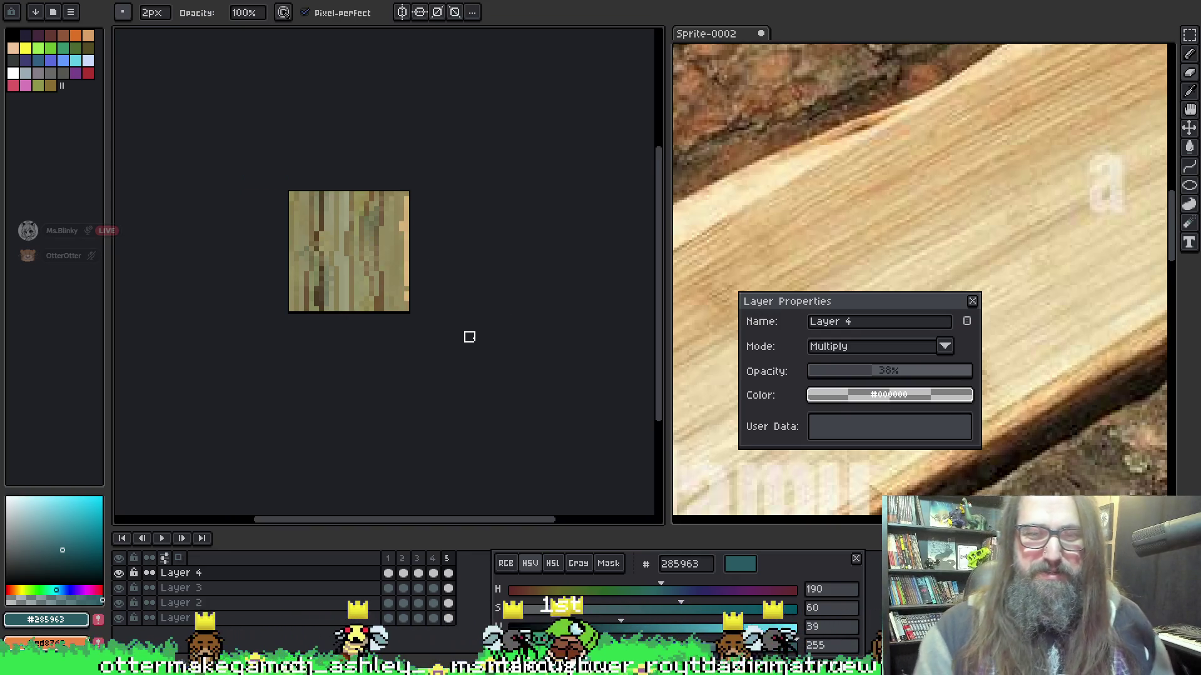
click(403, 560)
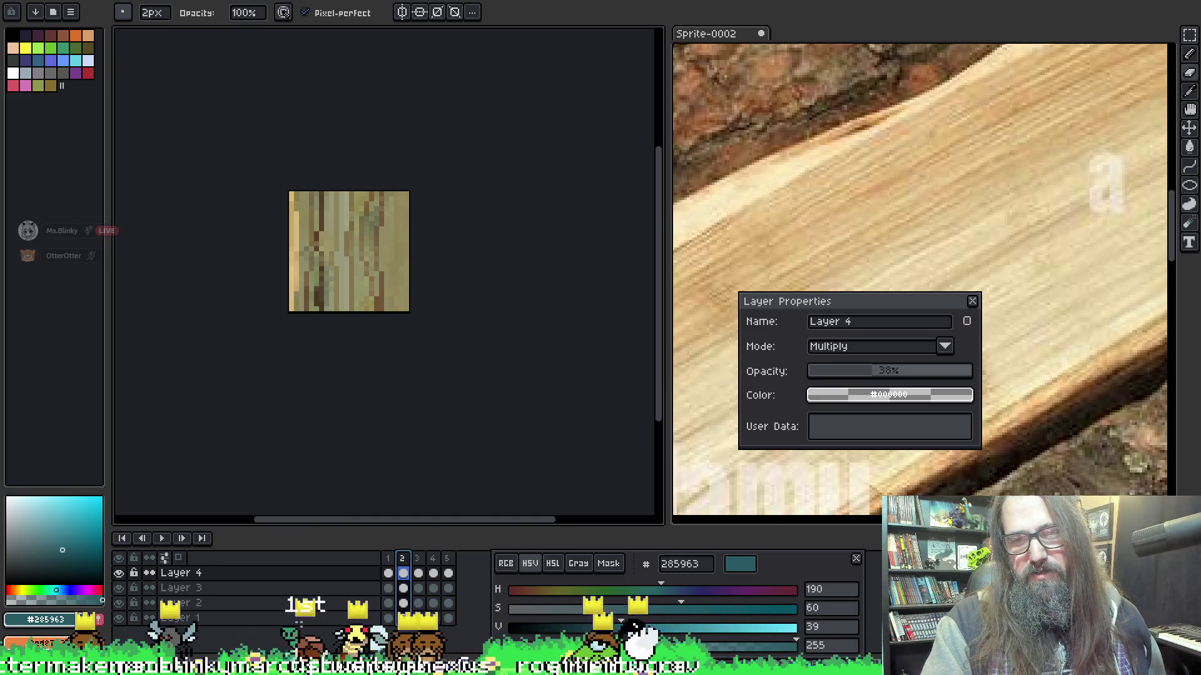
Add four frames so the tree block has nine frames, then show frame 4.
key(alt+n)
key(alt+n)
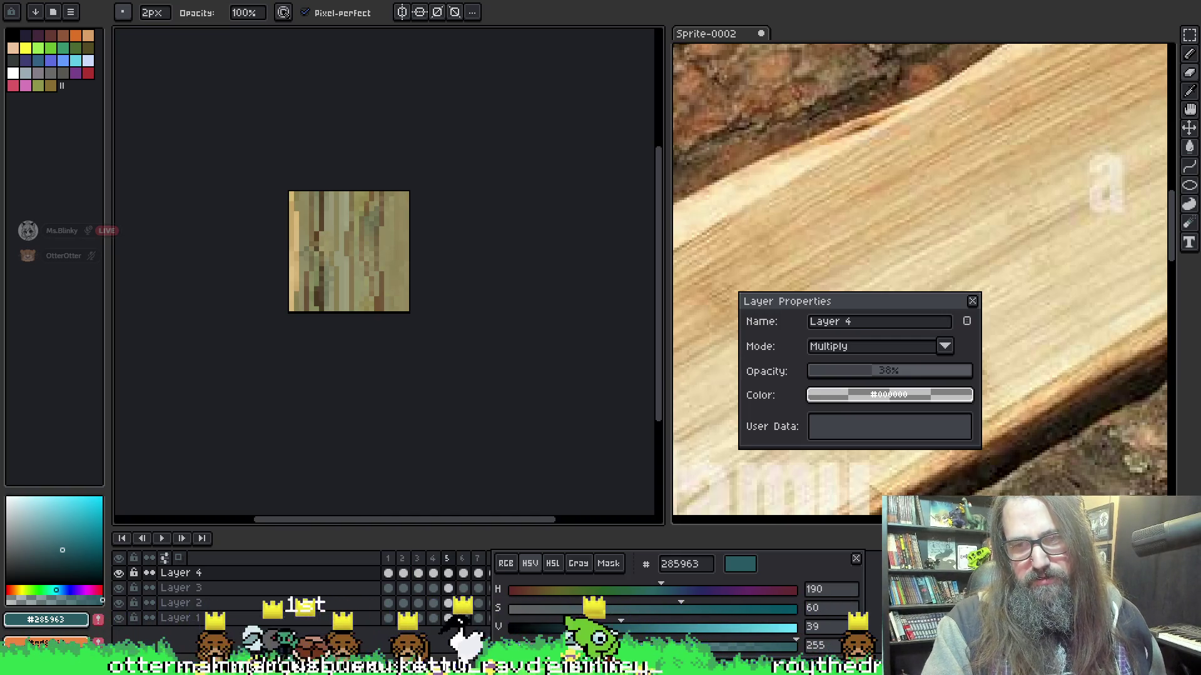
key(alt+n)
key(alt+n)
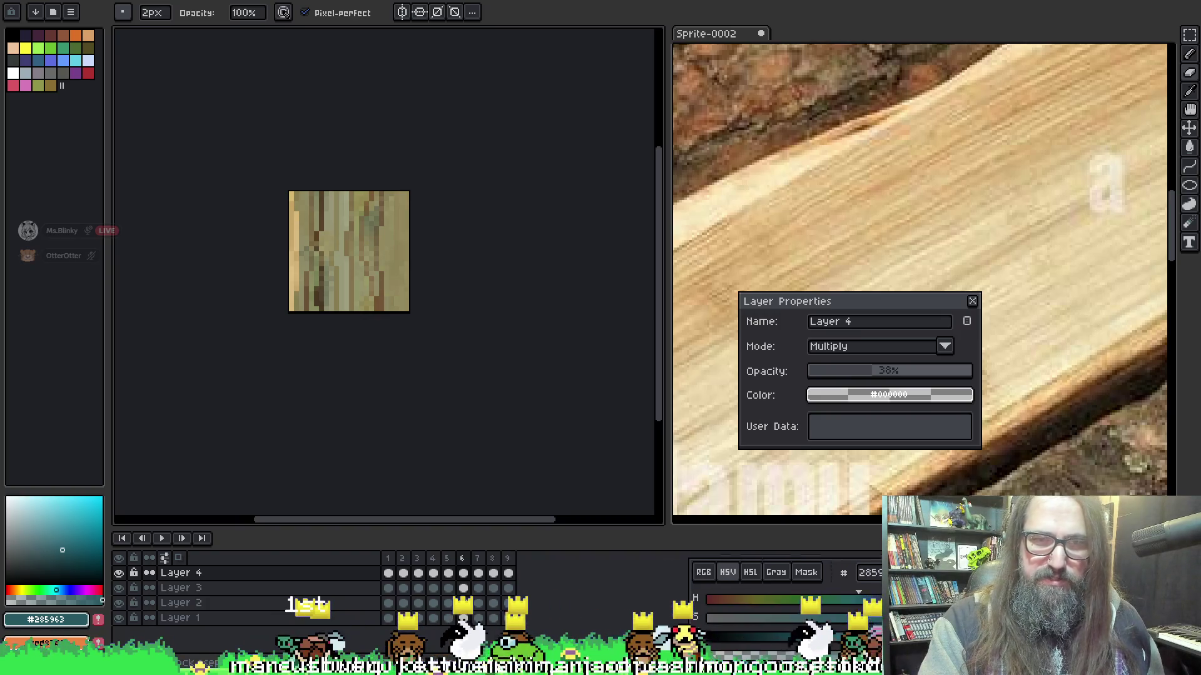
click(432, 559)
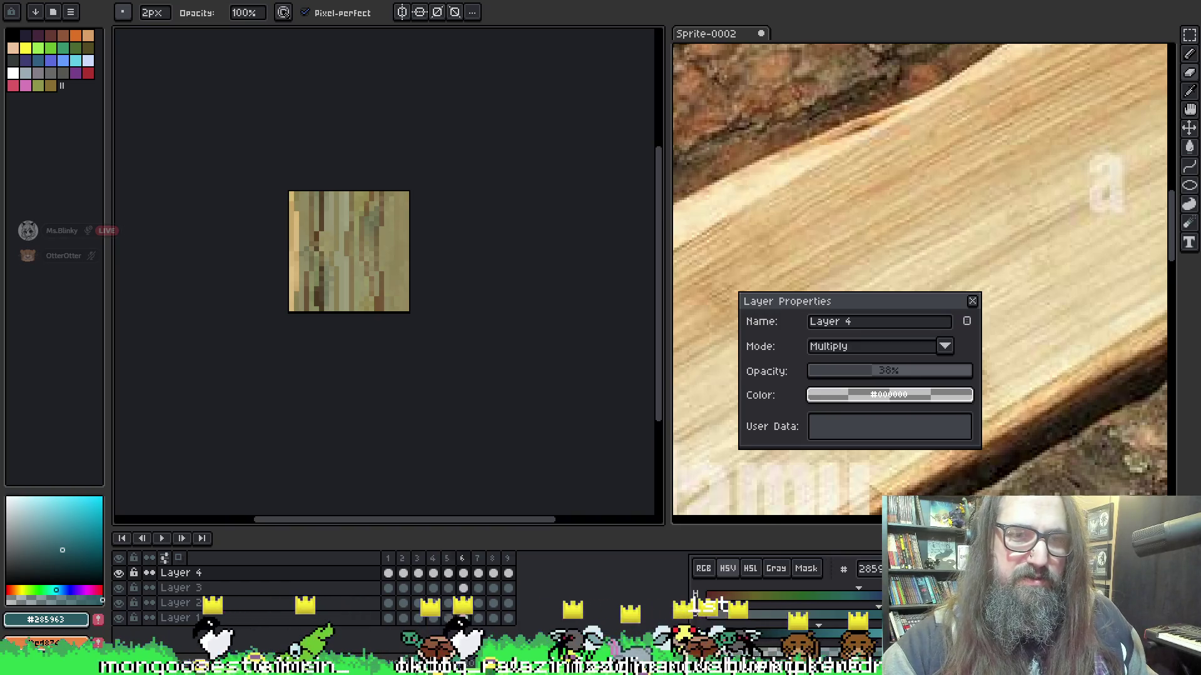
drag(417, 558, 509, 573)
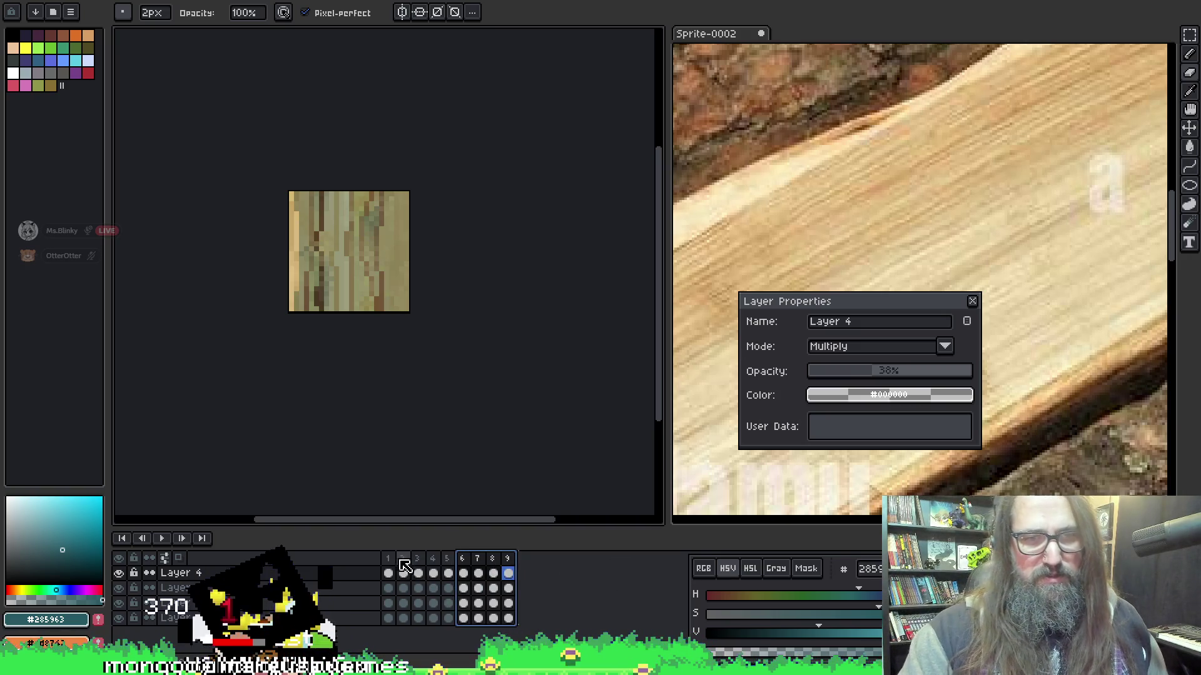
click(432, 572)
Step through the later frames to frame 7 and play the nine-frame animation.
key(Right)
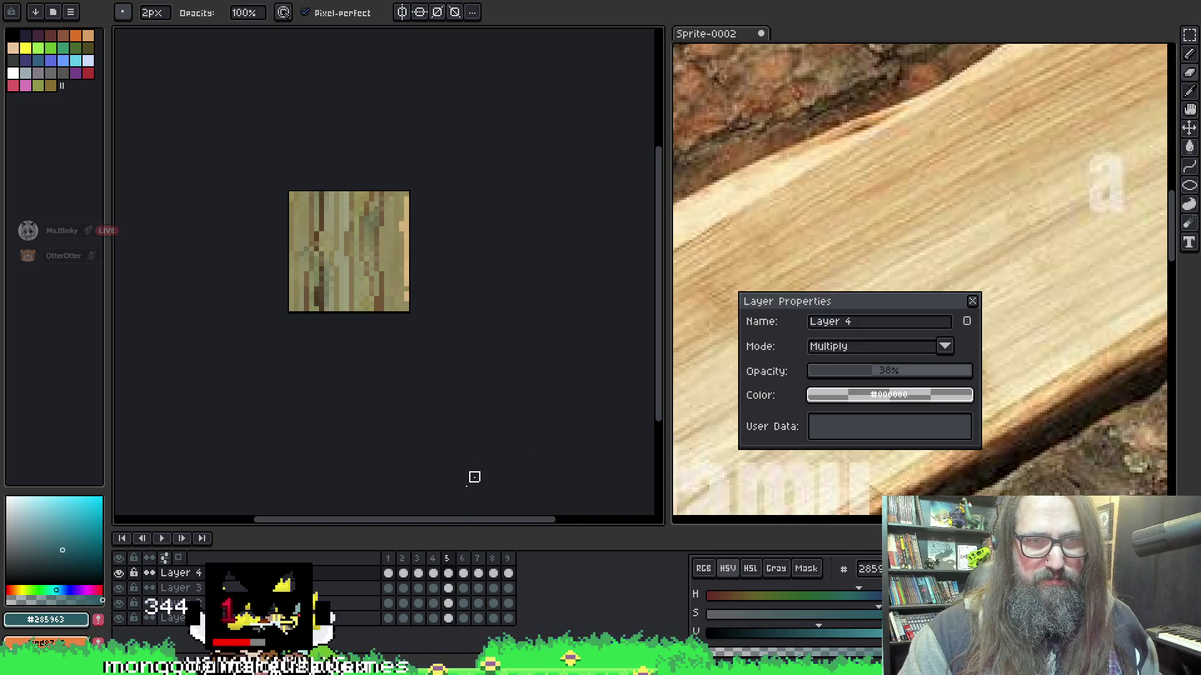
key(Right)
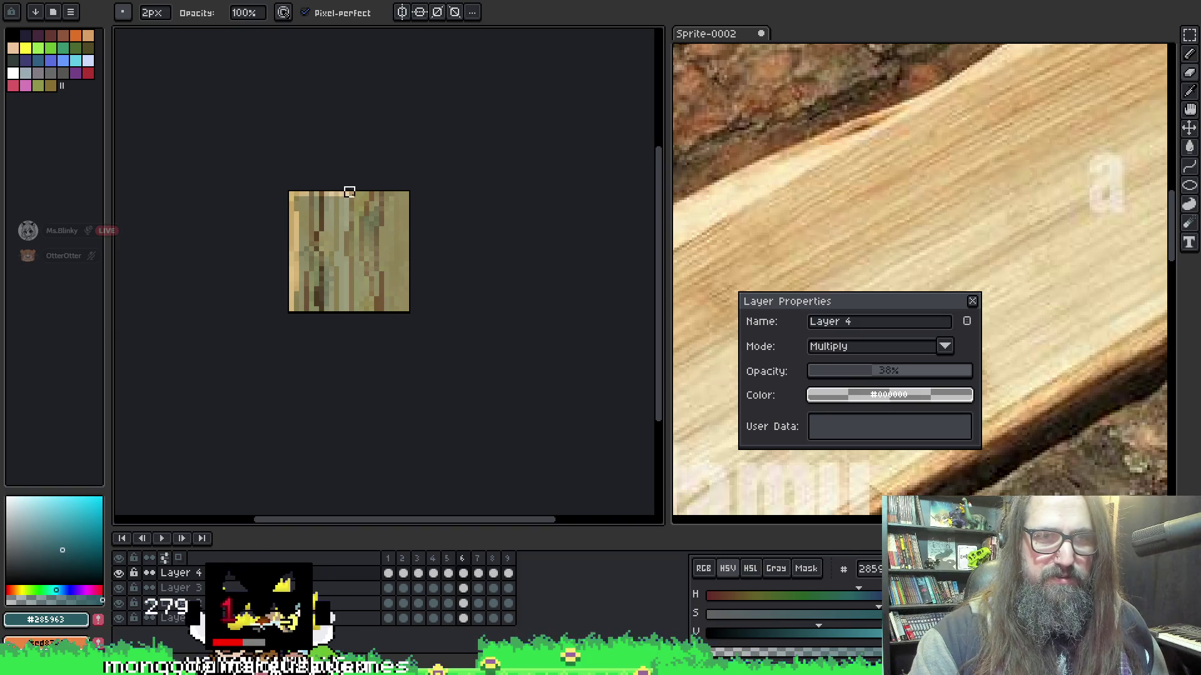
key(Right)
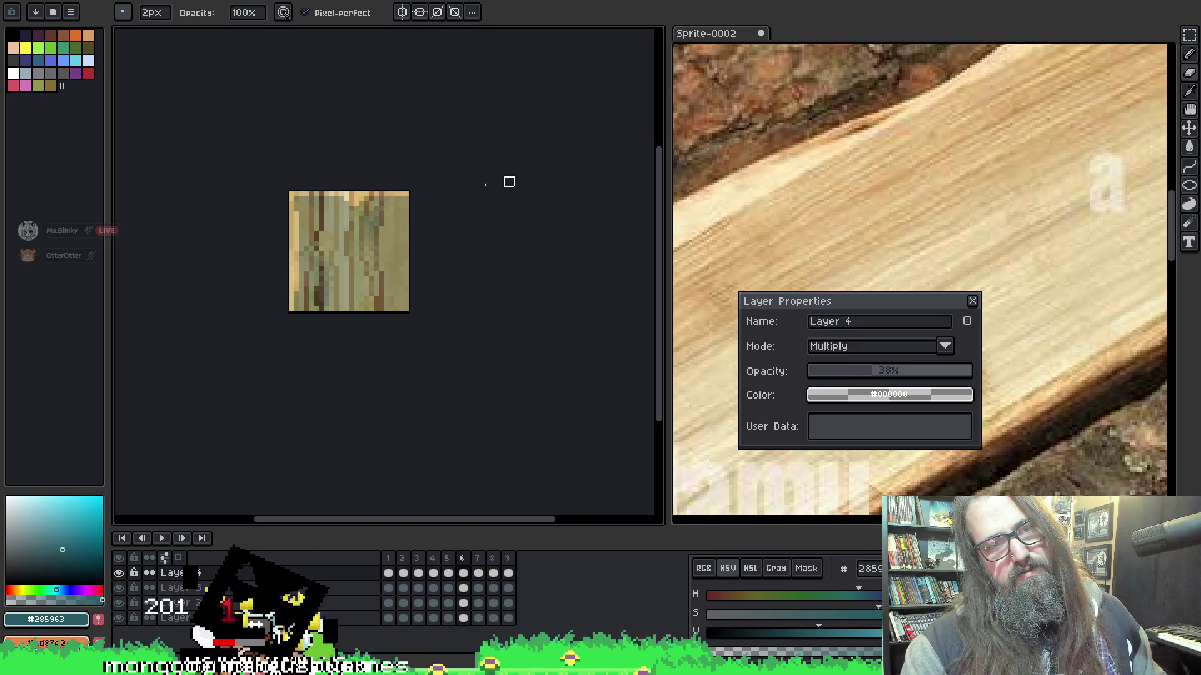
key(v)
key(b)
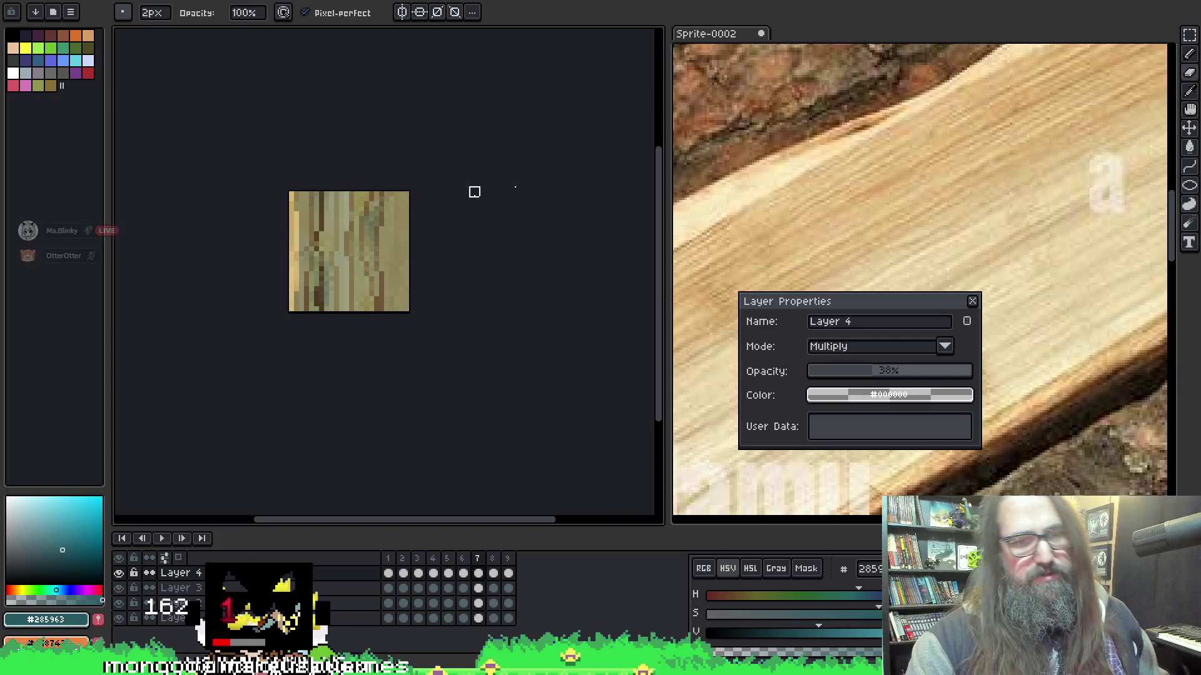
key(comma)
key(period)
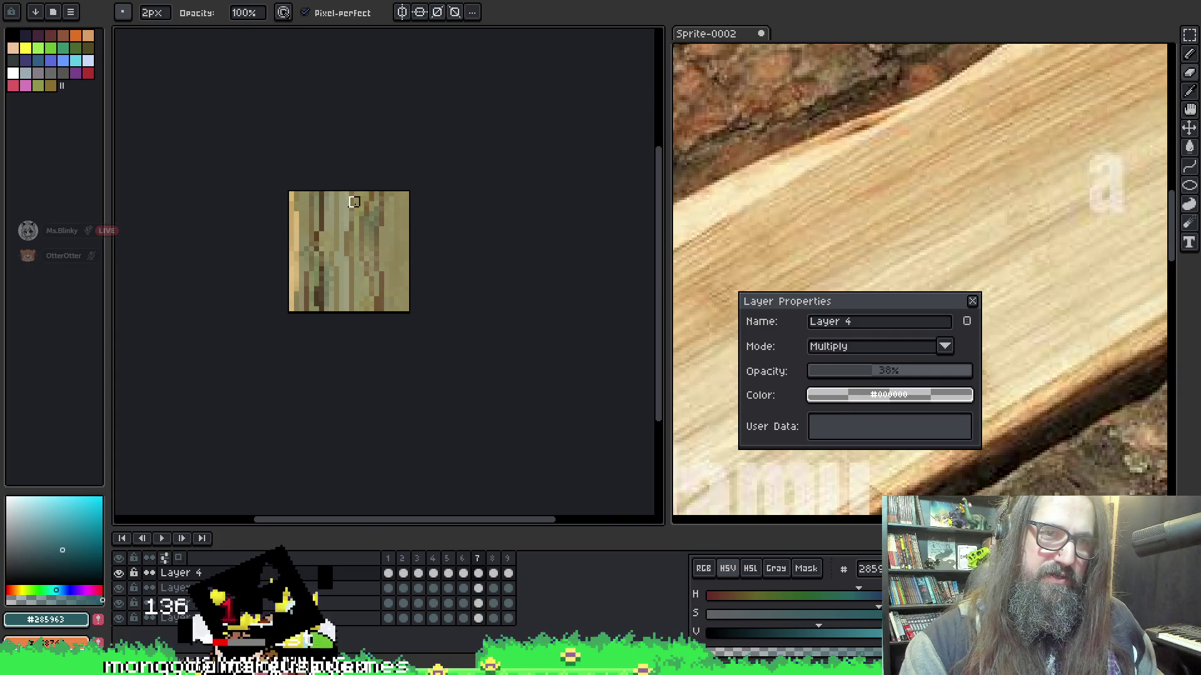
key(Return)
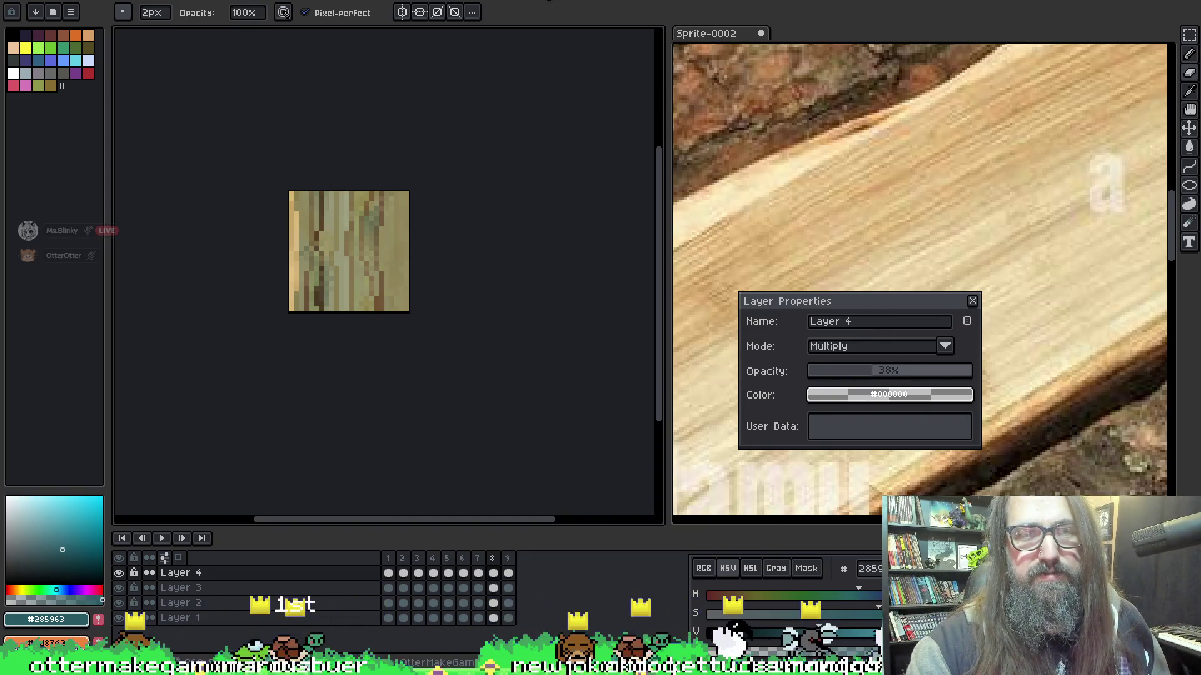
Lighten pixels along the wood tile's top and right edges with the pencil.
key(ctrl+Tab)
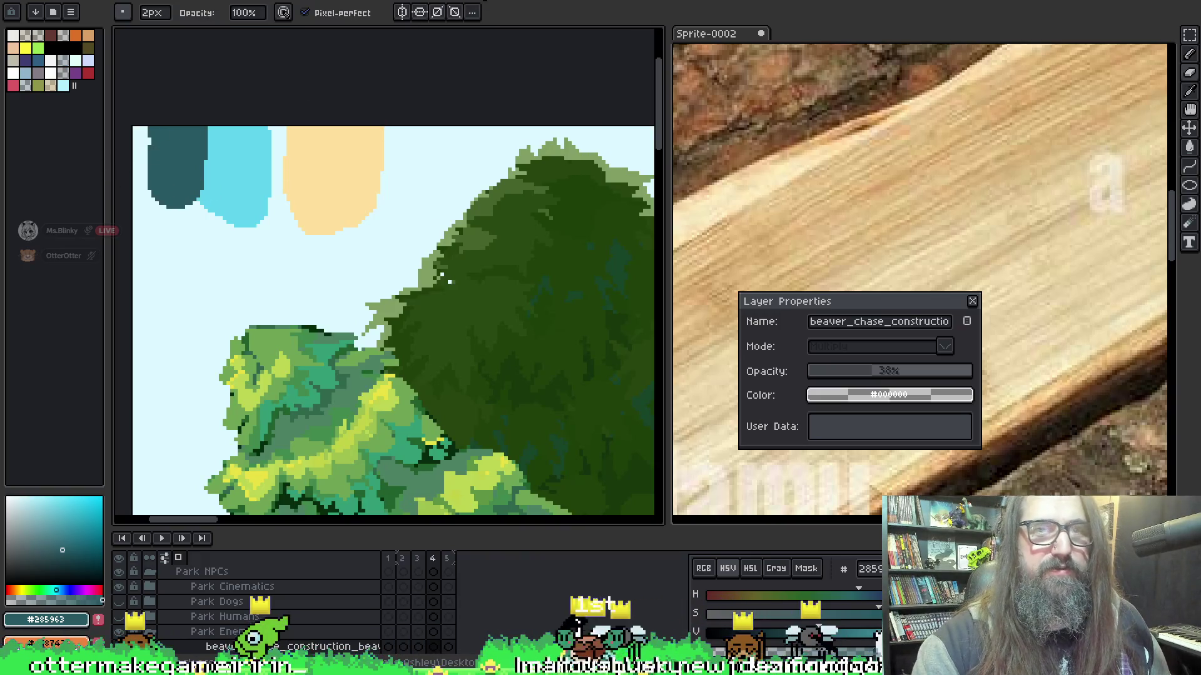
key(ctrl+Tab)
key(w)
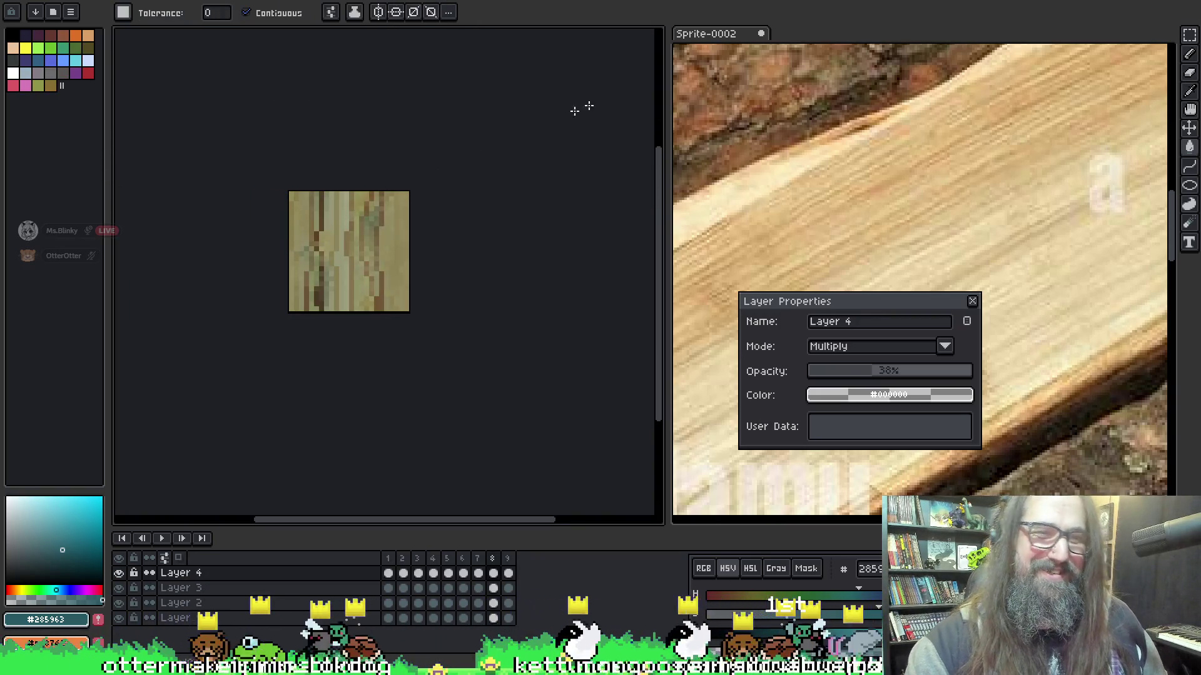
key(b)
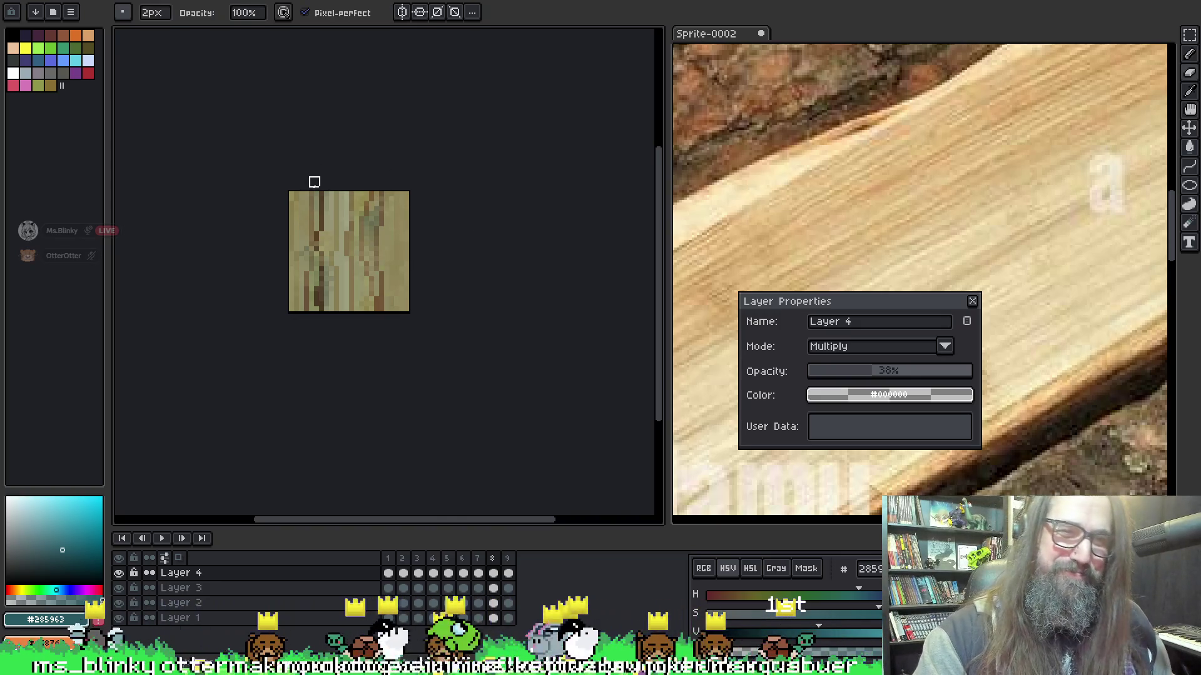
drag(292, 191, 459, 182)
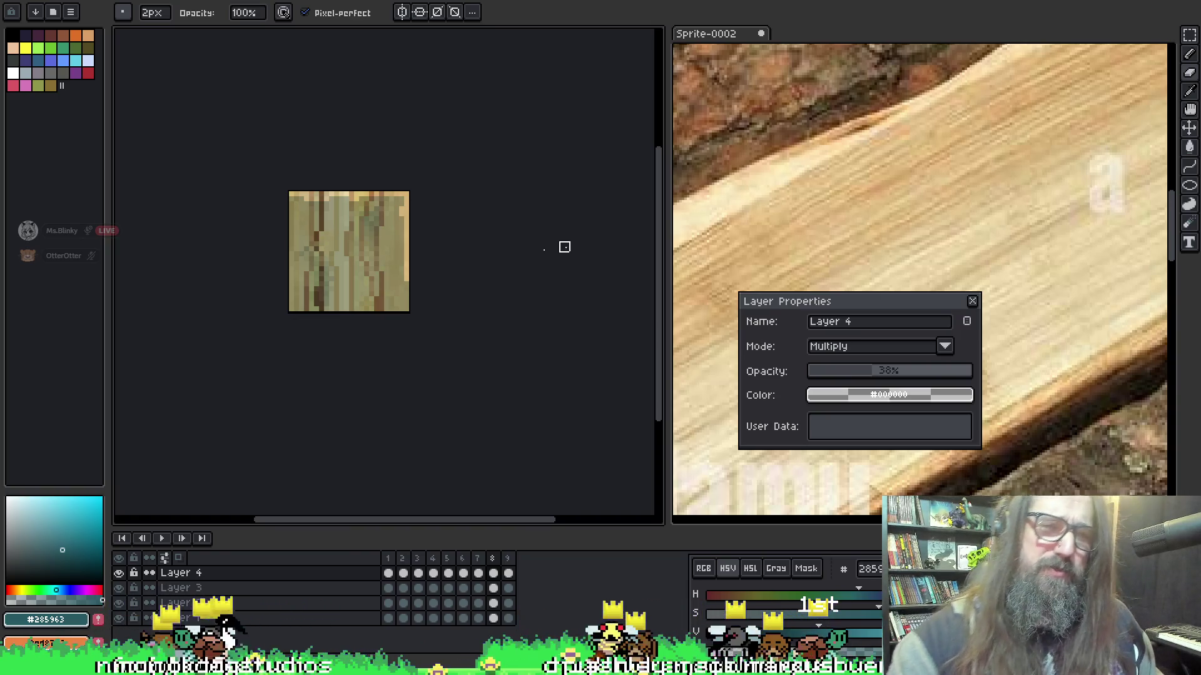
drag(410, 247, 409, 272)
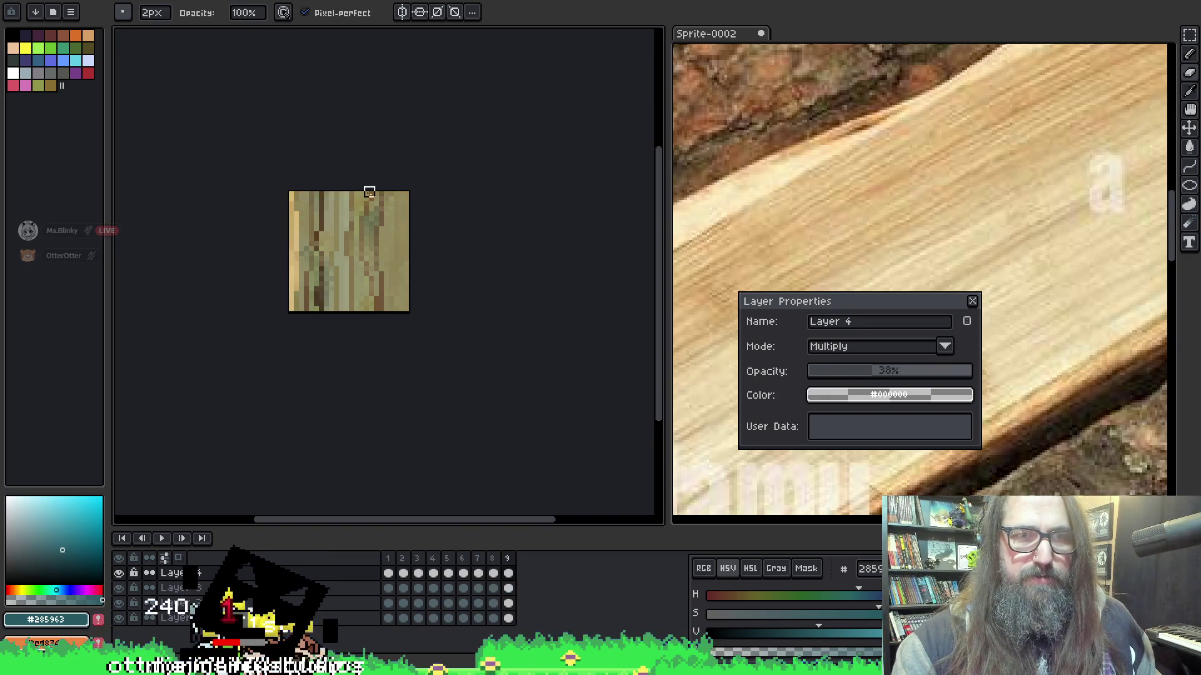
key(g)
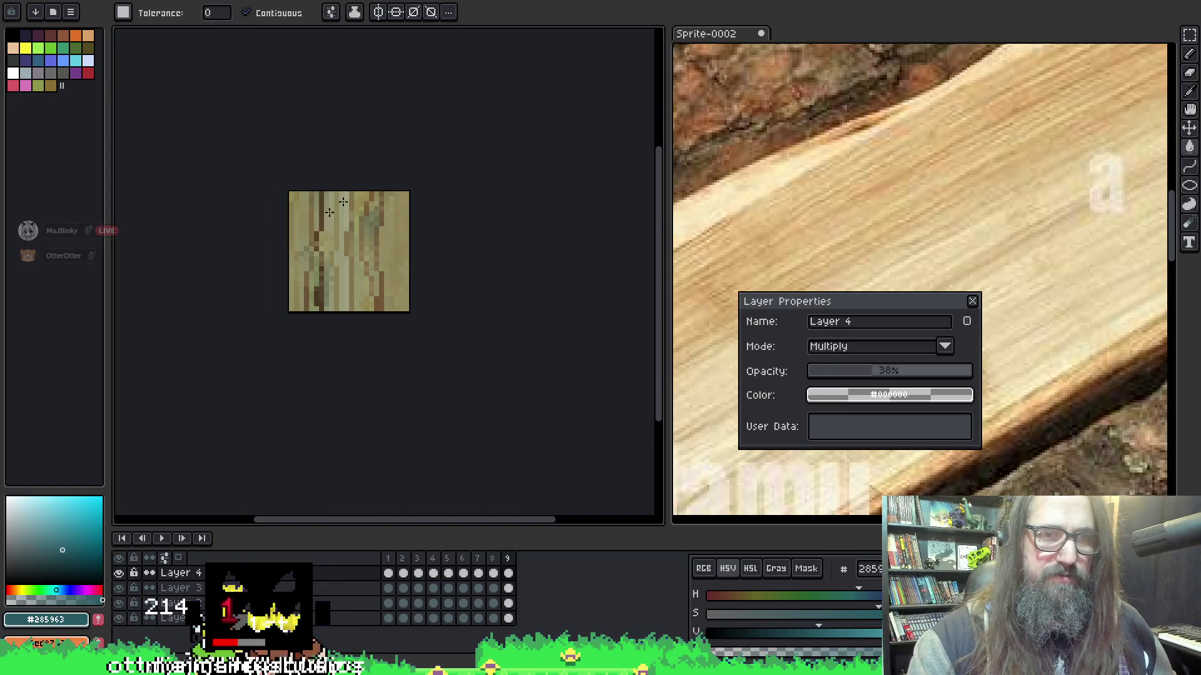
key(b)
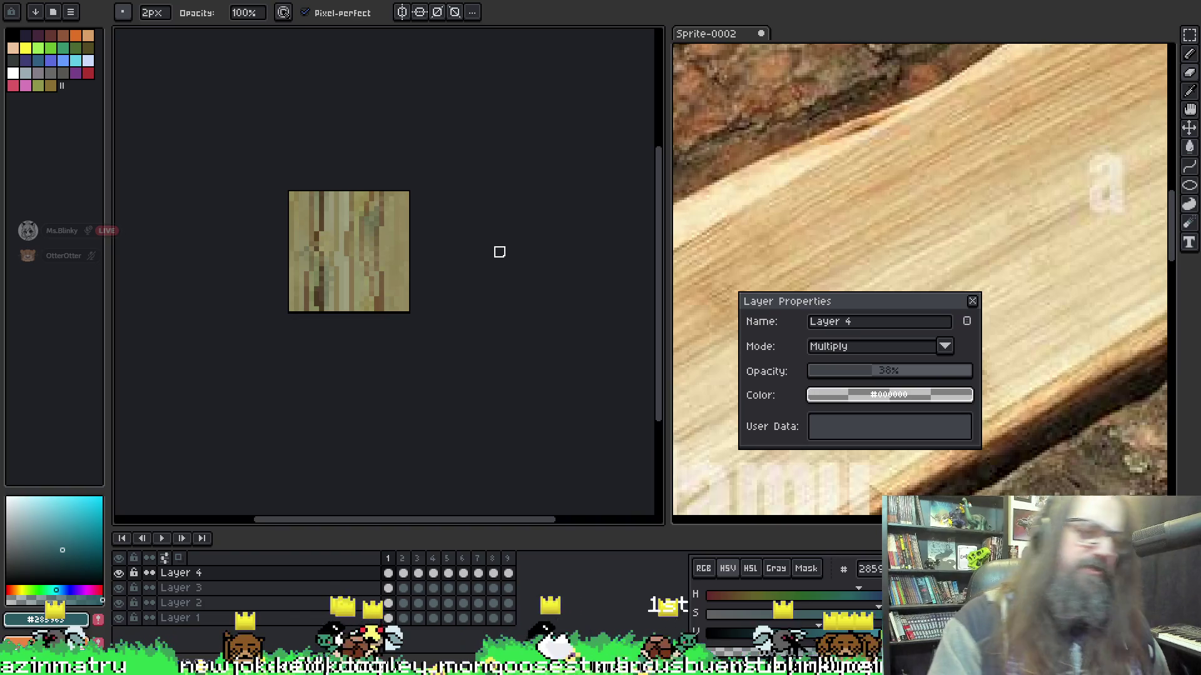
key(ctrl+alt+shift+s)
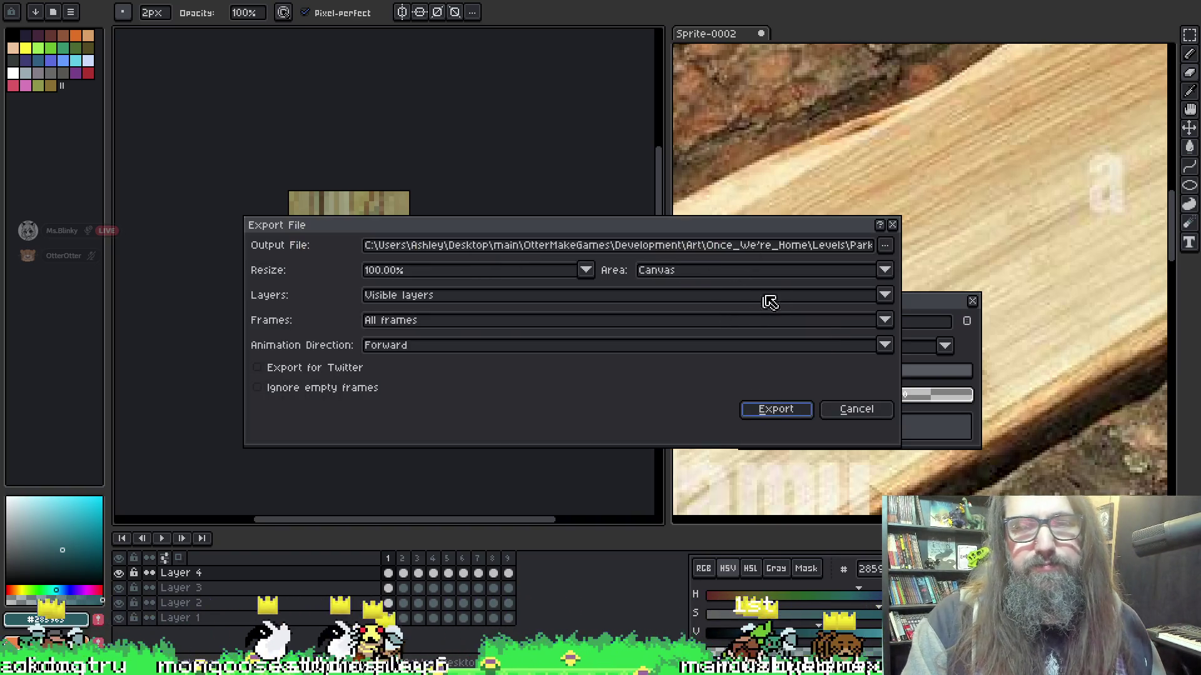
Choose the export's output file through a file browser opened on the Tilesets folder.
click(813, 244)
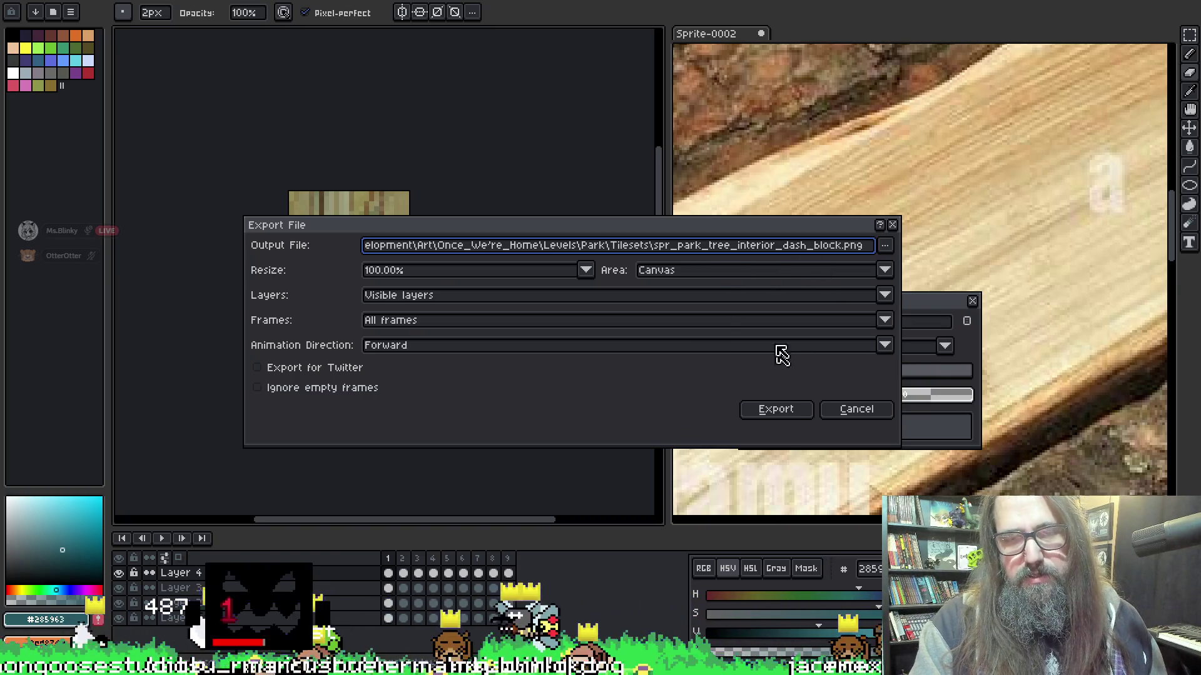
click(884, 245)
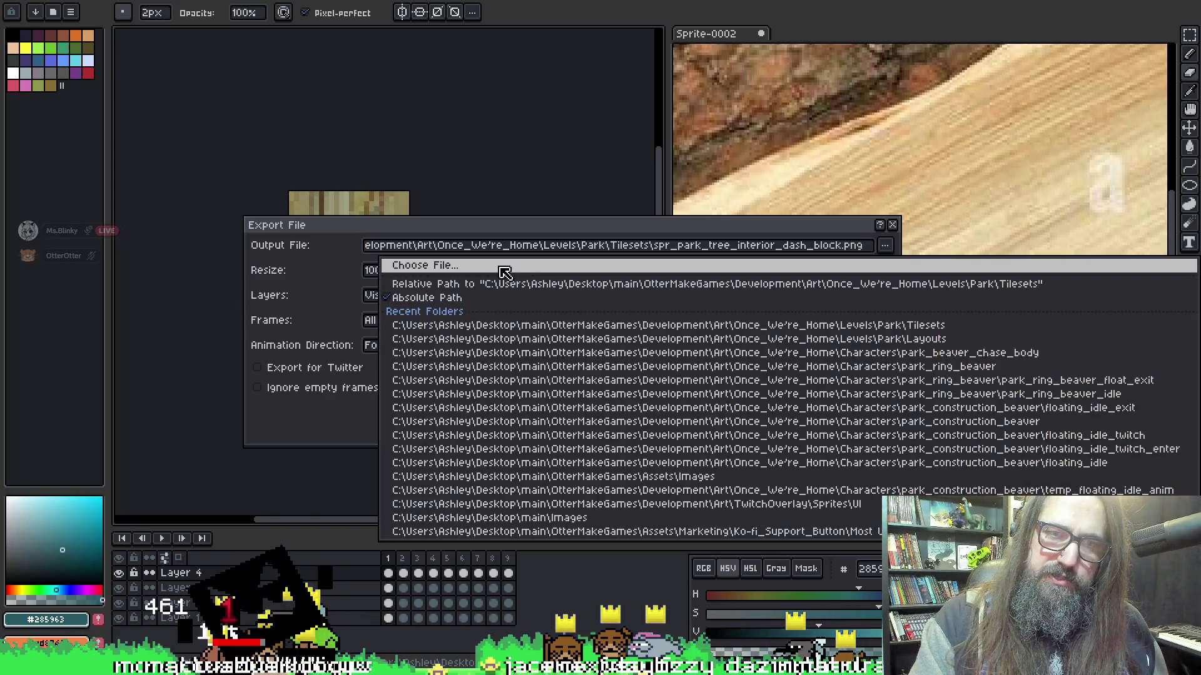
click(504, 268)
scroll(285, 377, down, 1)
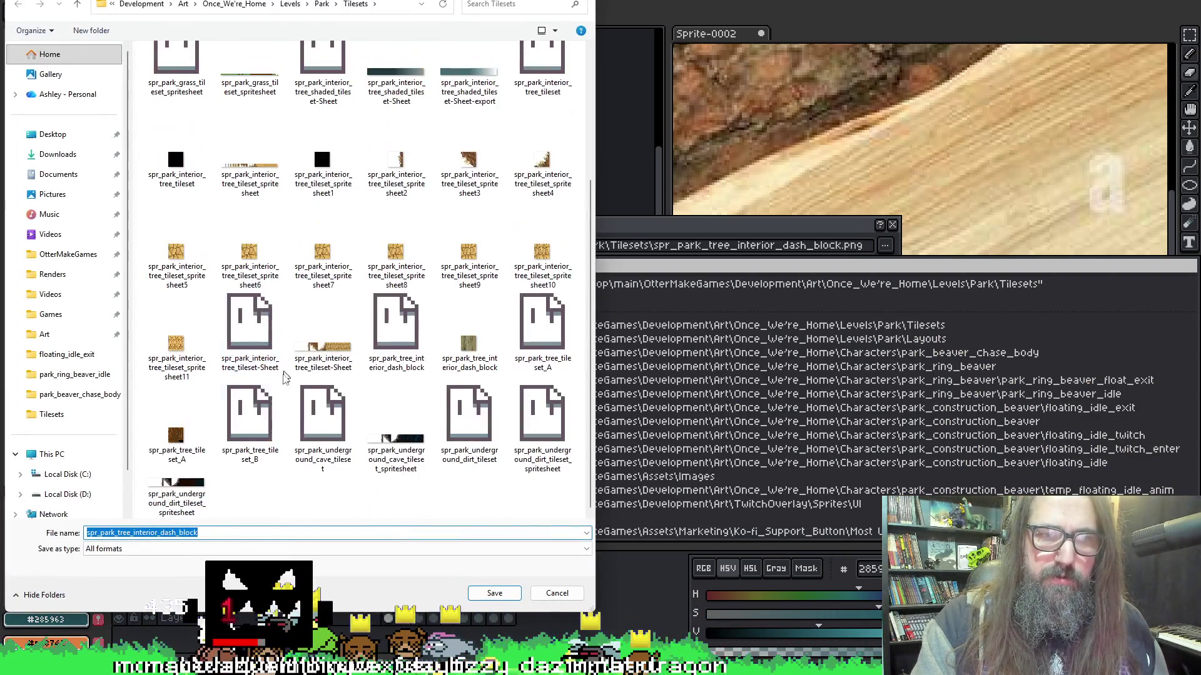
Create a new folder inside the Tilesets folder in Aseprite's save dialog.
right_click(270, 486)
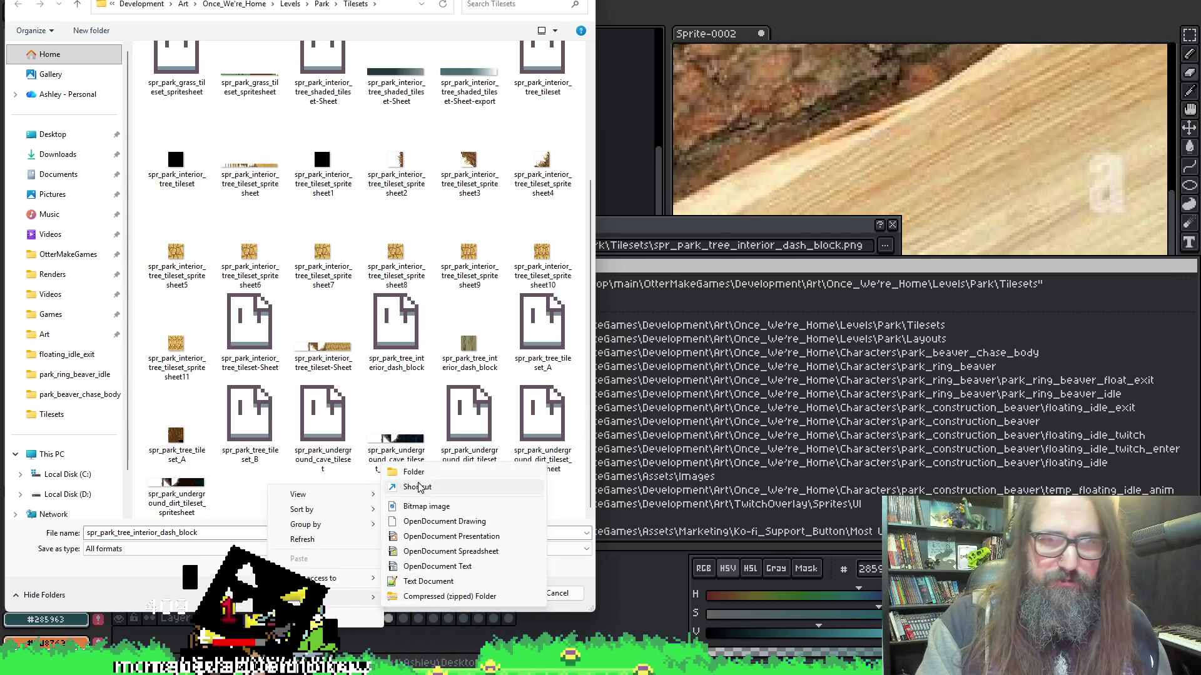
click(443, 471)
text(s)
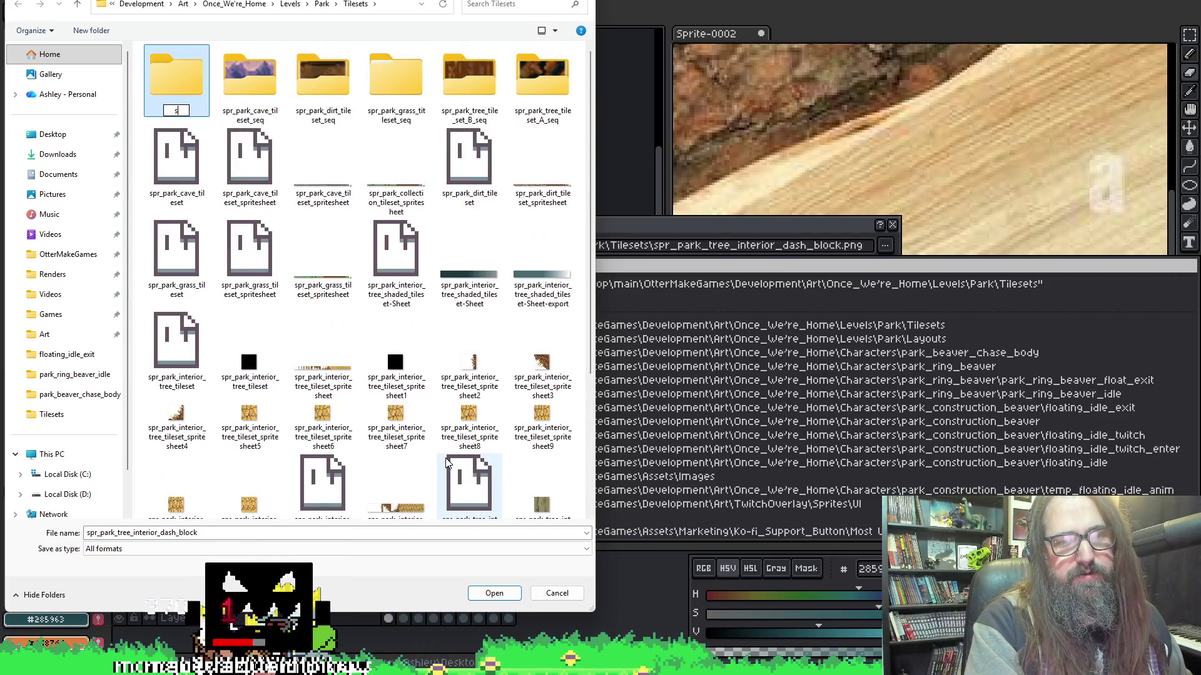
key(Return)
scroll(413, 325, down, 3)
scroll(422, 277, up, 3)
scroll(422, 278, down, 3)
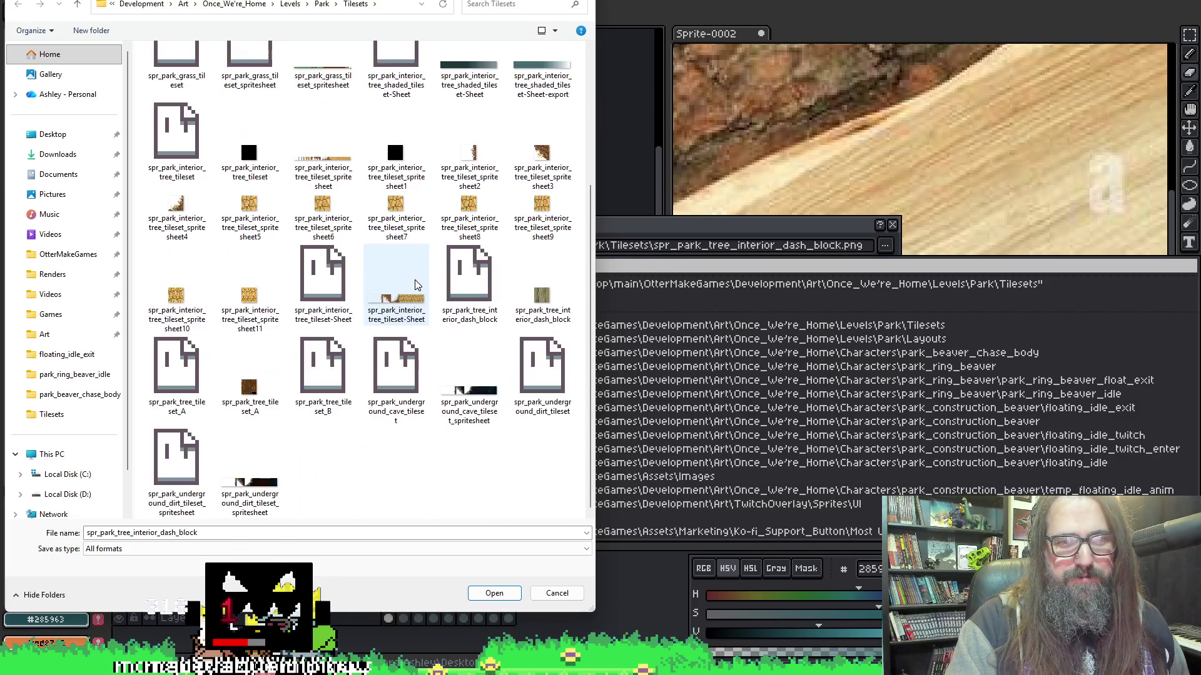
Rename the folder spr_park_tree_interior_dash_block, open it, and accept it as the export location.
click(543, 294)
click(543, 314)
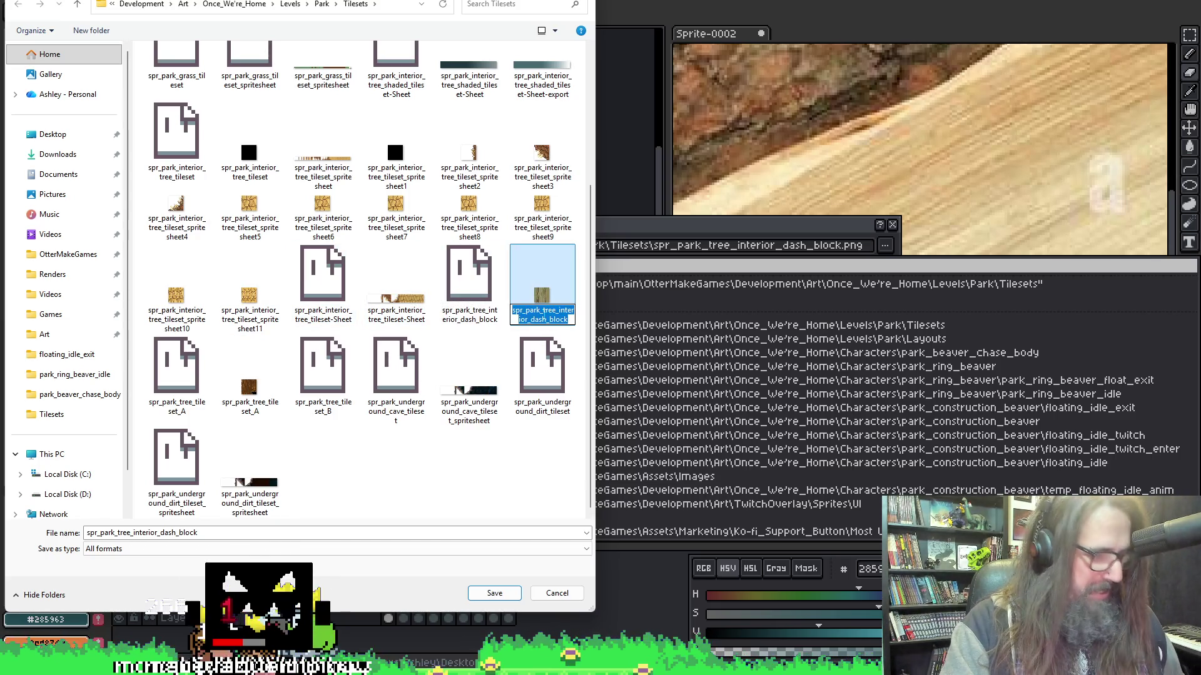
scroll(249, 163, up, 3)
click(184, 114)
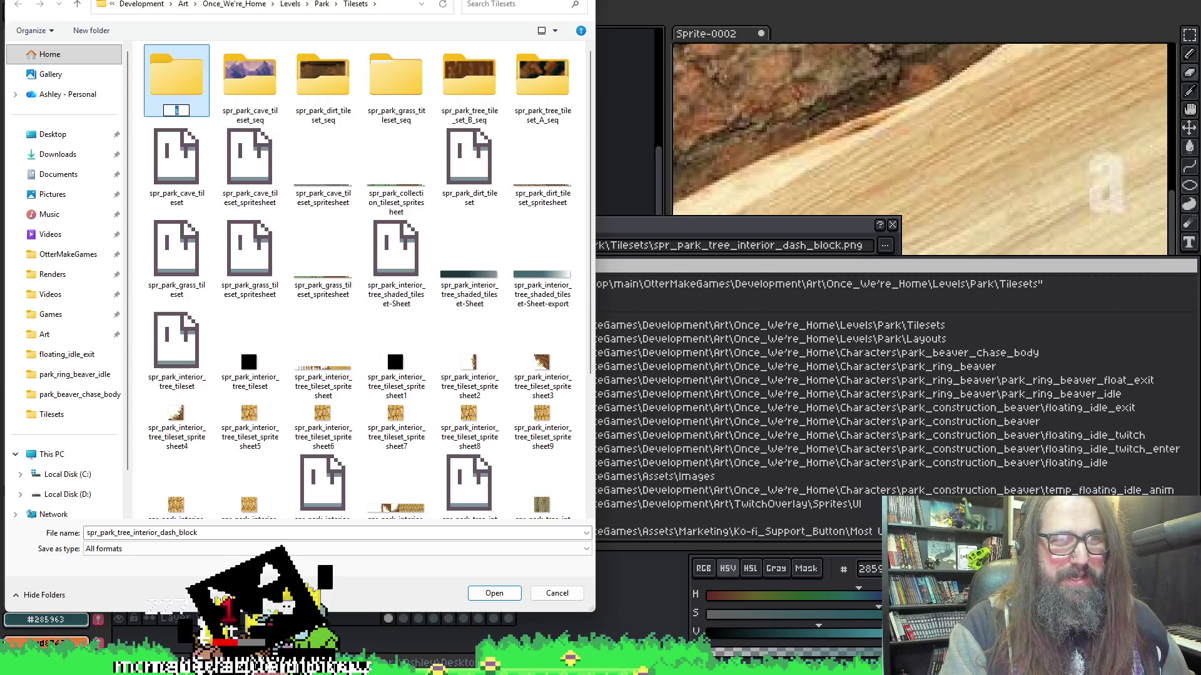
text(spr_park_tree_interior_dash_block)
key(Return)
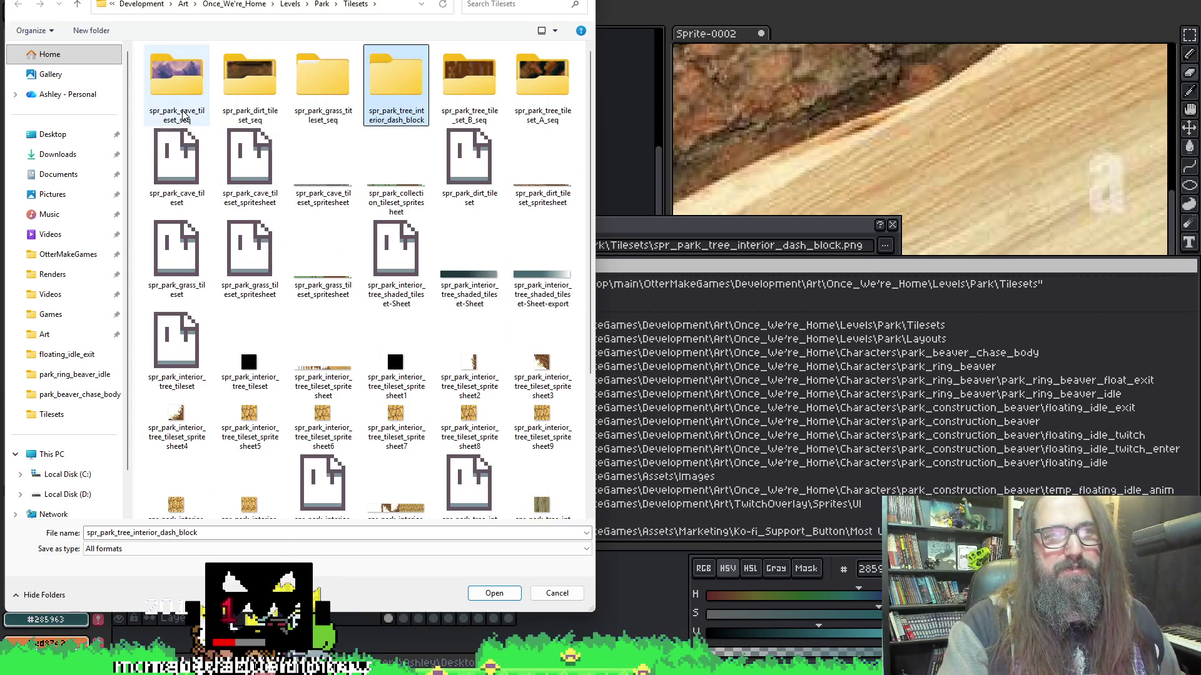
double_click(393, 80)
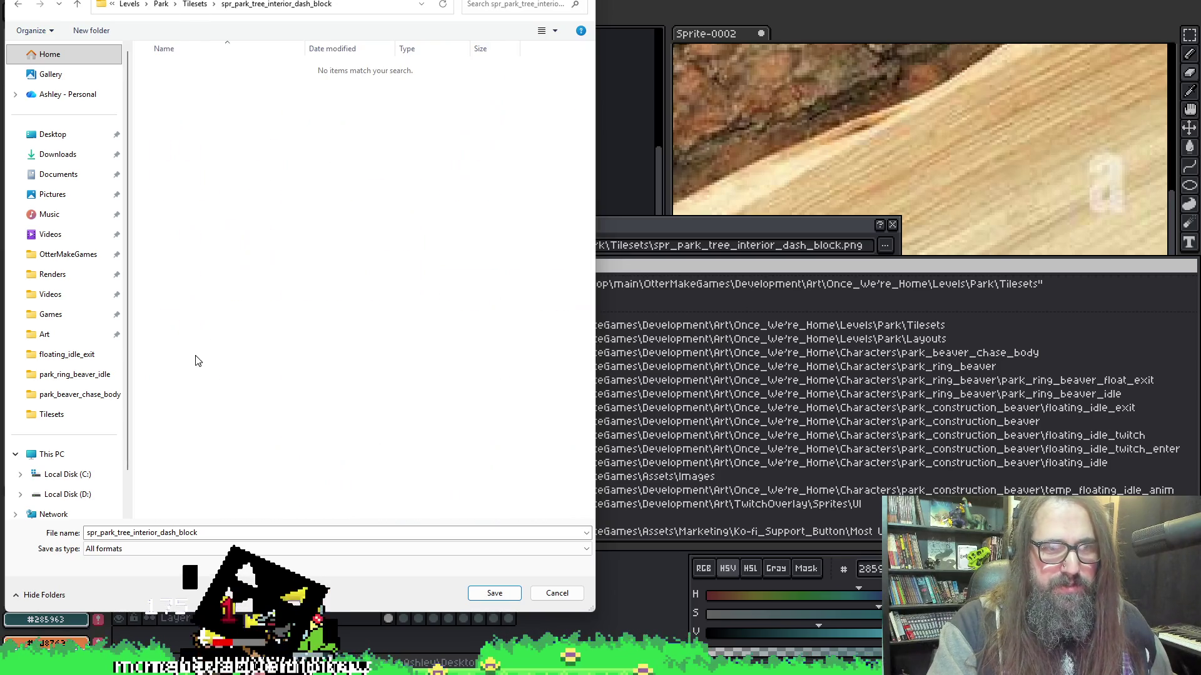
click(494, 594)
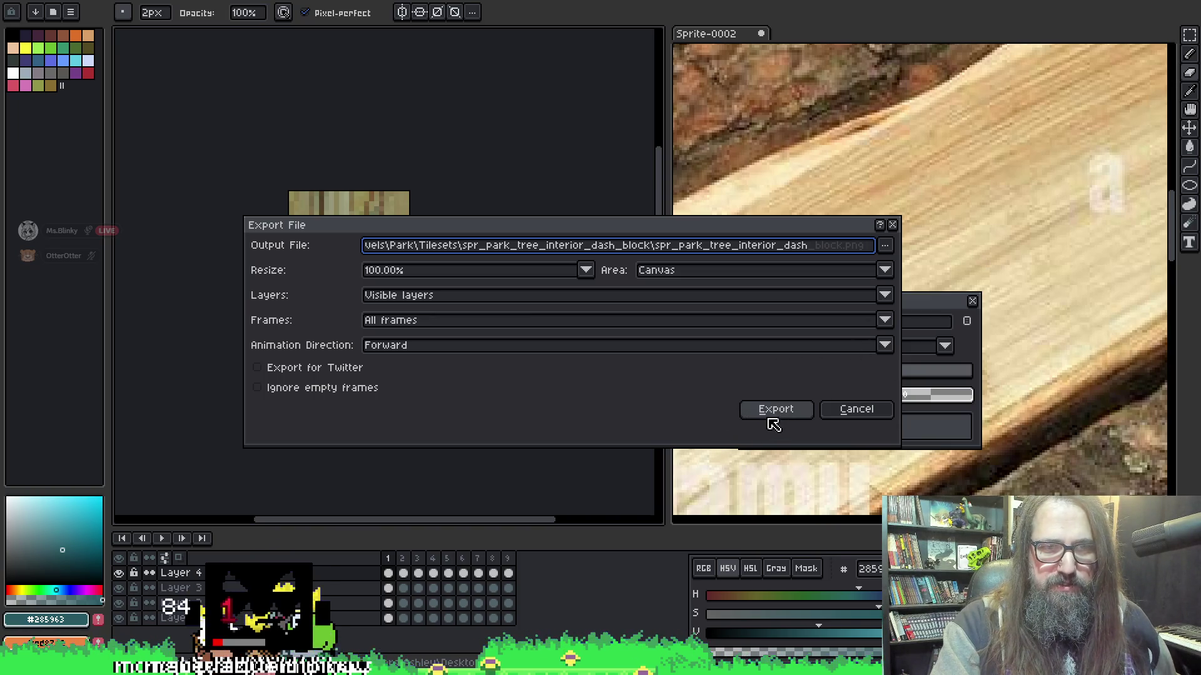
Export the tree-block frames into the dash block folder and switch back to GameMaker.
click(791, 417)
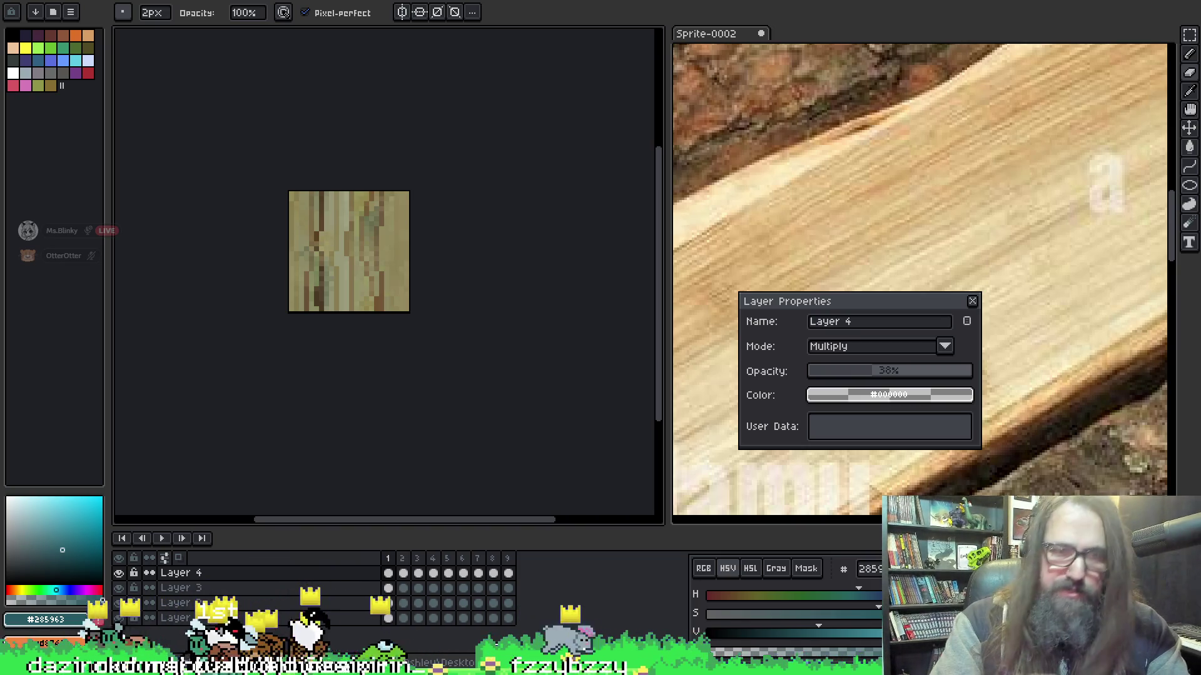
mouse_move(461, 666)
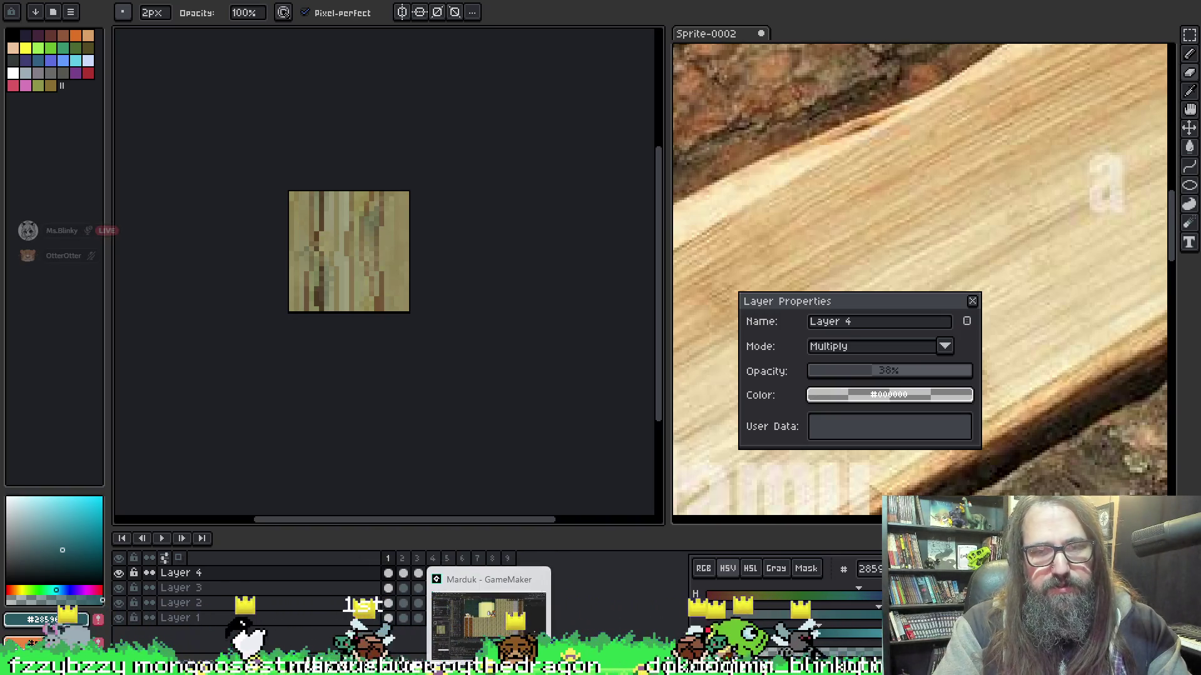
click(488, 604)
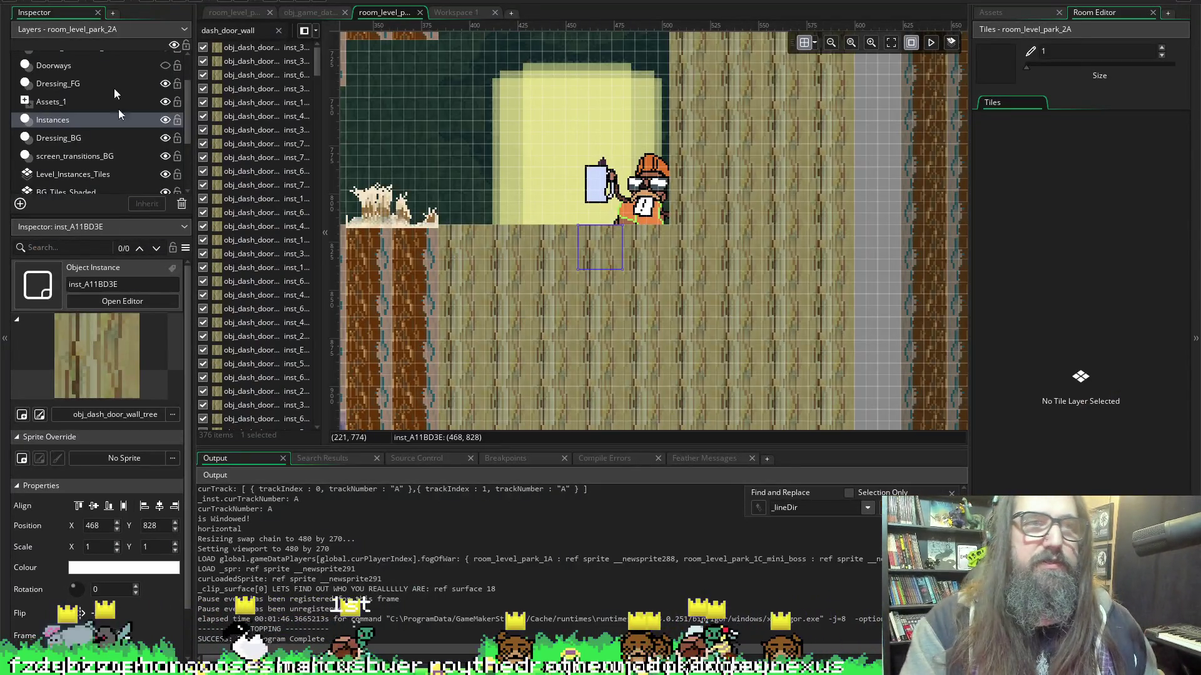
In Workspace 1, open obj_dash_door_wall from Level Design > Collision in the Asset Browser.
click(456, 13)
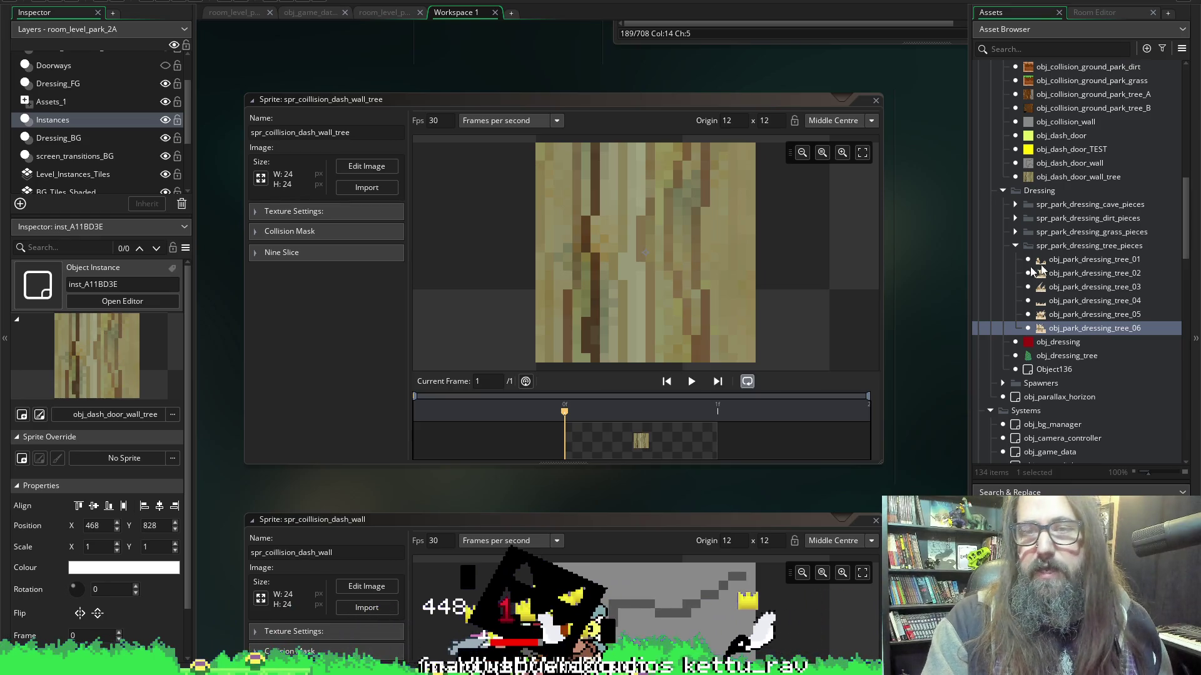
scroll(914, 410, down, 10)
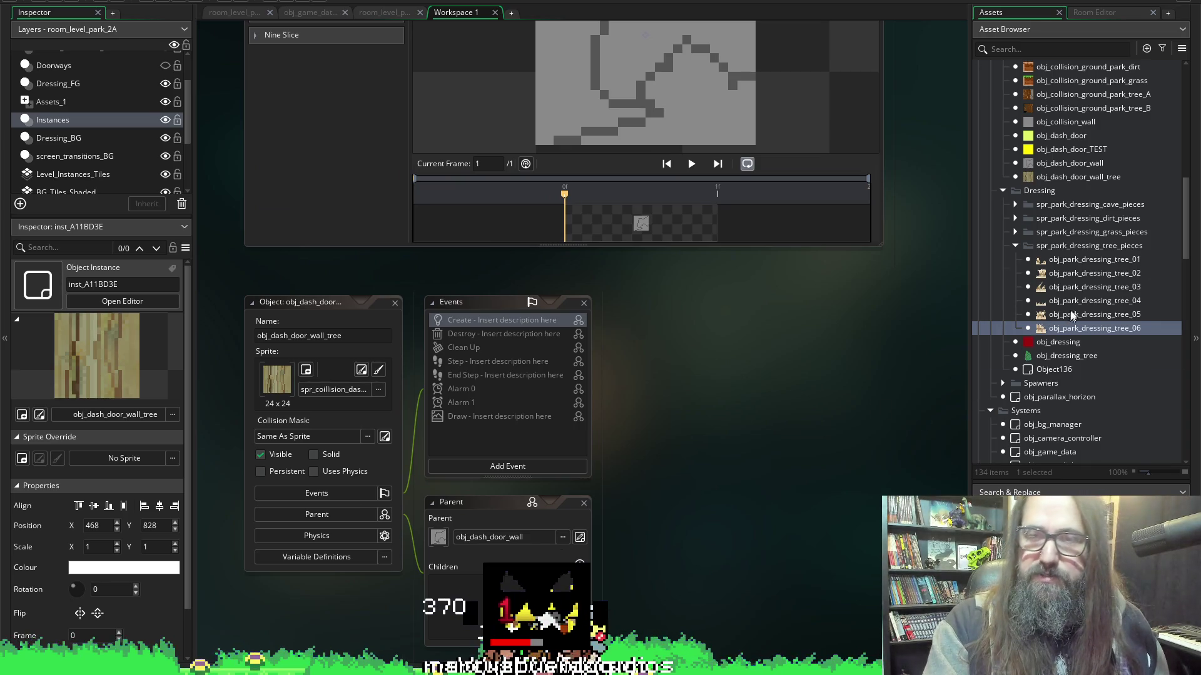
scroll(1071, 307, up, 10)
scroll(1070, 288, down, 1)
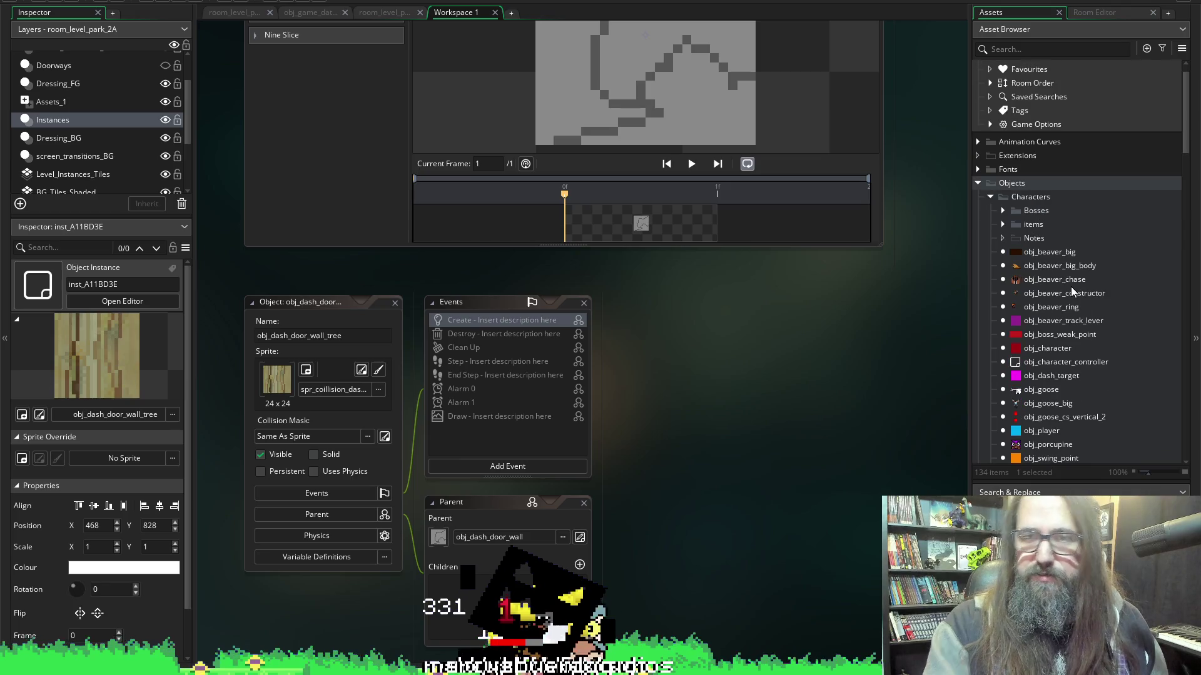
scroll(1071, 288, down, 2)
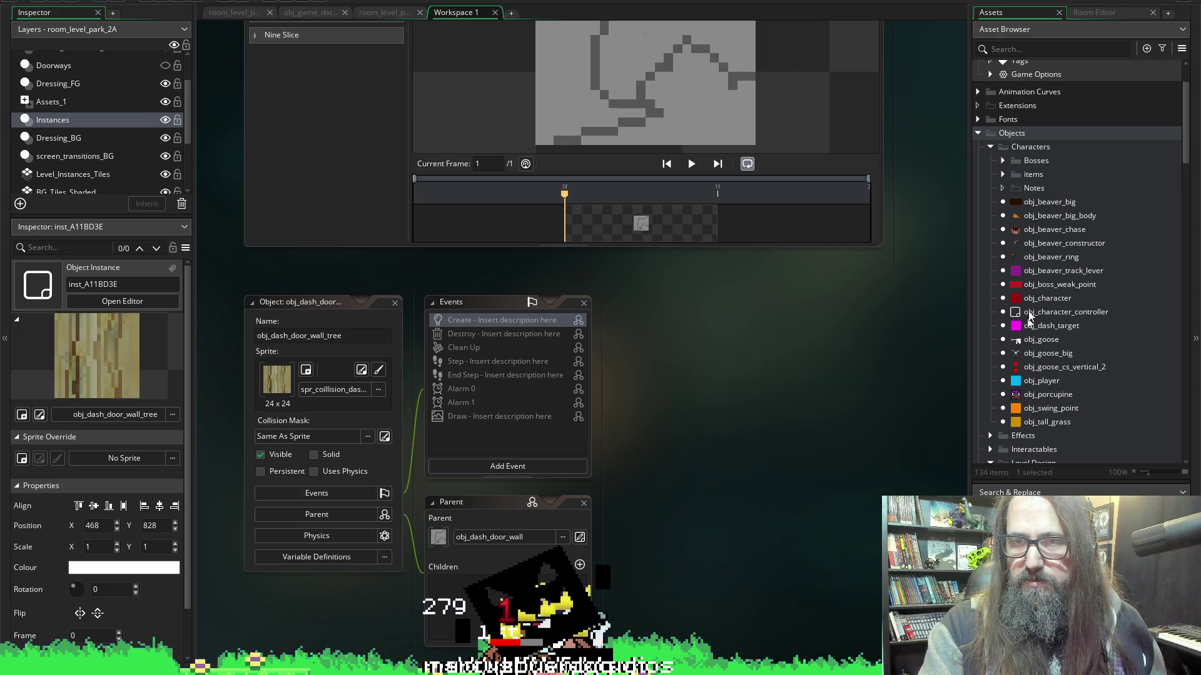
scroll(1028, 332, down, 7)
scroll(1029, 406, down, 5)
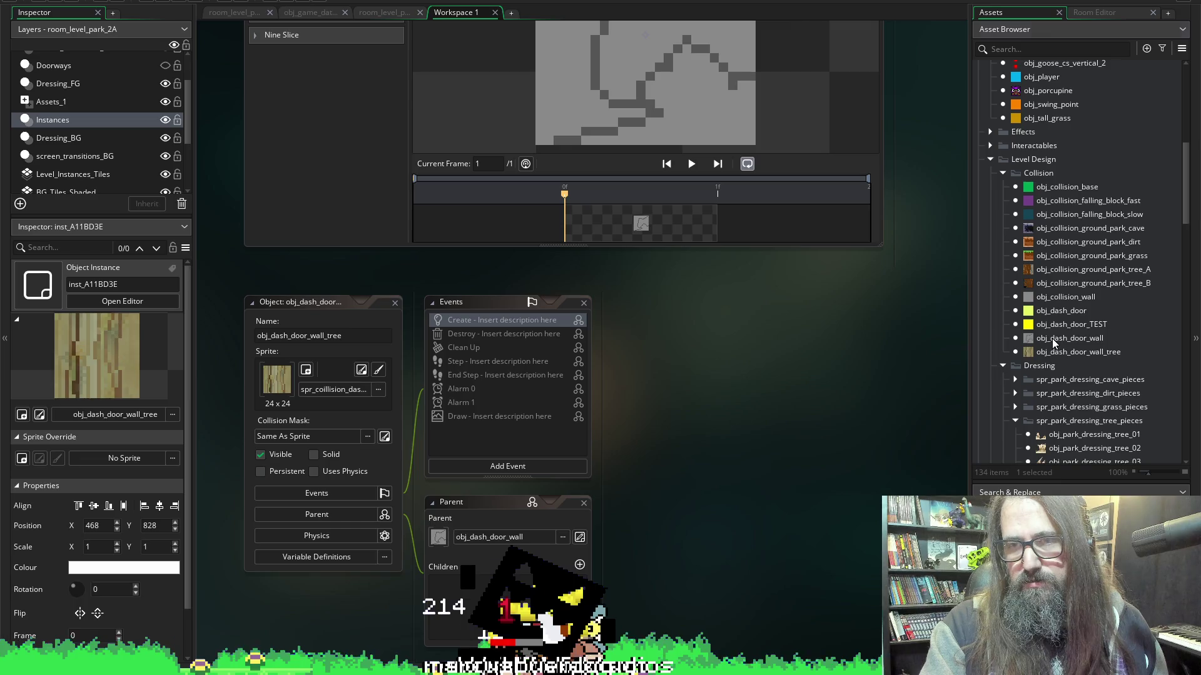
double_click(1051, 339)
Inspect the obj_dash_door_wall_tree, obj_dash_door_TEST and obj_dash_door_wall objects.
click(1074, 352)
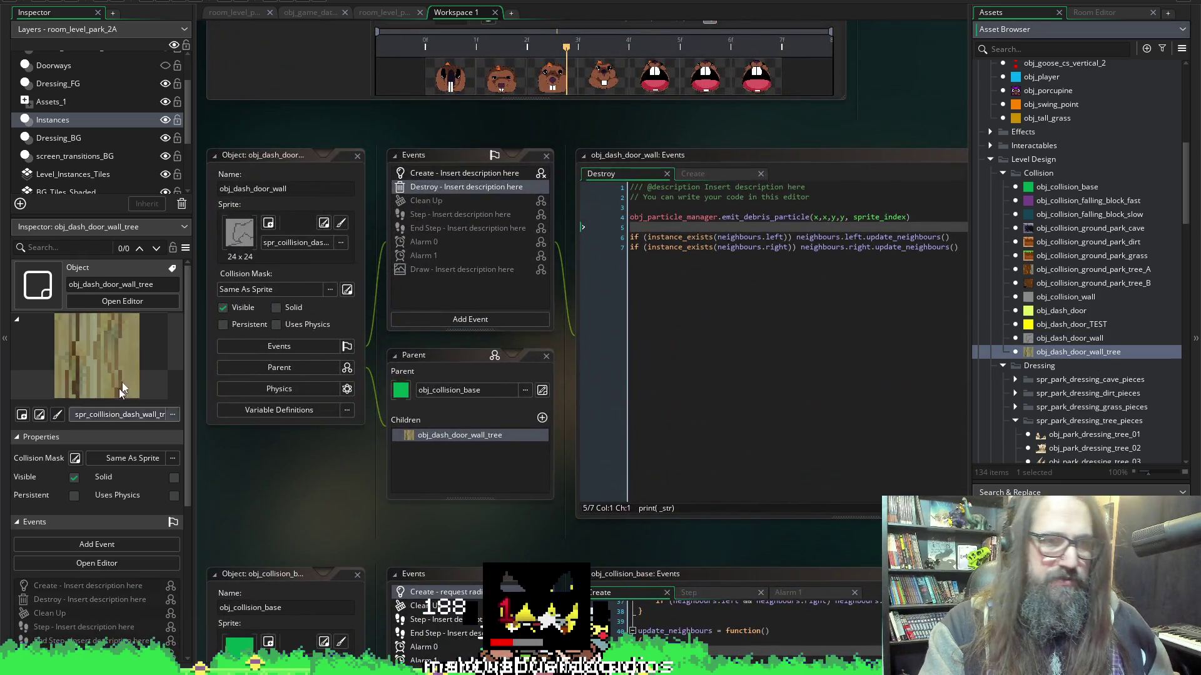
click(158, 284)
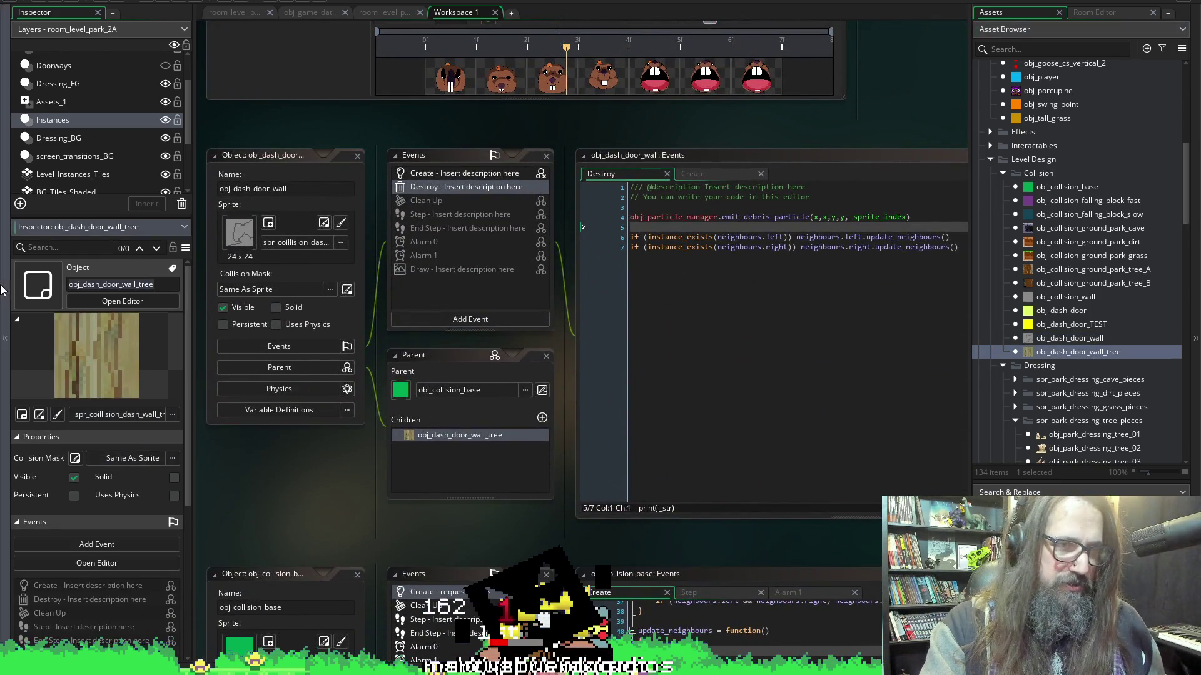
click(1048, 327)
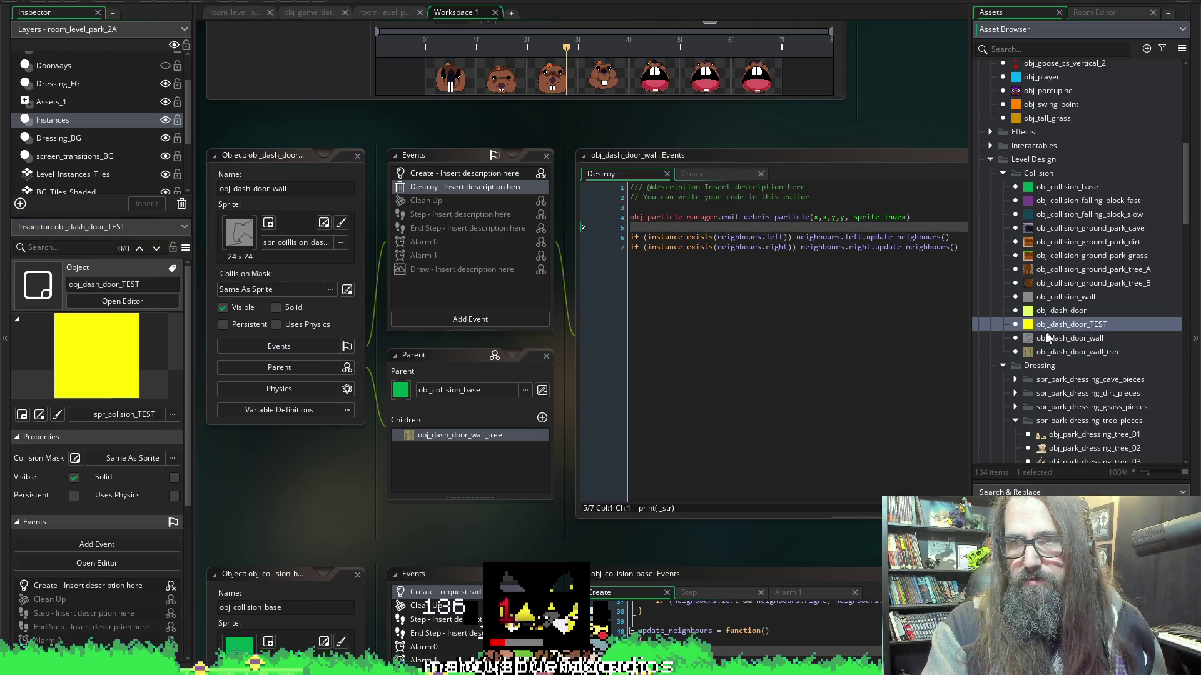
click(1046, 338)
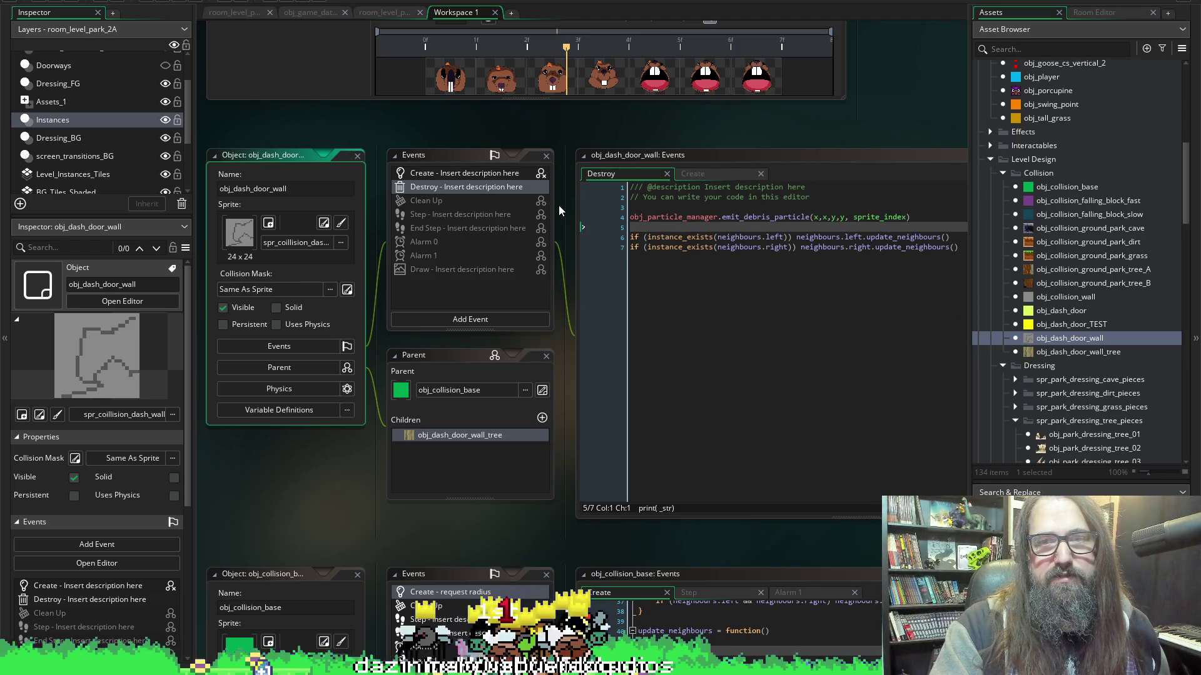
Bring obj_collision_base's Create code into view at get_neighbours' horizontal surround check.
scroll(577, 221, down, 3)
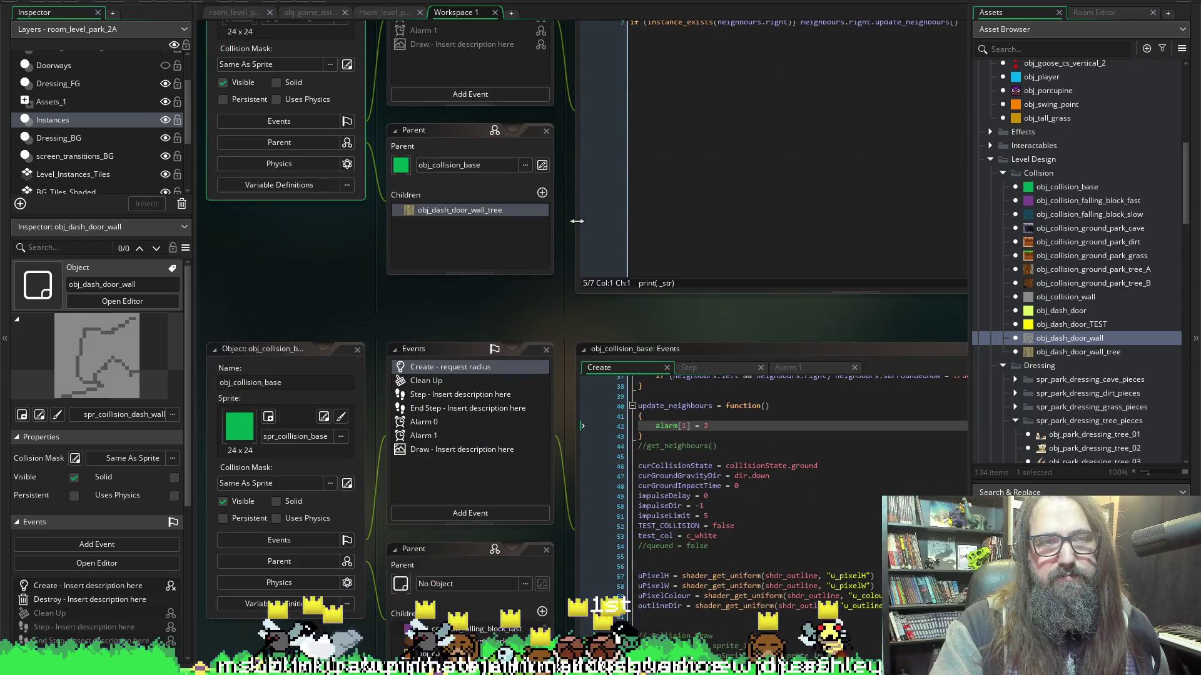
scroll(456, 97, up, 2)
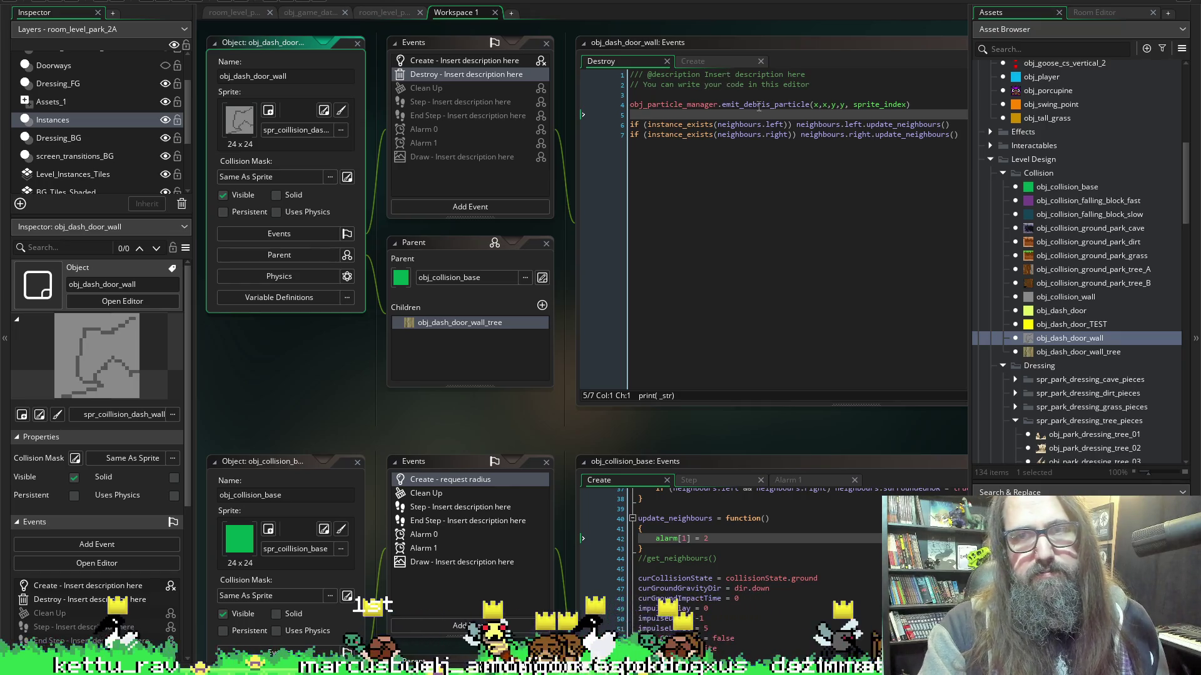
scroll(553, 388, down, 7)
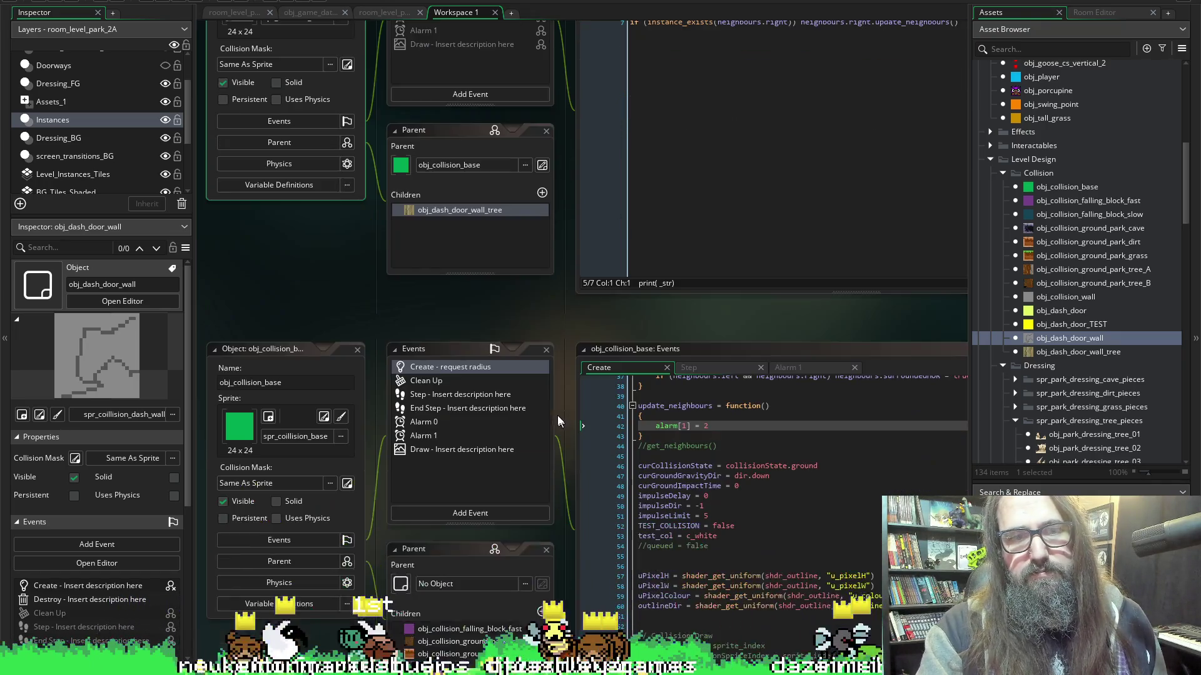
click(871, 403)
scroll(871, 402, up, 3)
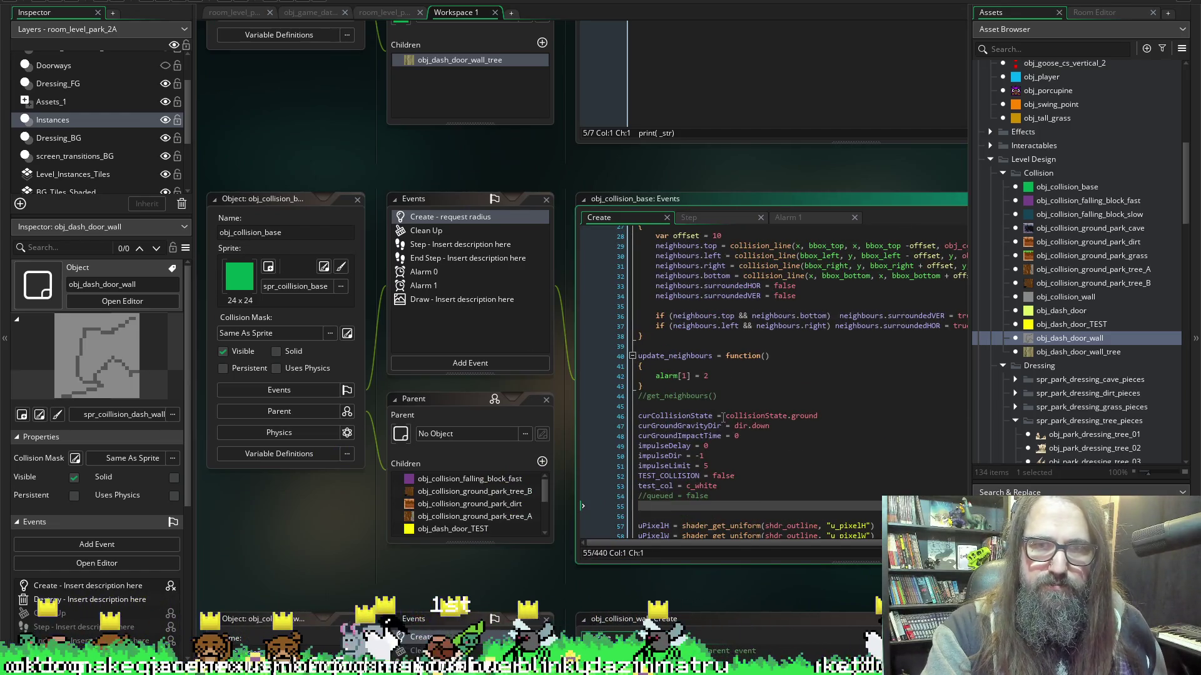
scroll(719, 394, up, 4)
scroll(719, 392, down, 2)
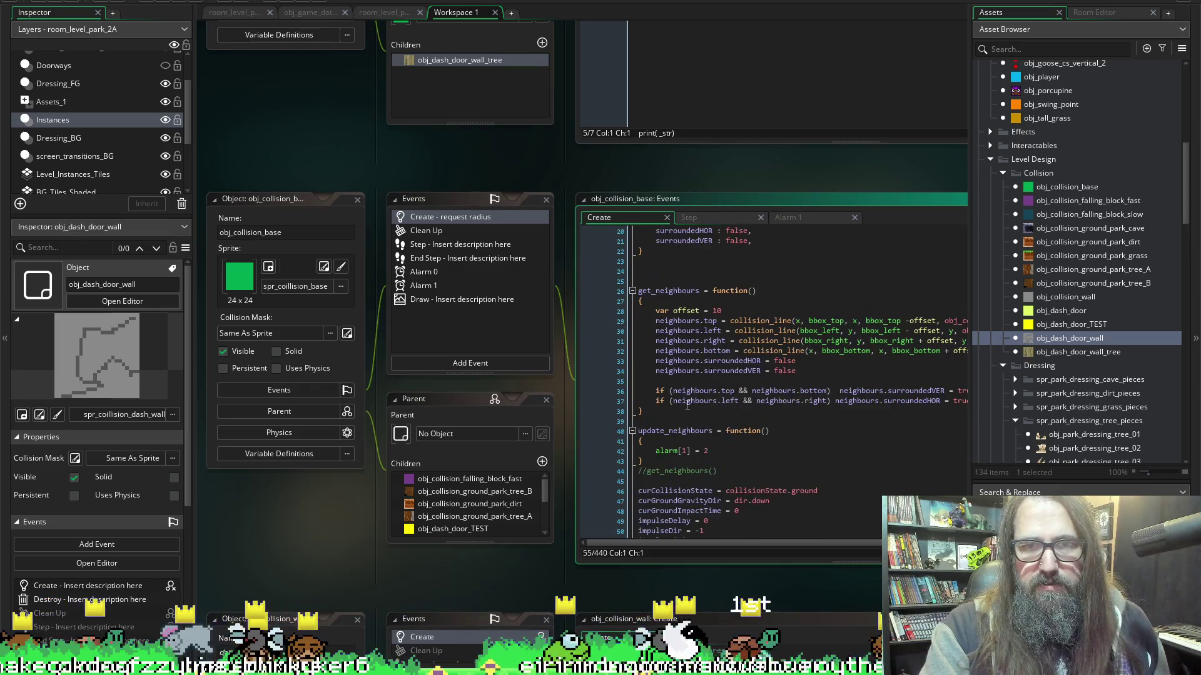
click(672, 400)
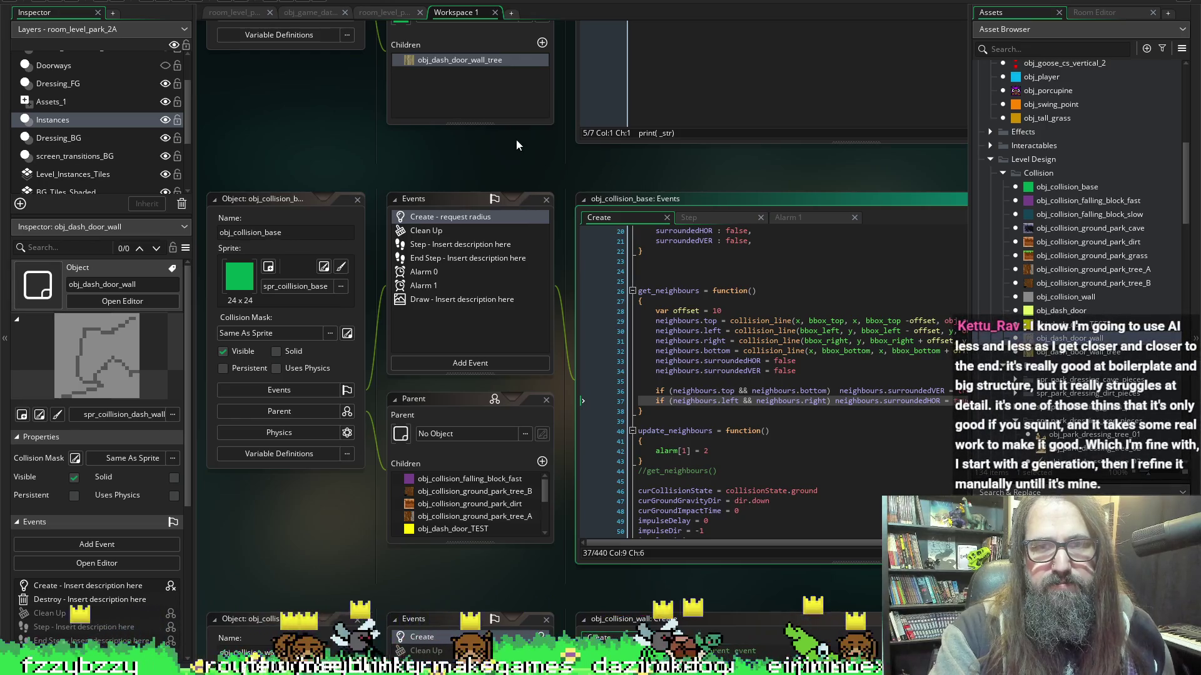
Type if (object_index = obj_dash_door_wall_tree) on a new line after the neighbour checks.
scroll(516, 140, right, 5)
click(669, 392)
click(668, 401)
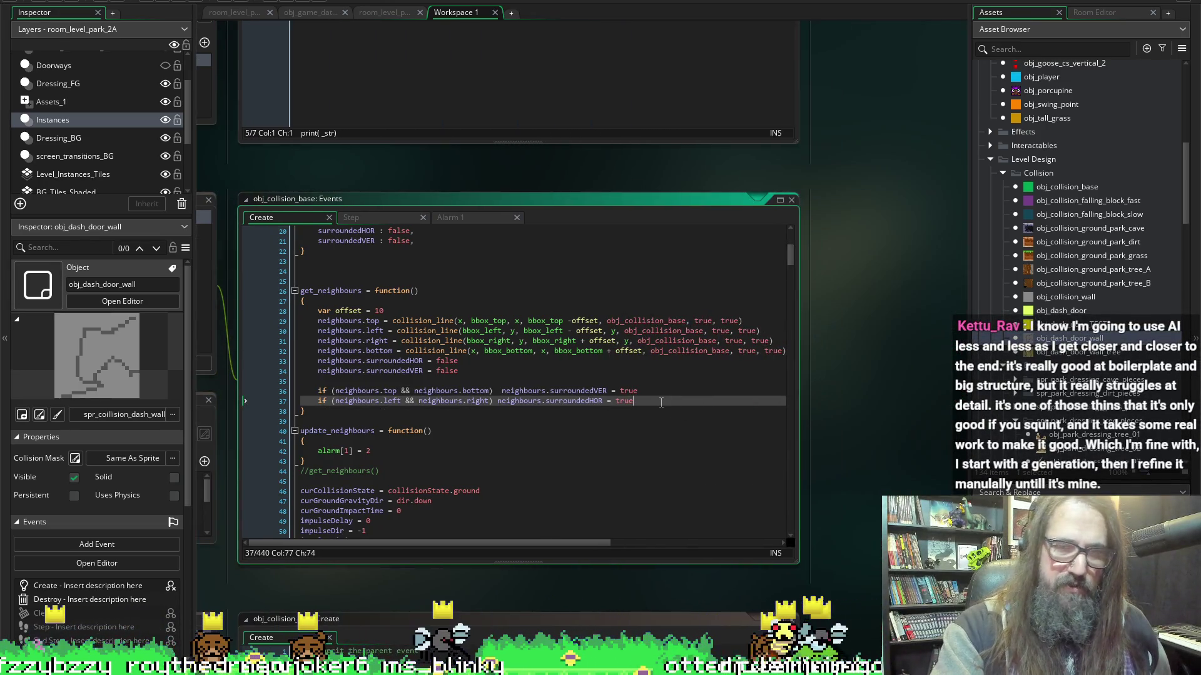
key(Return)
key(Return)
text(obj_dash_door_wall_tree)
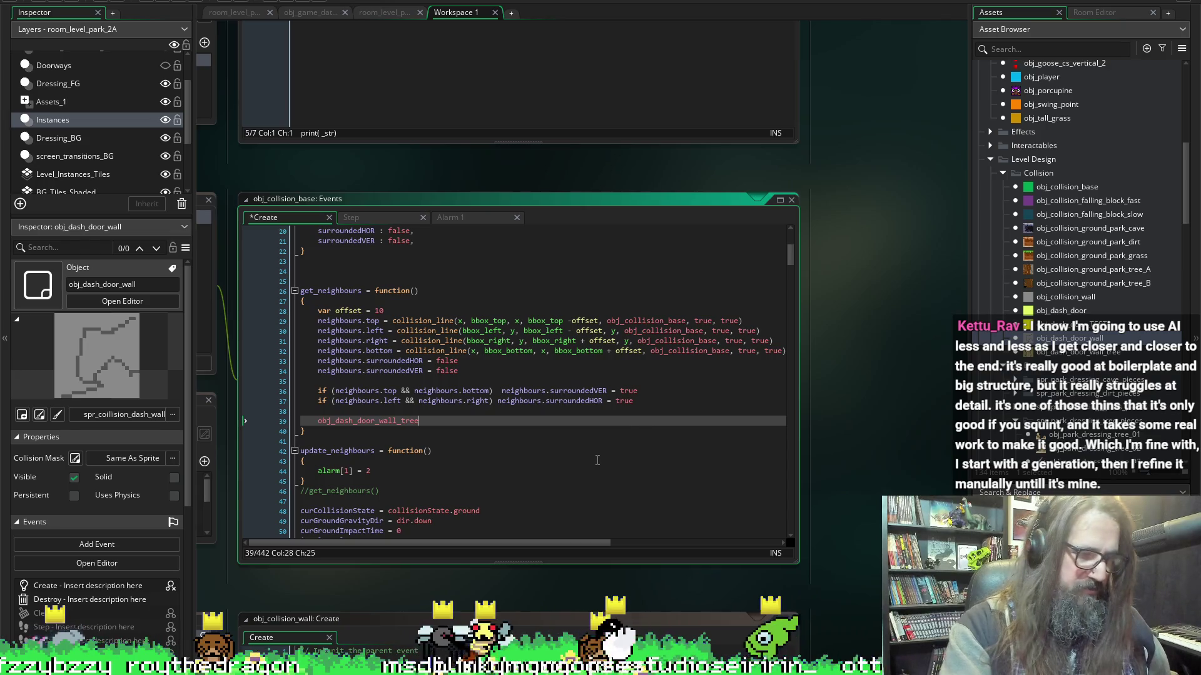
key(Home)
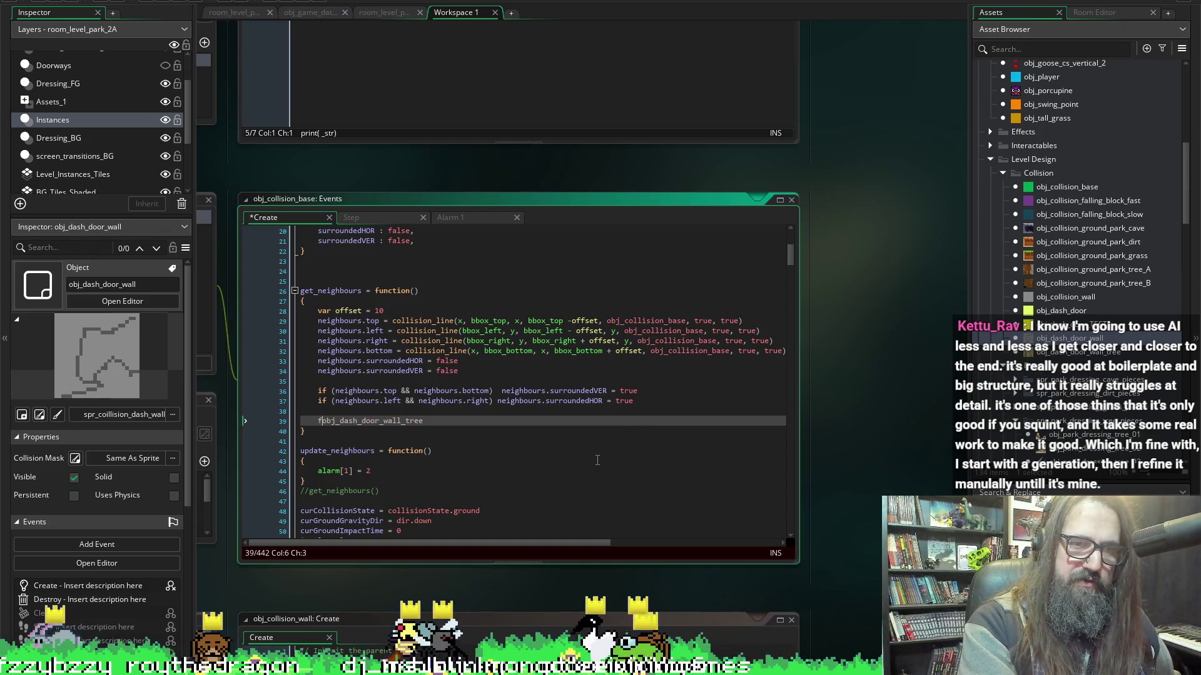
text(if ()
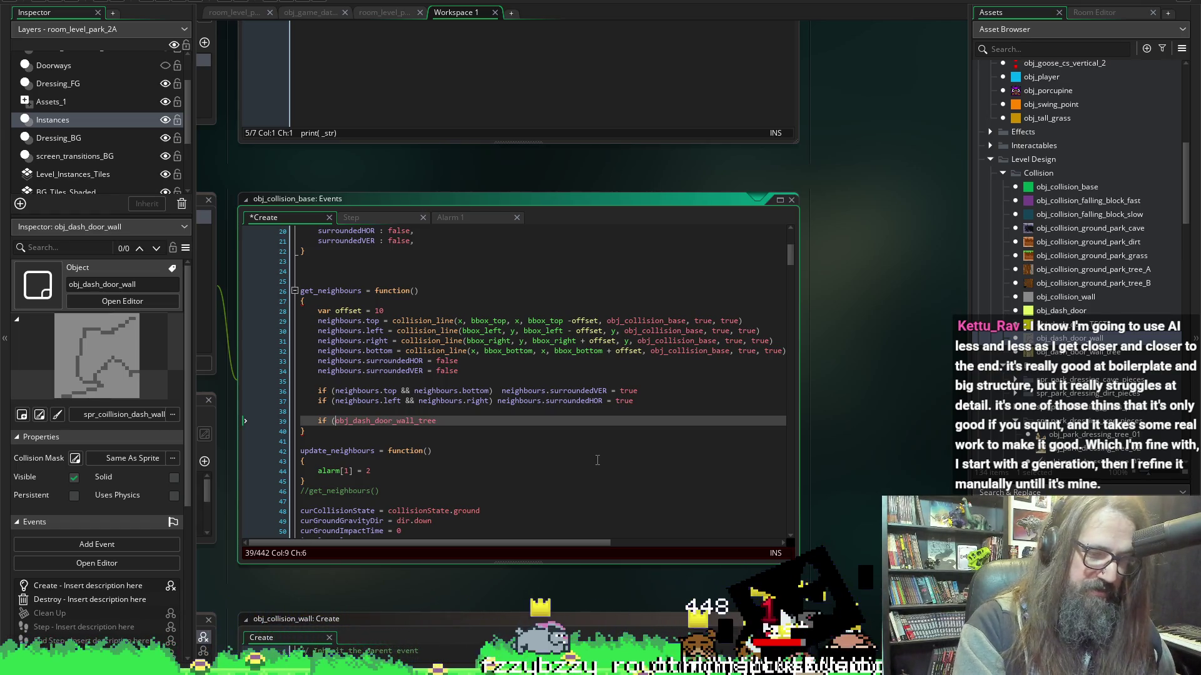
key(End)
text(_+)
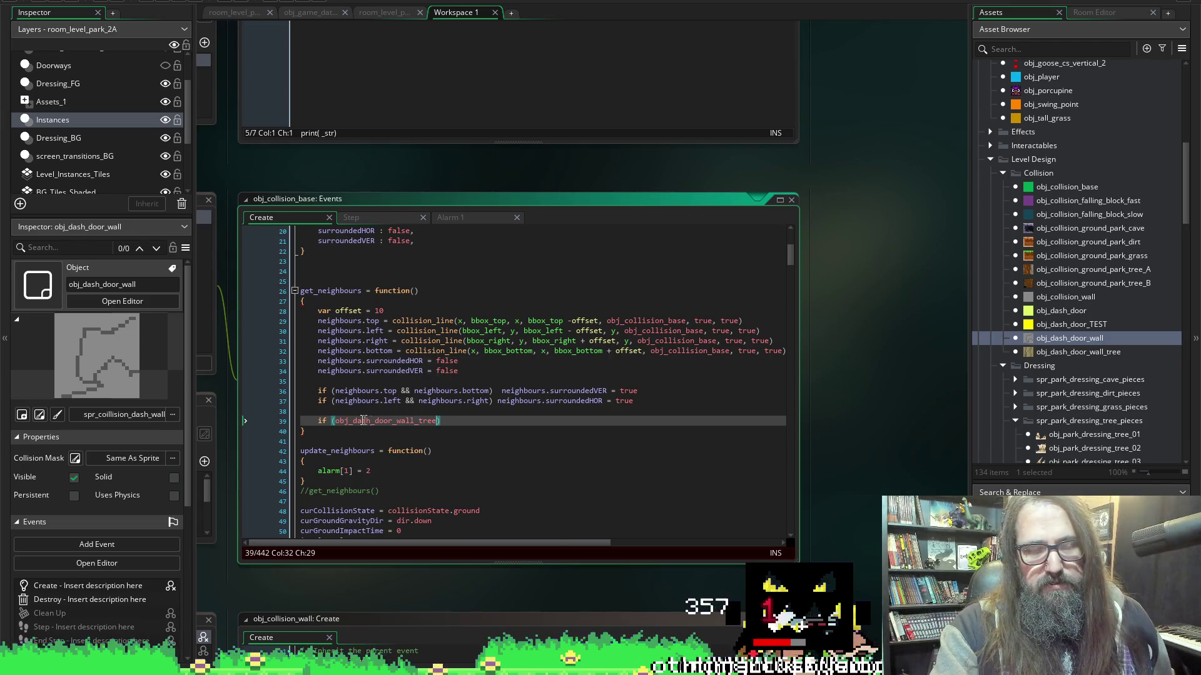
click(335, 420)
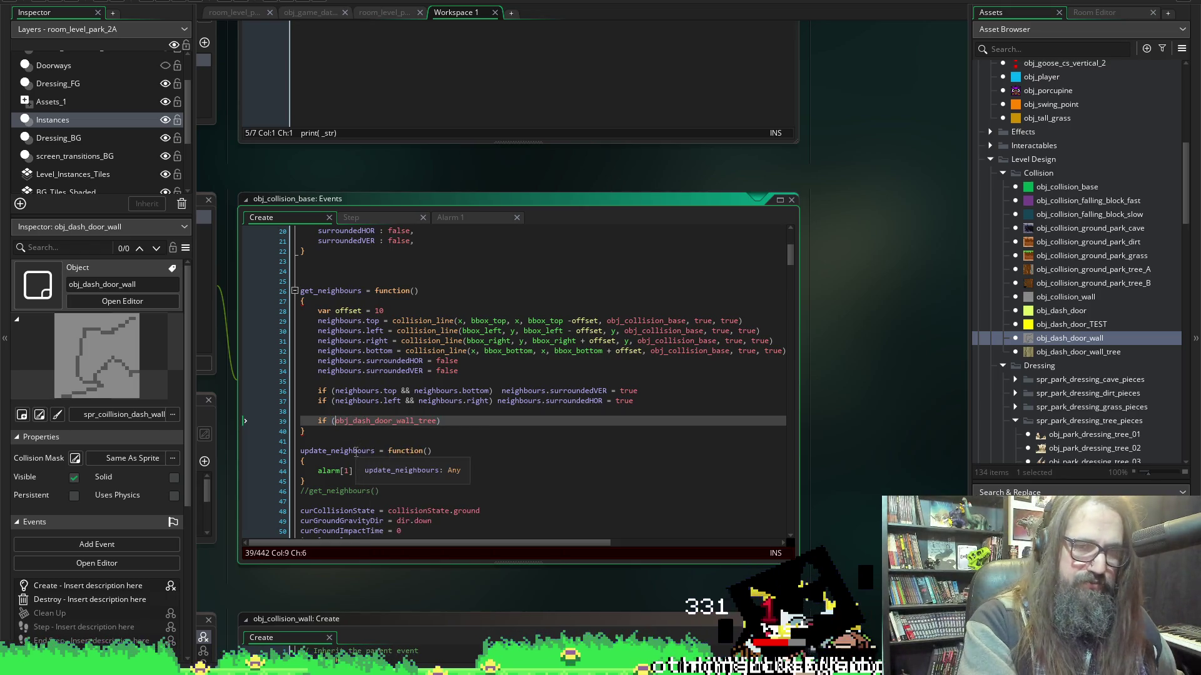
text(object_)
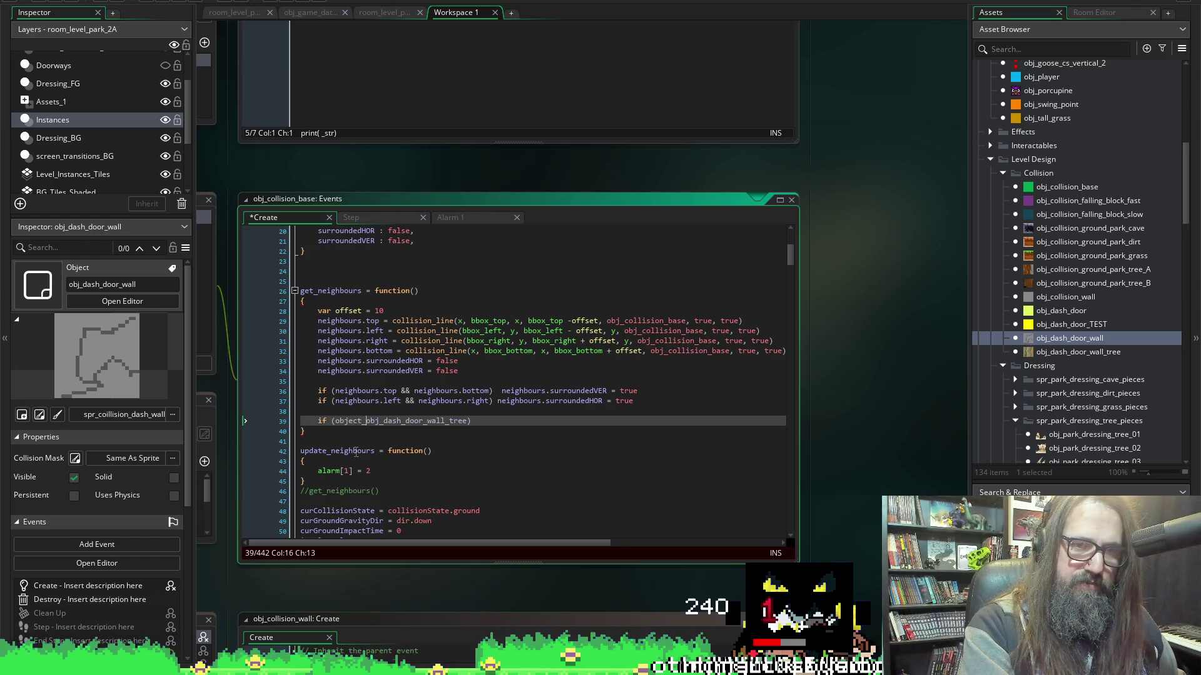
text(ex =)
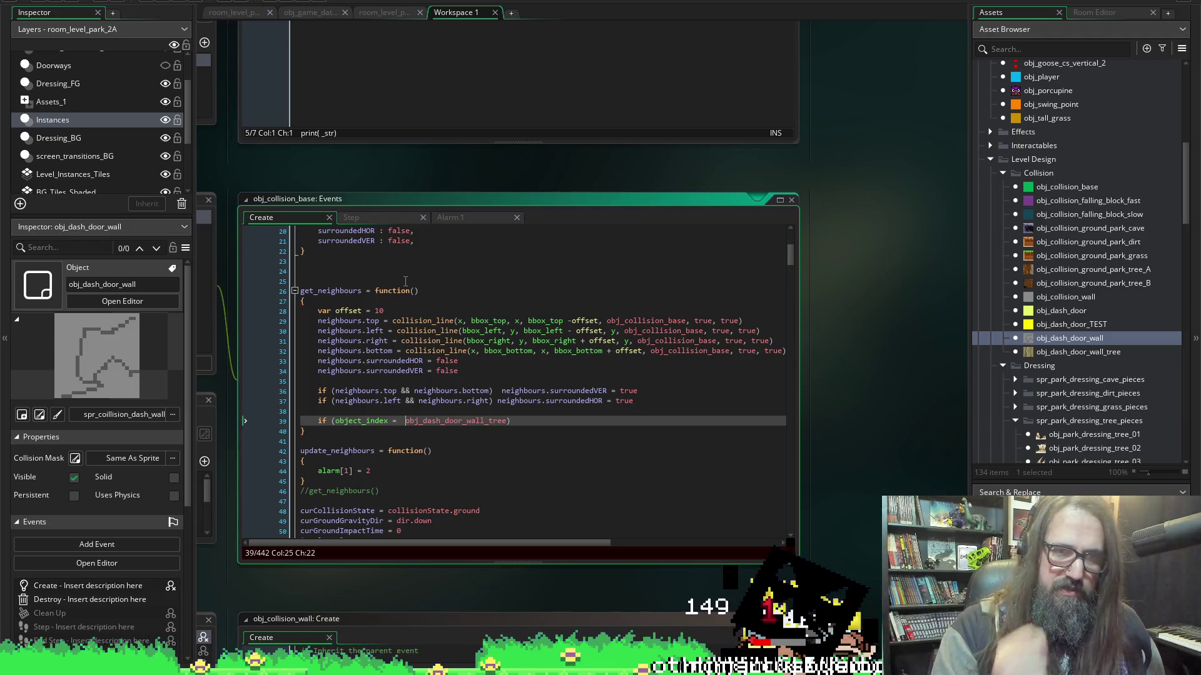
Add braces with an empty indented line to form the check's code block.
click(523, 421)
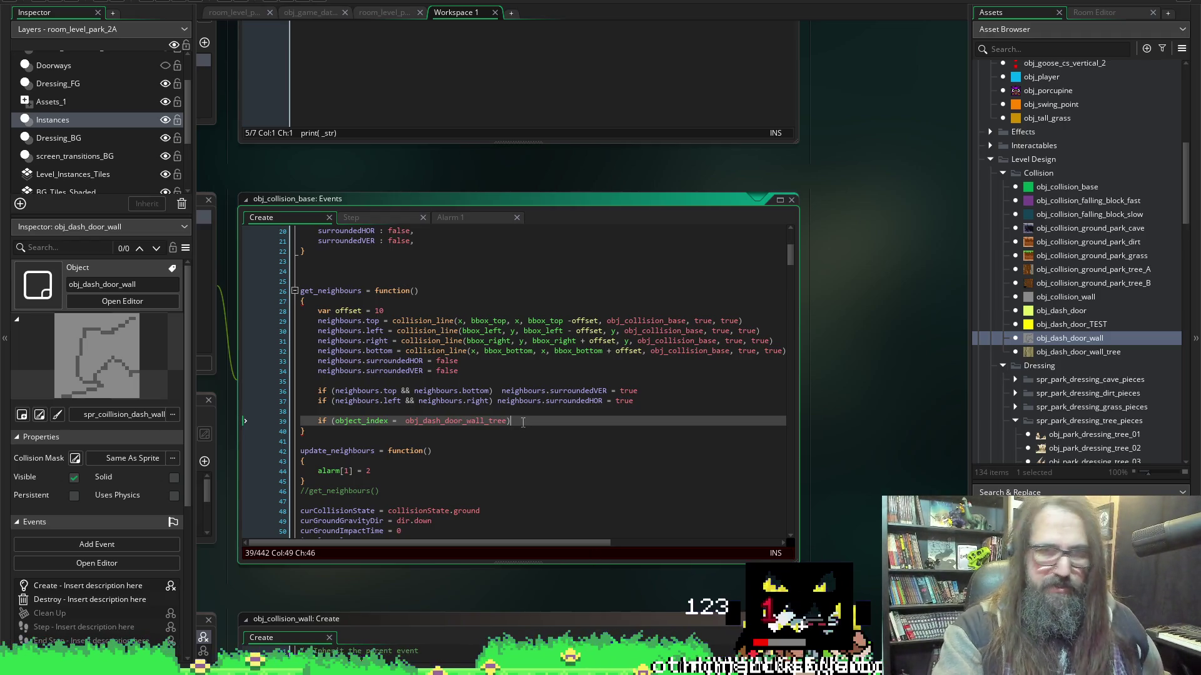
key(Return)
text({})
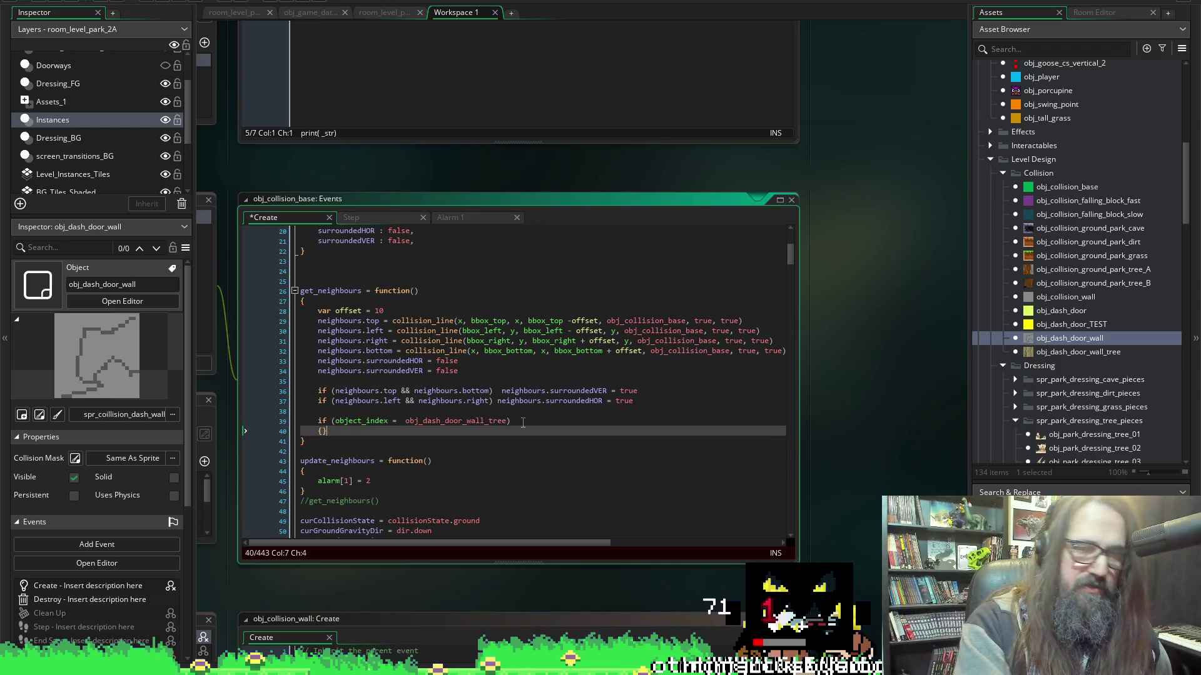
key(Return)
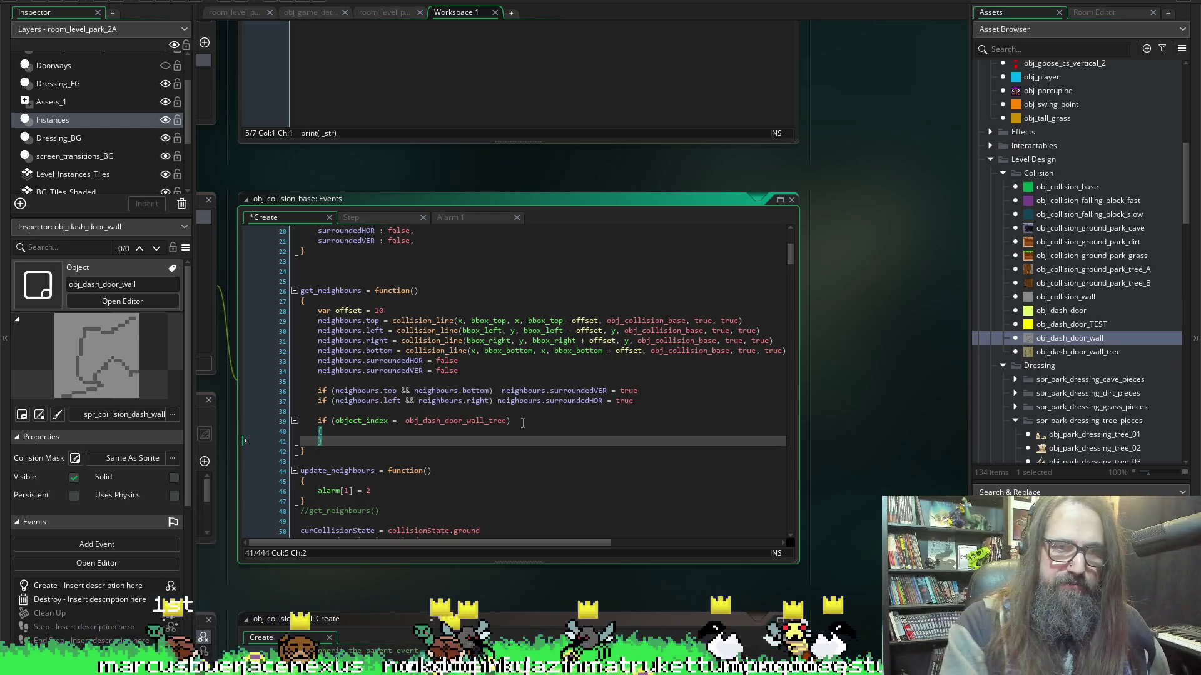
key(Up)
key(Return)
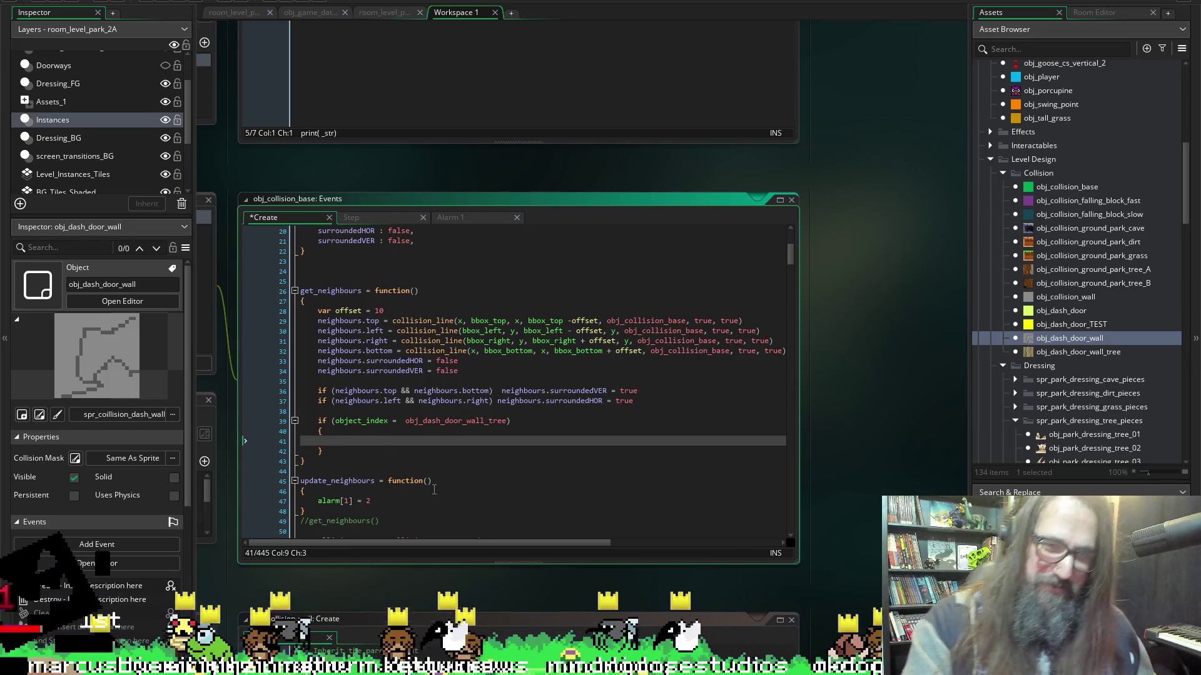
scroll(376, 593, left, 1)
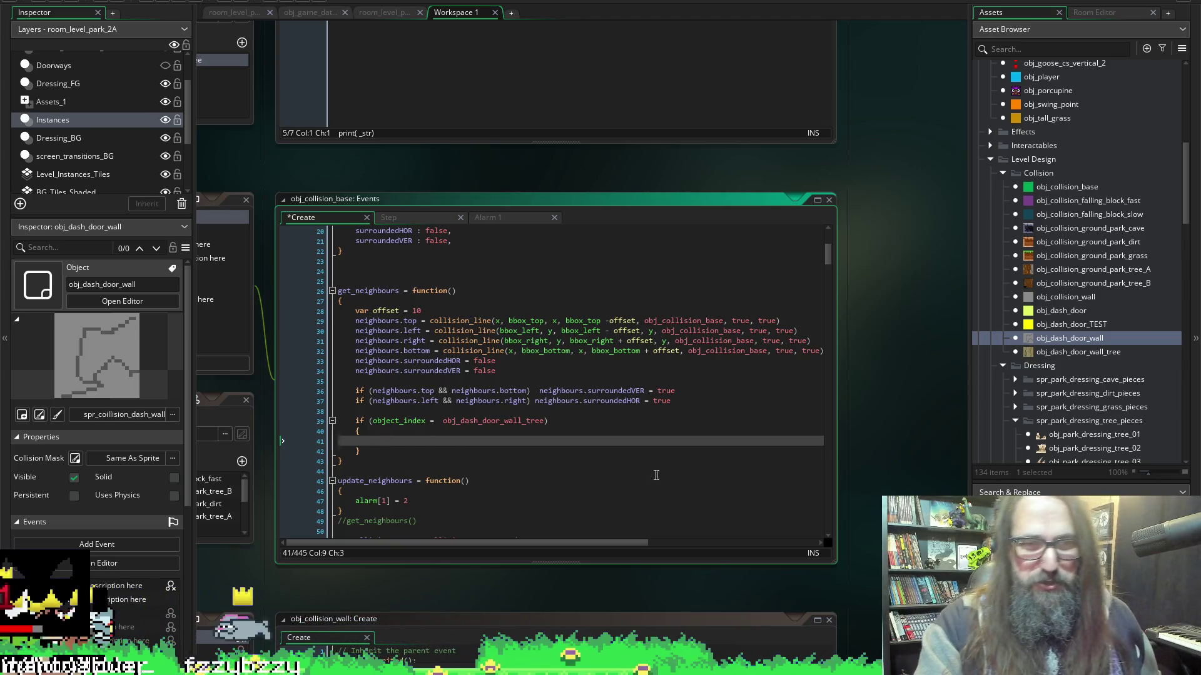
Undo an accidental paste and save the Create event code.
text(obj_dash_door_wall_tree)
key(ctrl+z)
key(ctrl+s)
scroll(261, 542, down, 5)
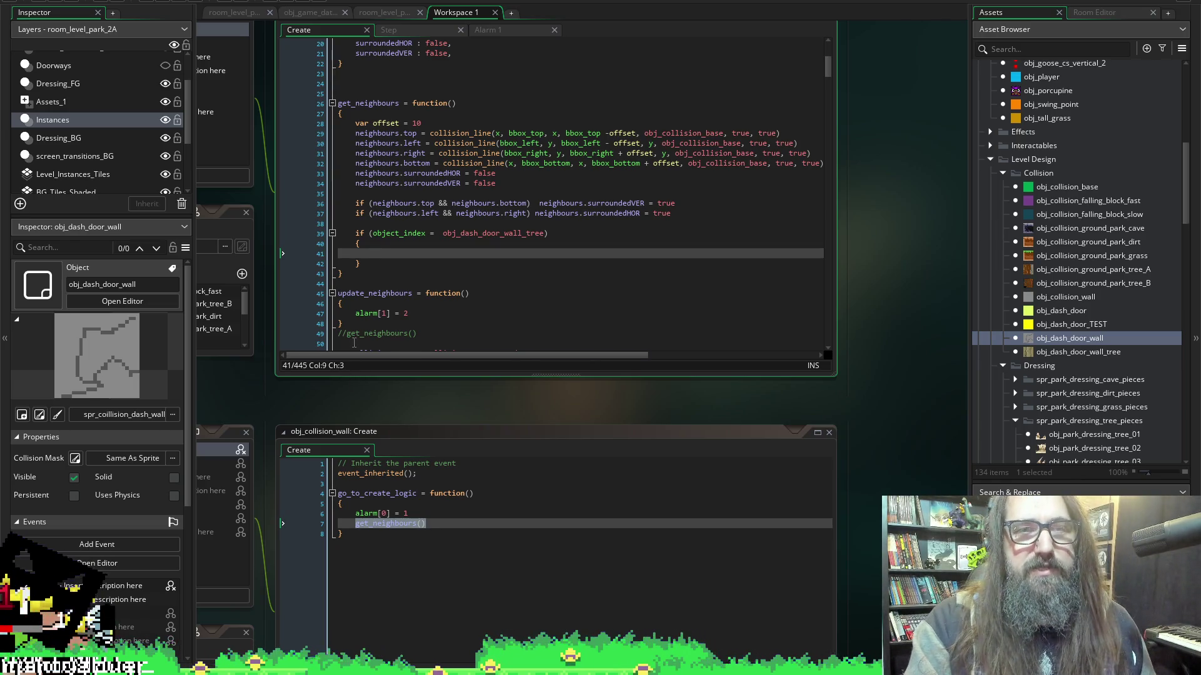
Copy neighbours.top from line 29 into the block, build if (neighbours.top == noone), and save.
click(354, 133)
drag(354, 133, 416, 134)
key(ctrl+c)
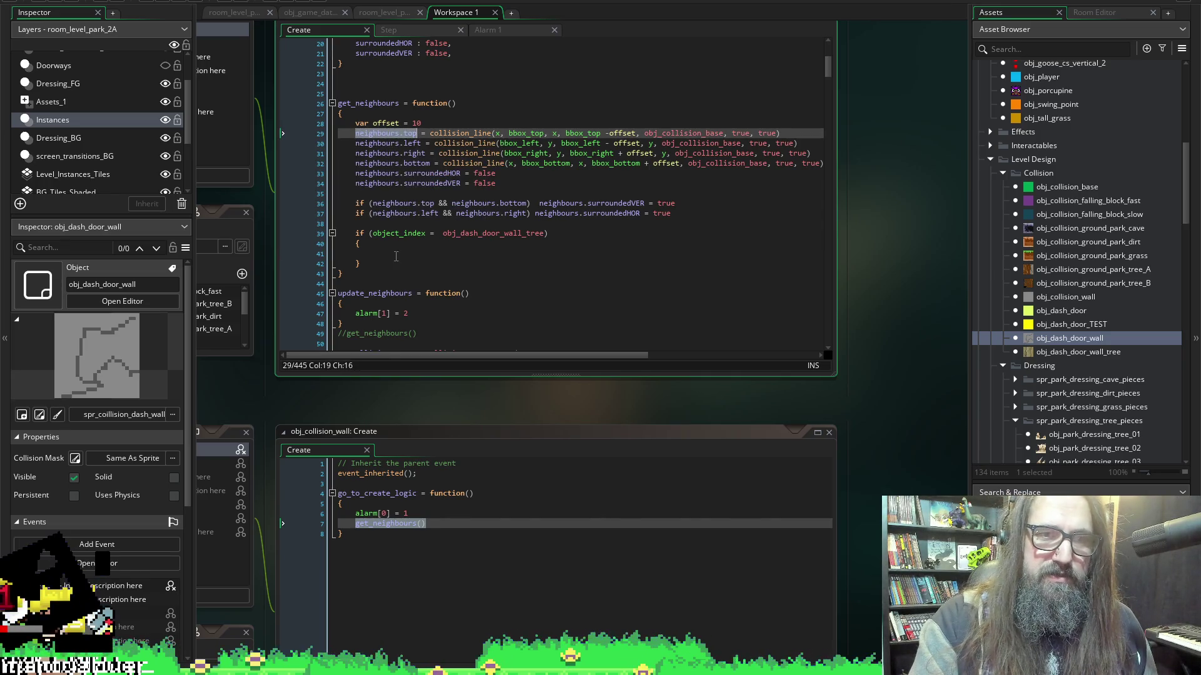
click(396, 257)
key(ctrl+v)
text(= )
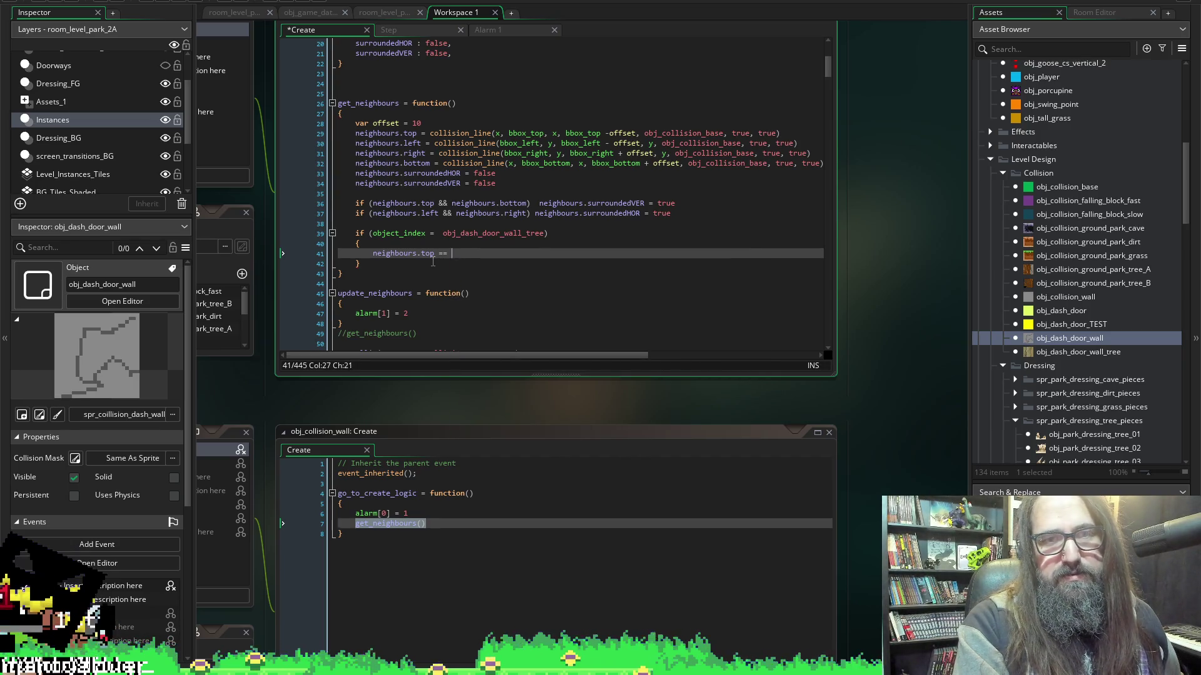
text(mpmop)
key(BackSpace)
text(n)
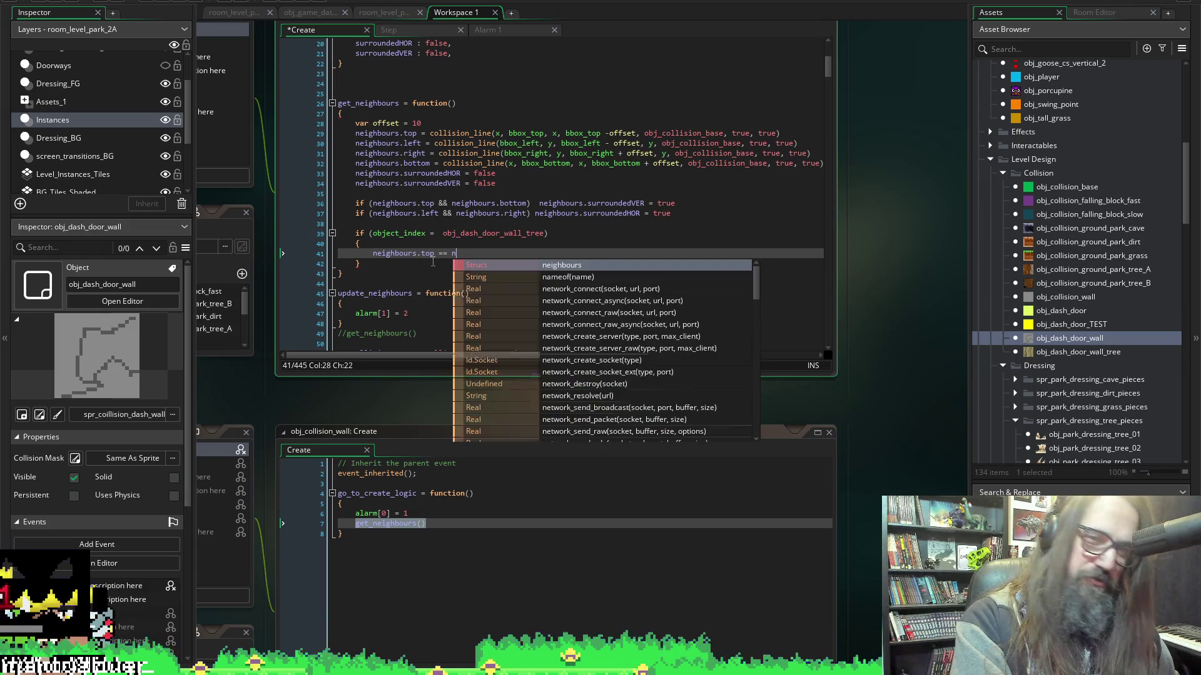
text(oone)
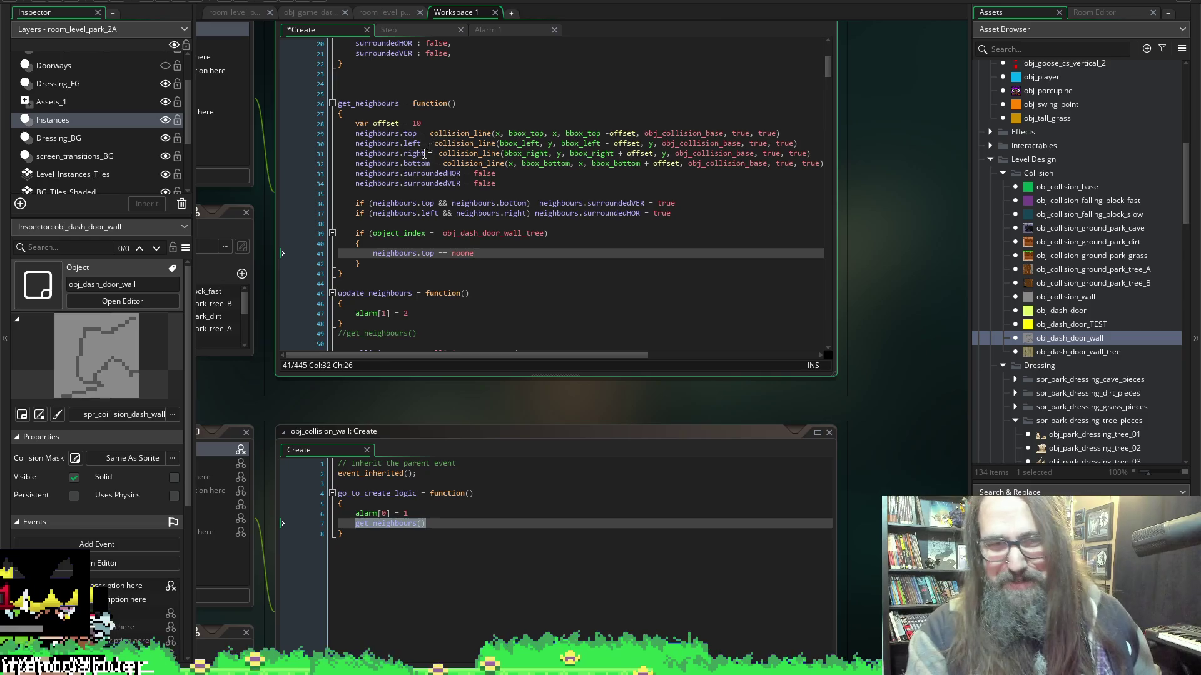
key(Home)
text(if )
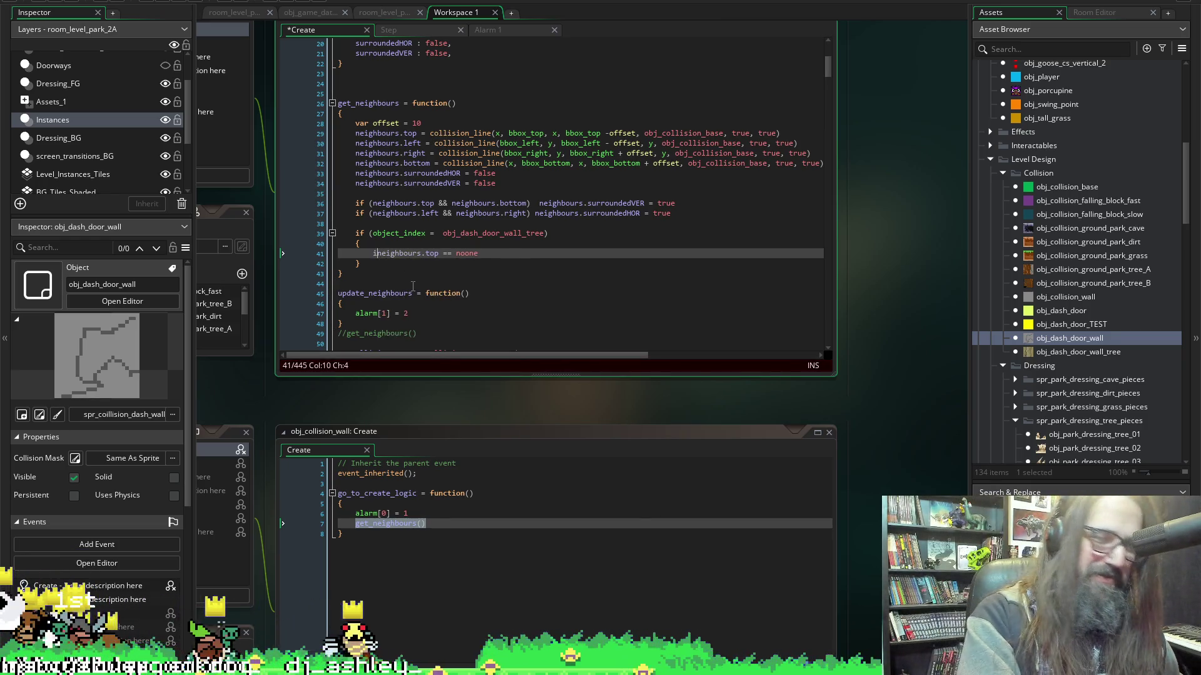
text(()
key(End)
text())
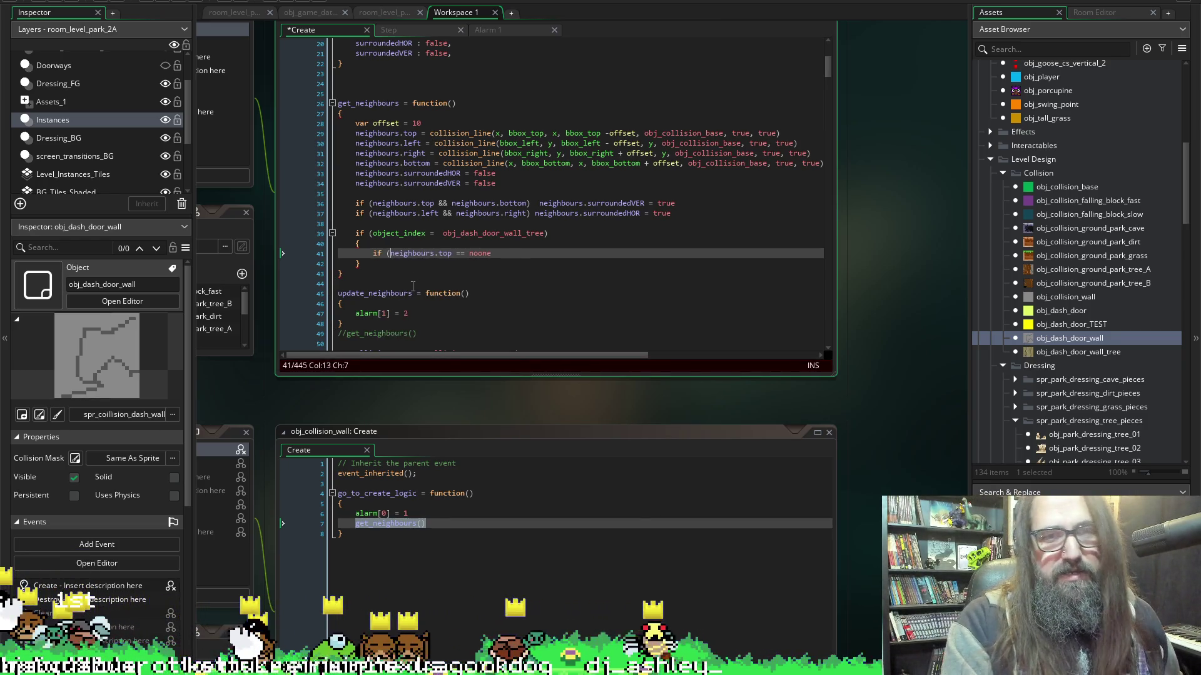
key(ctrl+s)
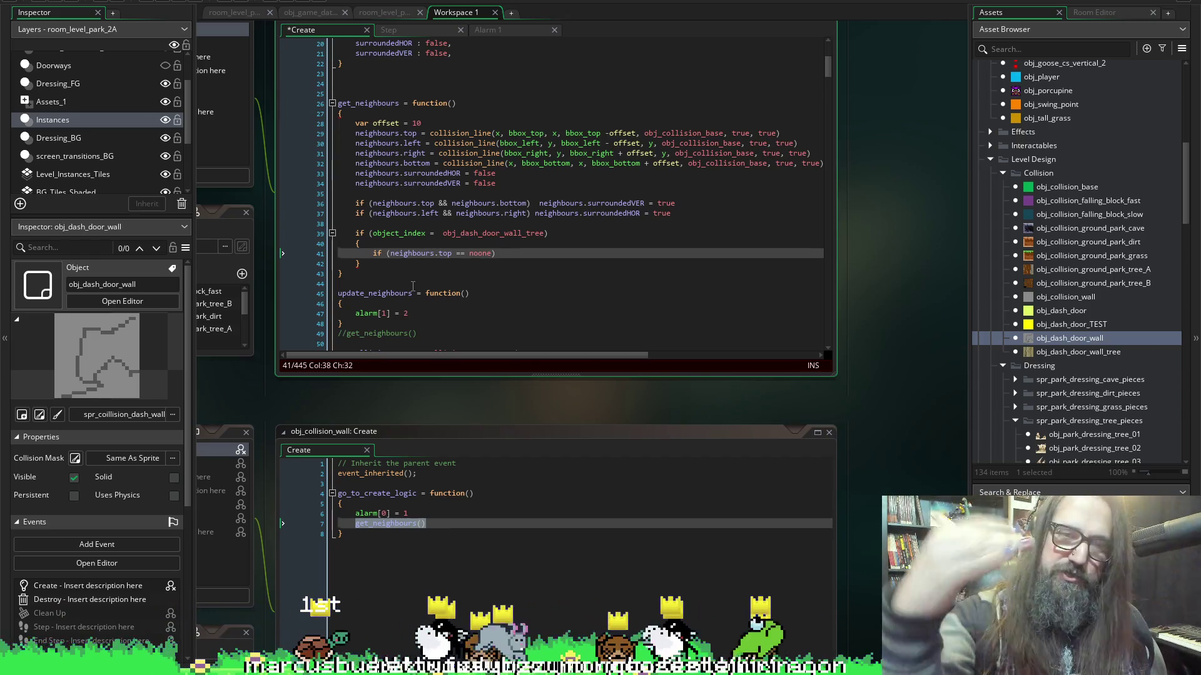
Begin the image_index = assignment for the top-neighbour check.
scroll(504, 218, down, 2)
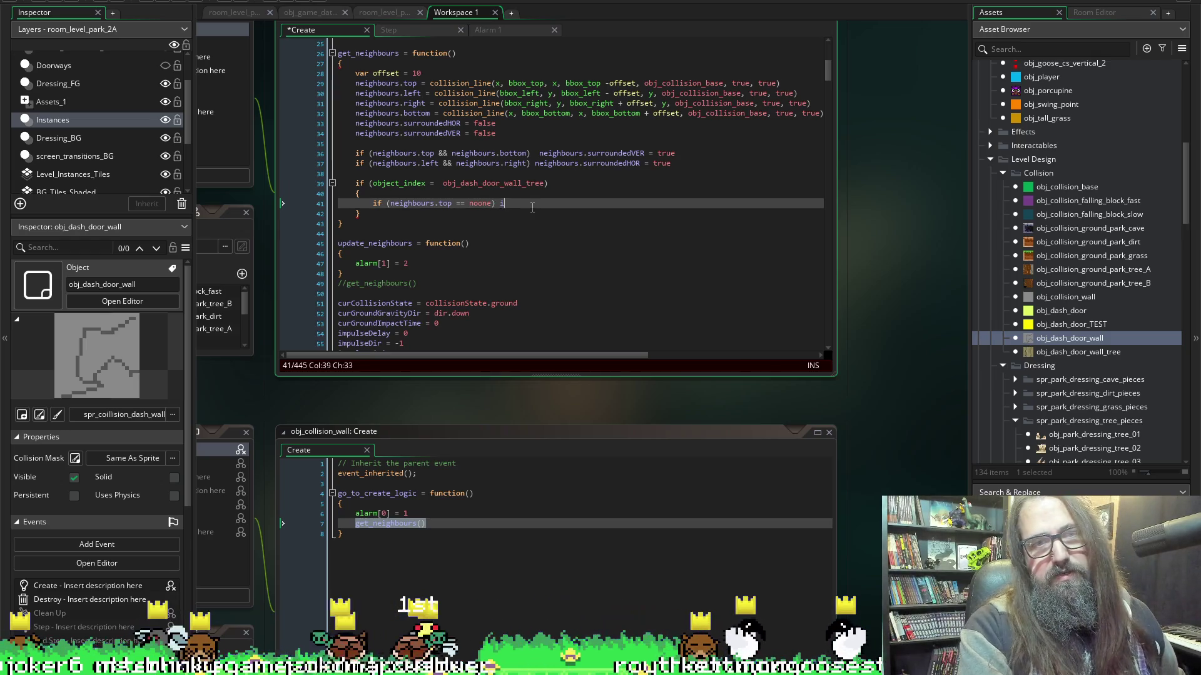
text(image_inx)
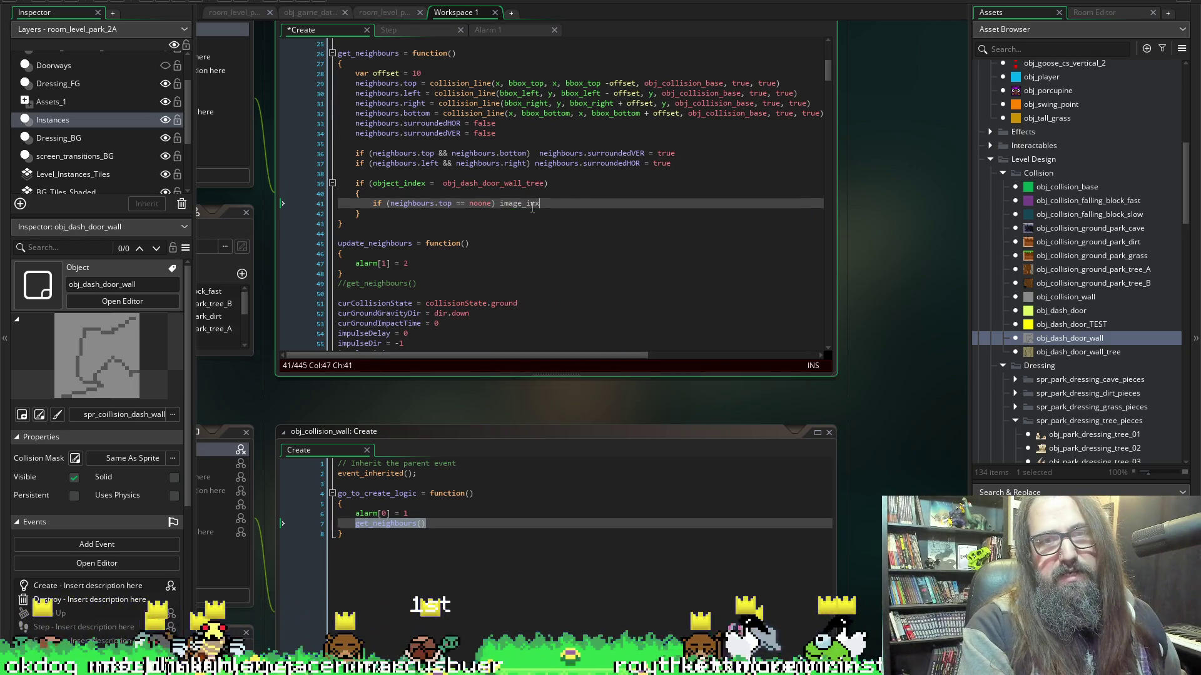
key(BackSpace)
key(BackSpace)
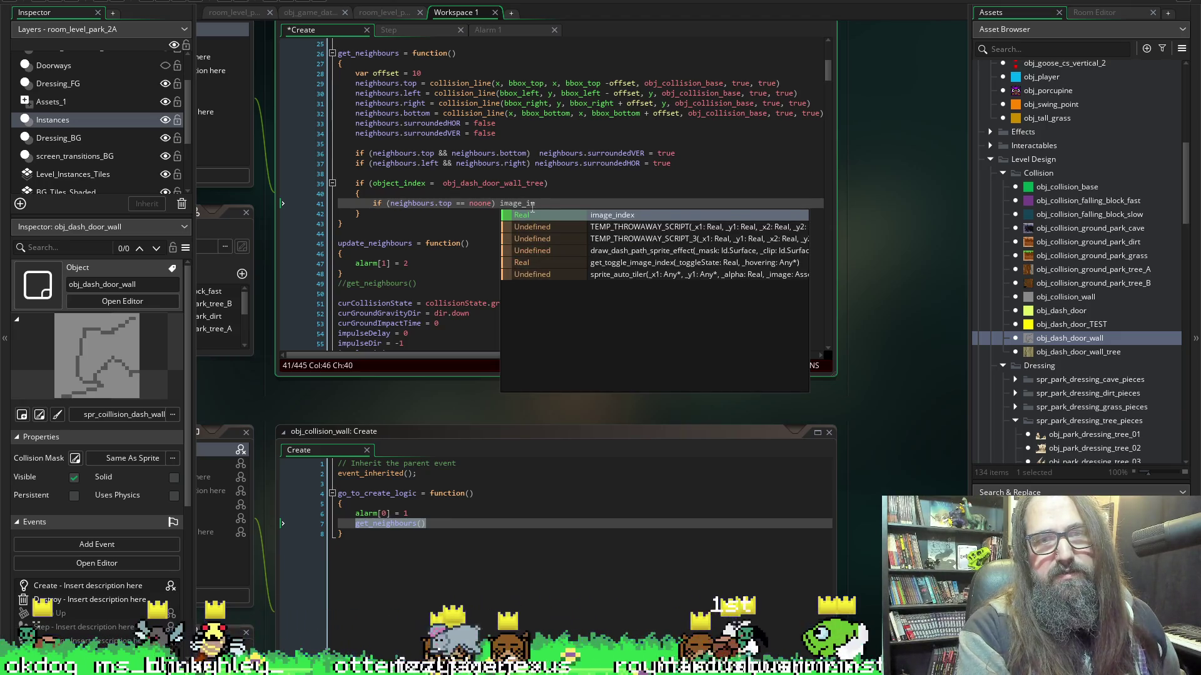
text(=)
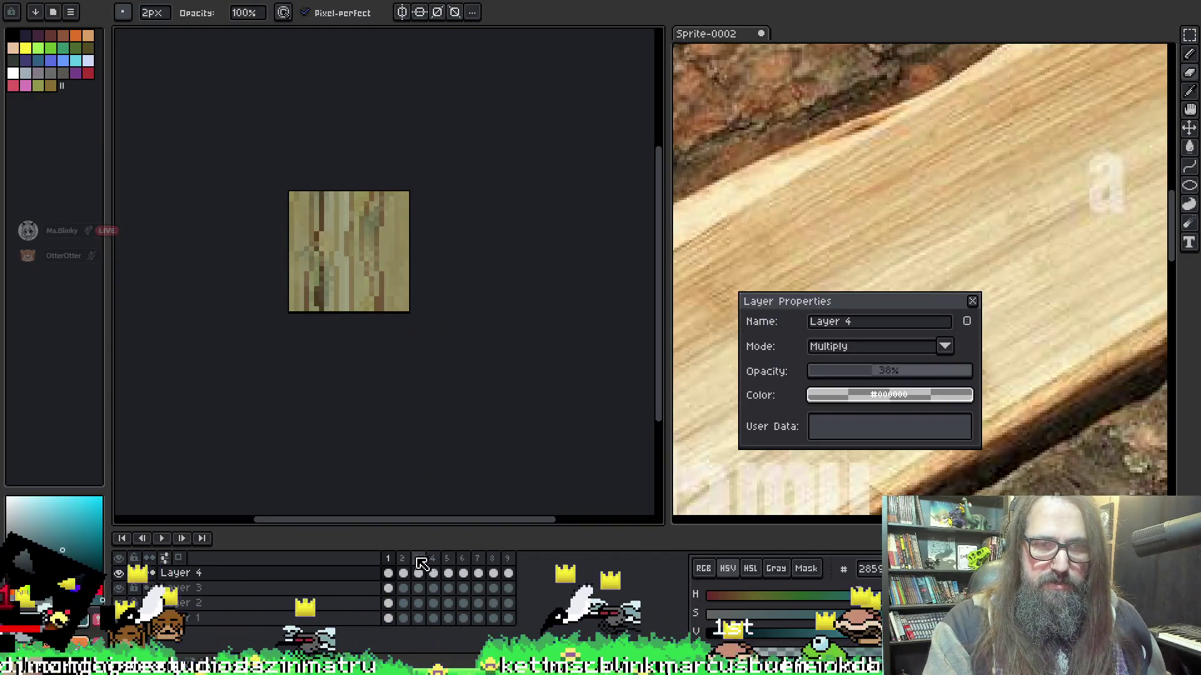
Step through the tree-block texture frames in Aseprite, then return to GameMaker.
click(406, 559)
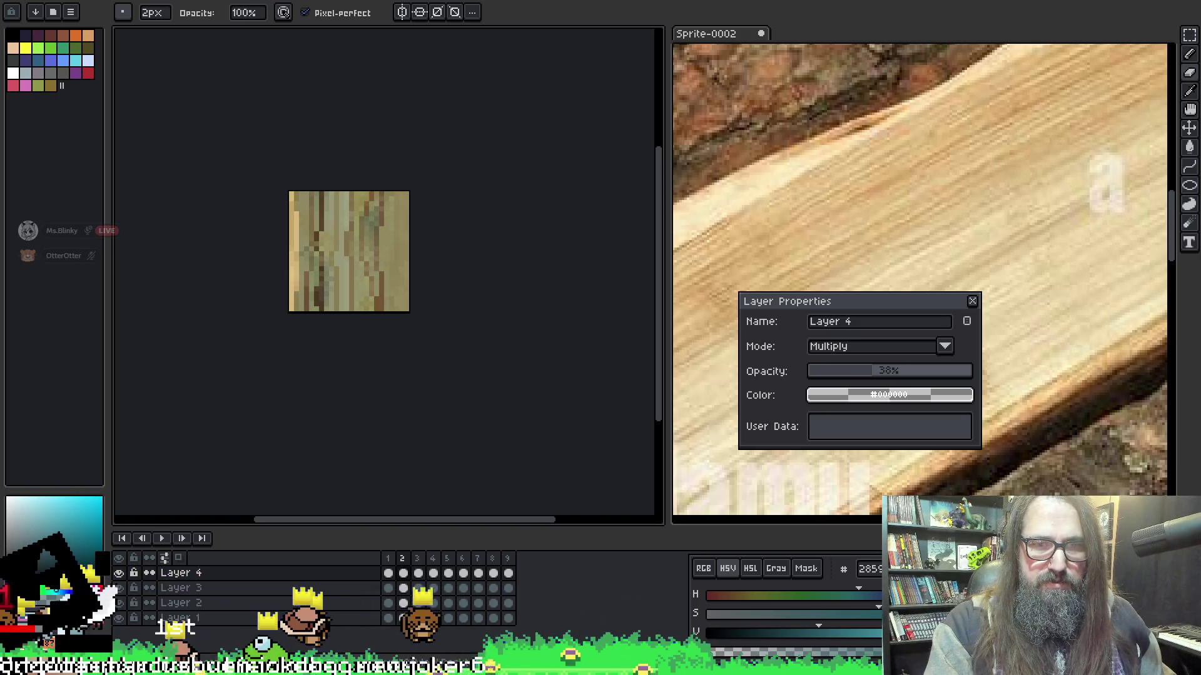
key(Return)
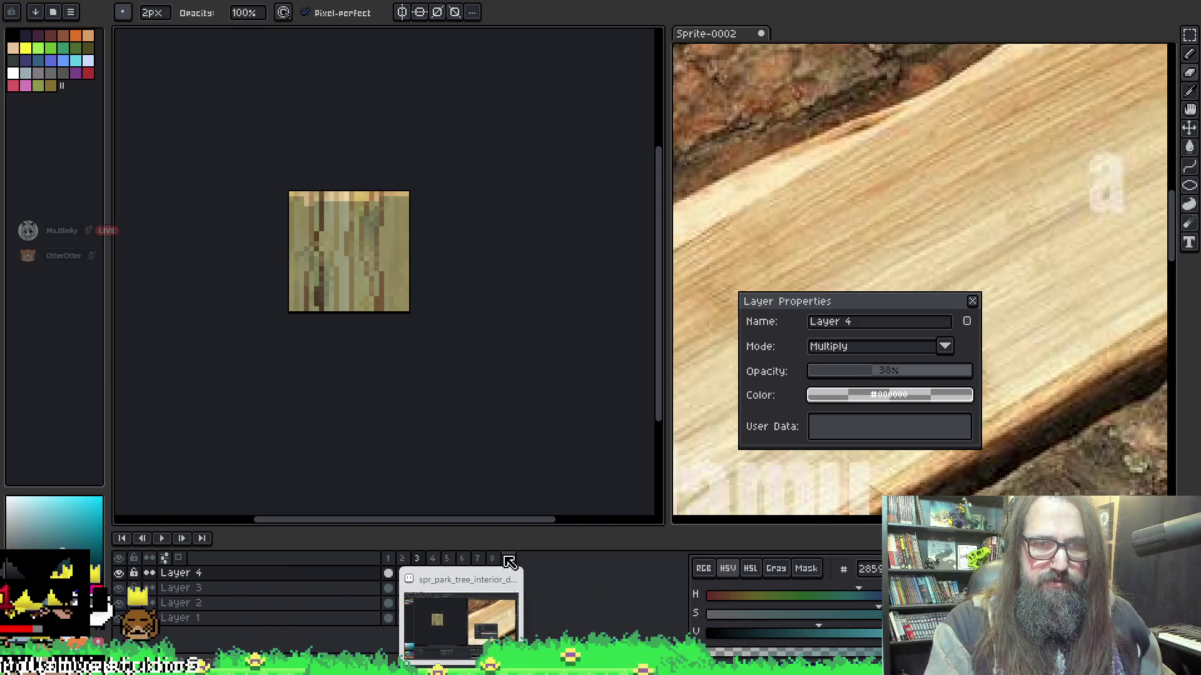
key(Return)
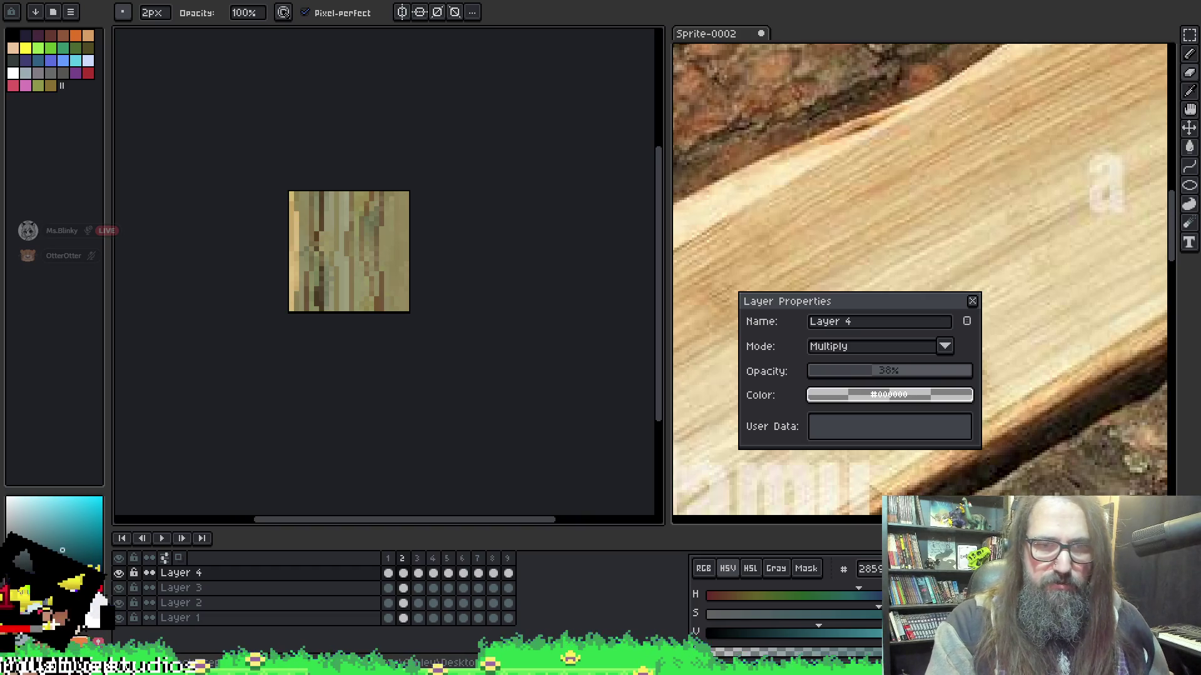
mouse_move(461, 668)
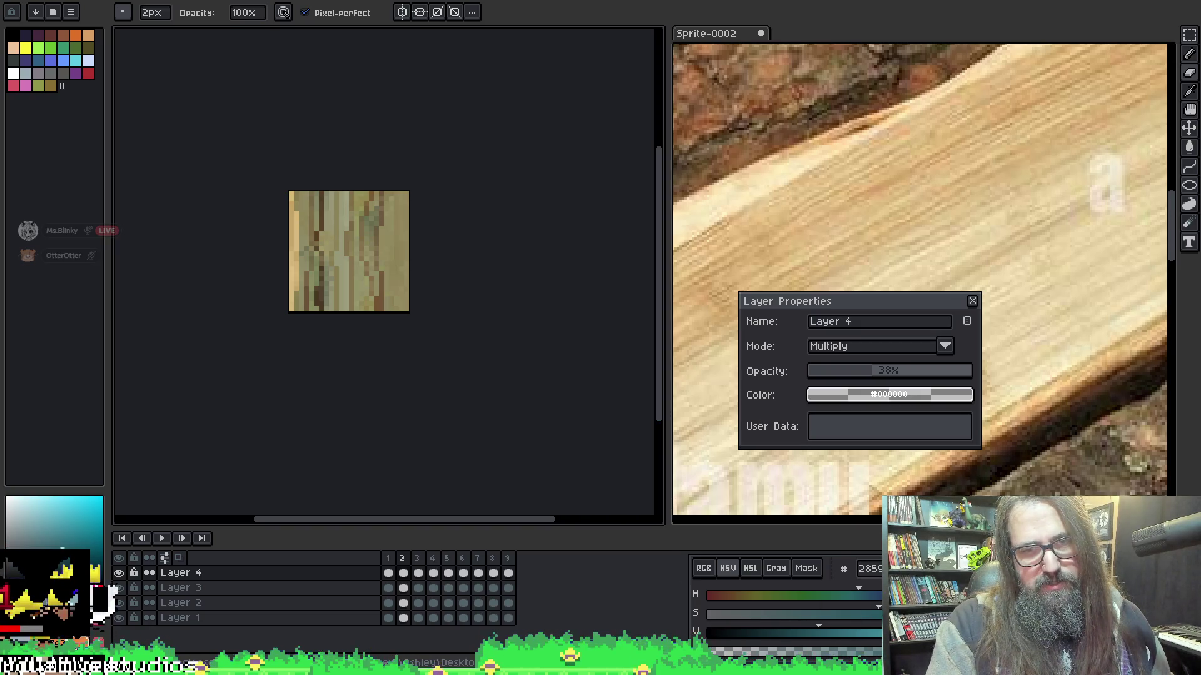
key(alt+Tab)
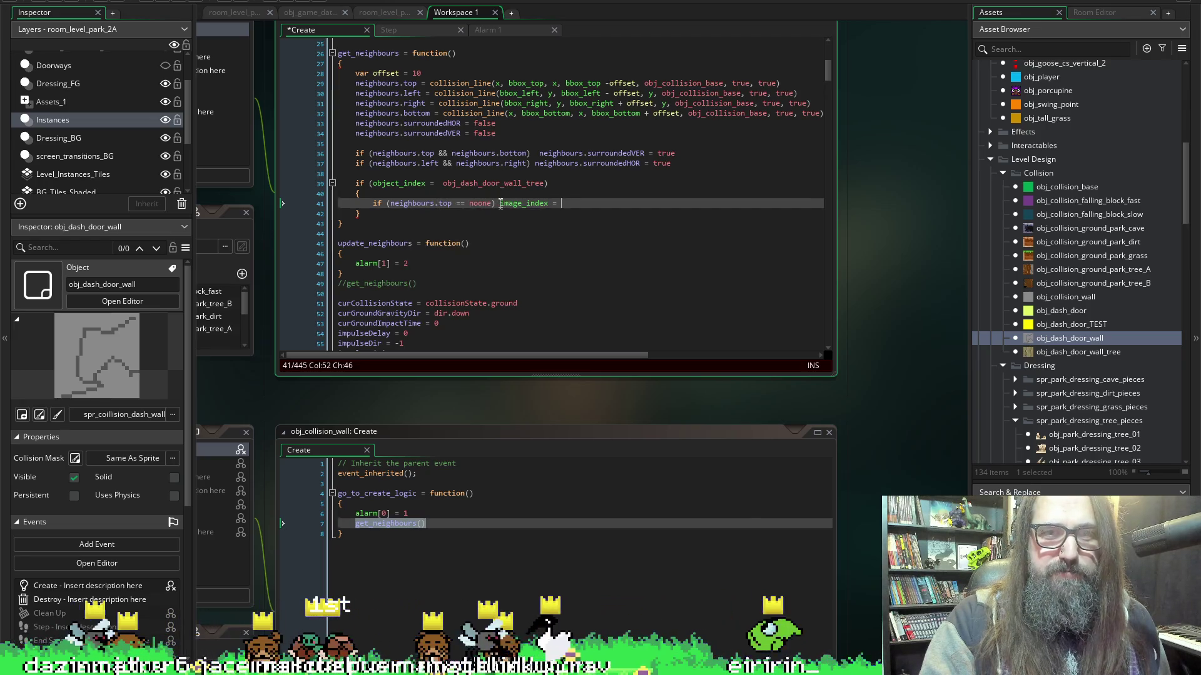
Duplicate the if (neighbours.top == noone) line into several copies.
key(End)
key(Down)
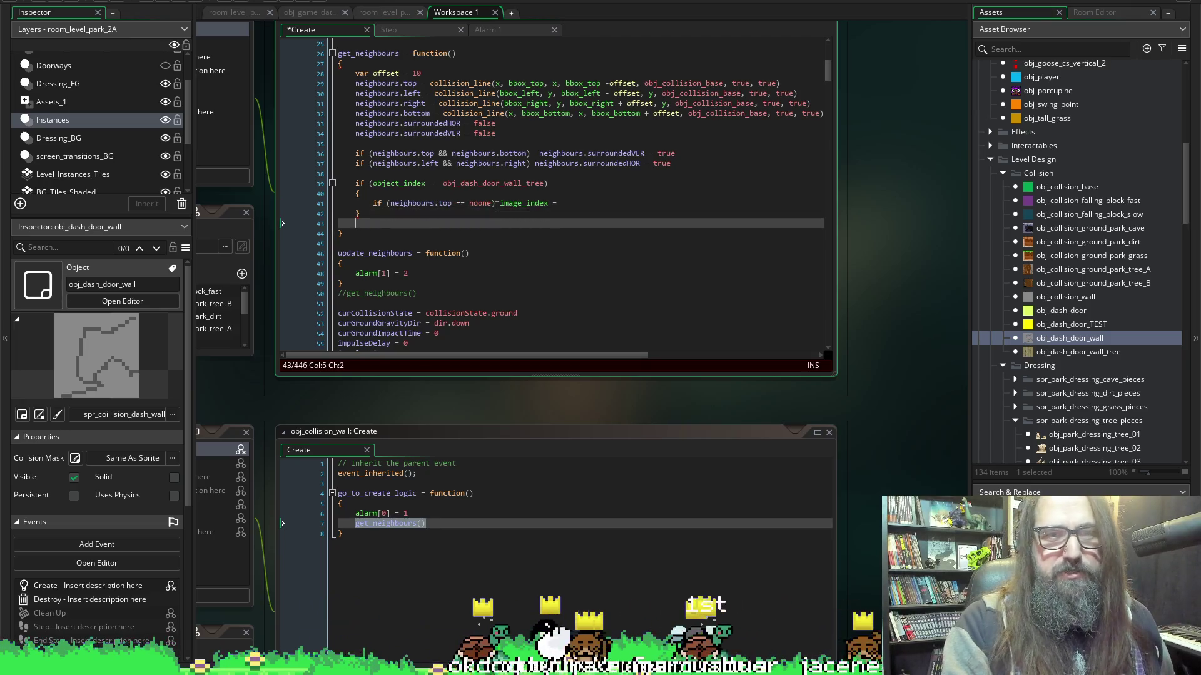
key(Up)
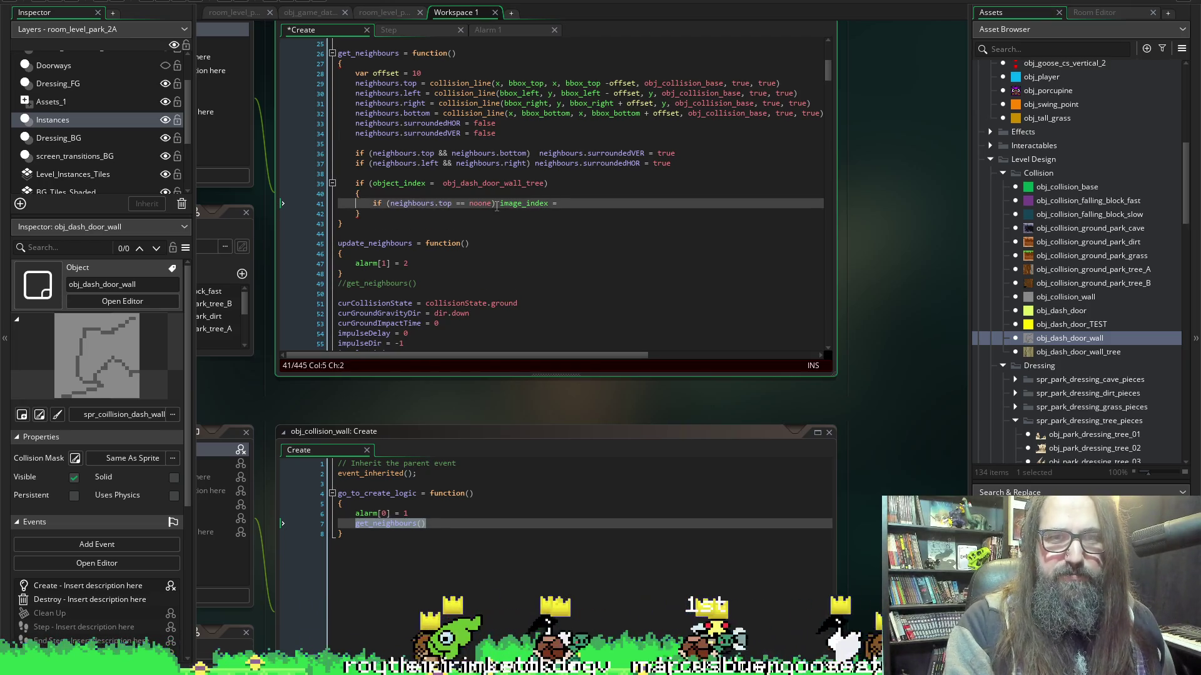
key(Return)
text(if (neighbours.top == noone))
key(Return)
text(if (neighbours.top == noone))
key(Return)
text(if (neighbours.top == noone))
key(Return)
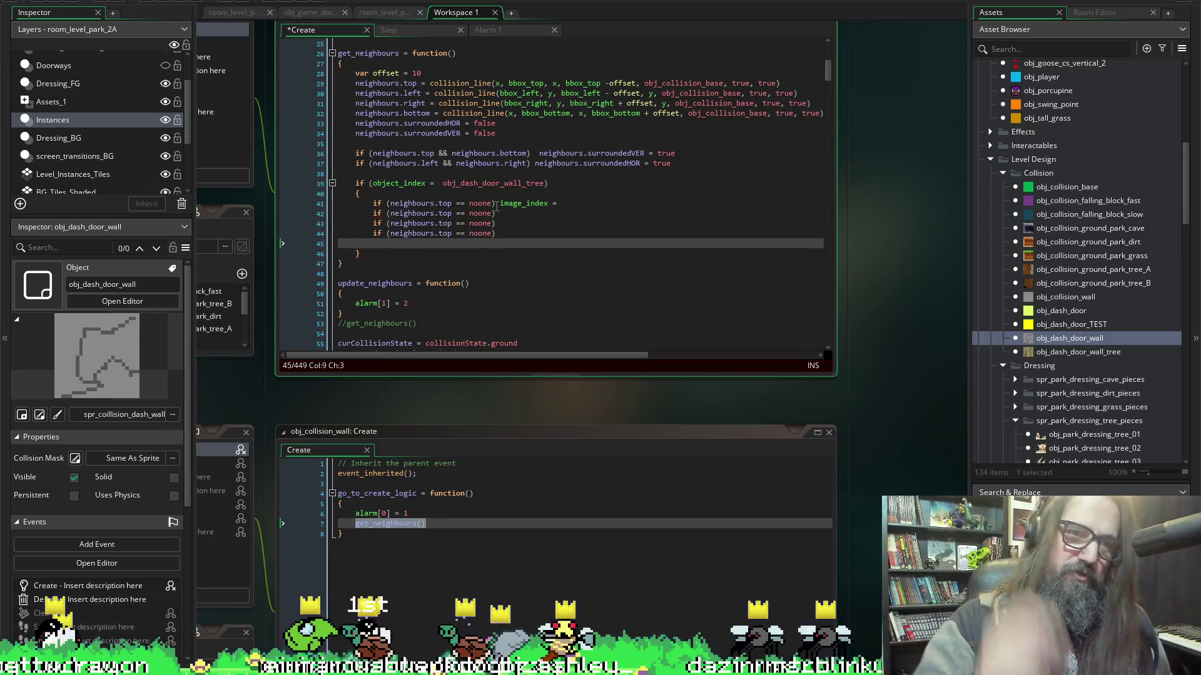
text(if (neighbours.top == noone))
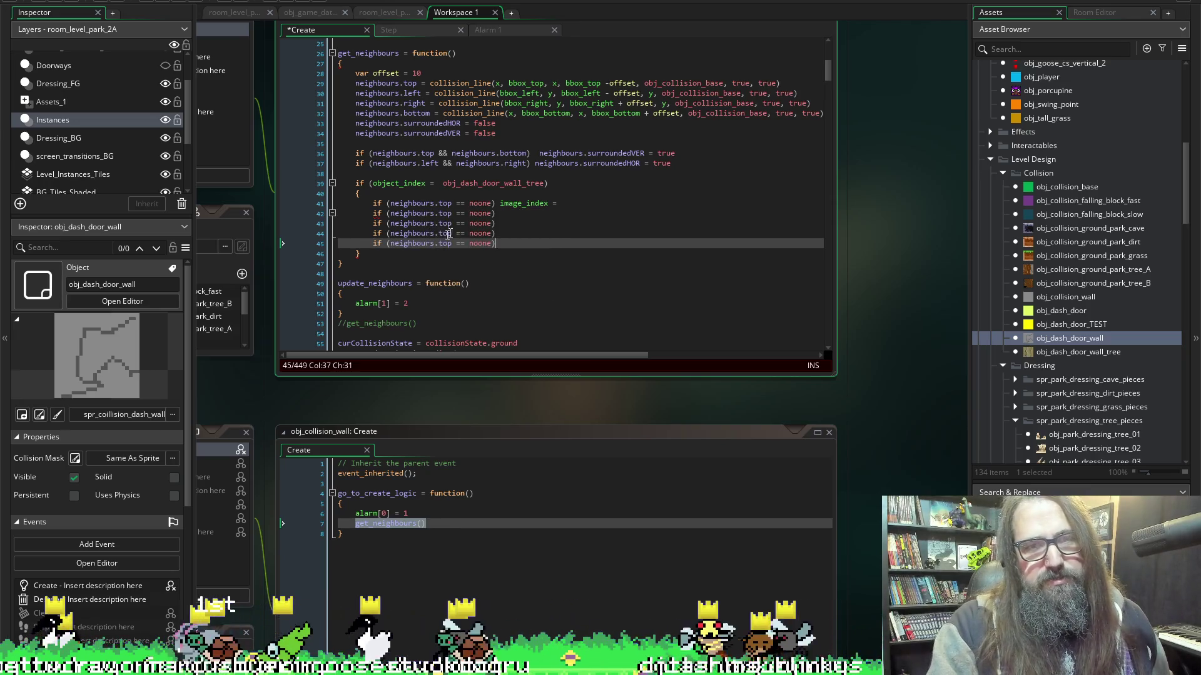
Change 'top' in the copies to left, right and bottom.
click(412, 93)
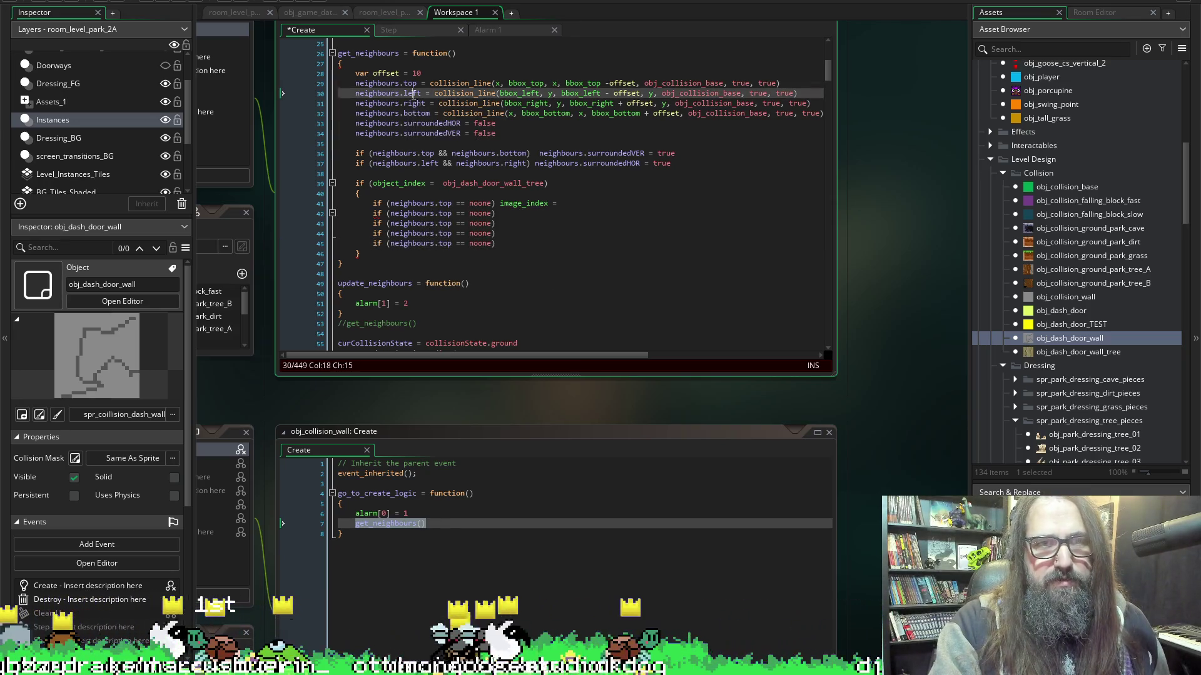
click(441, 213)
double_click(440, 213)
text(left)
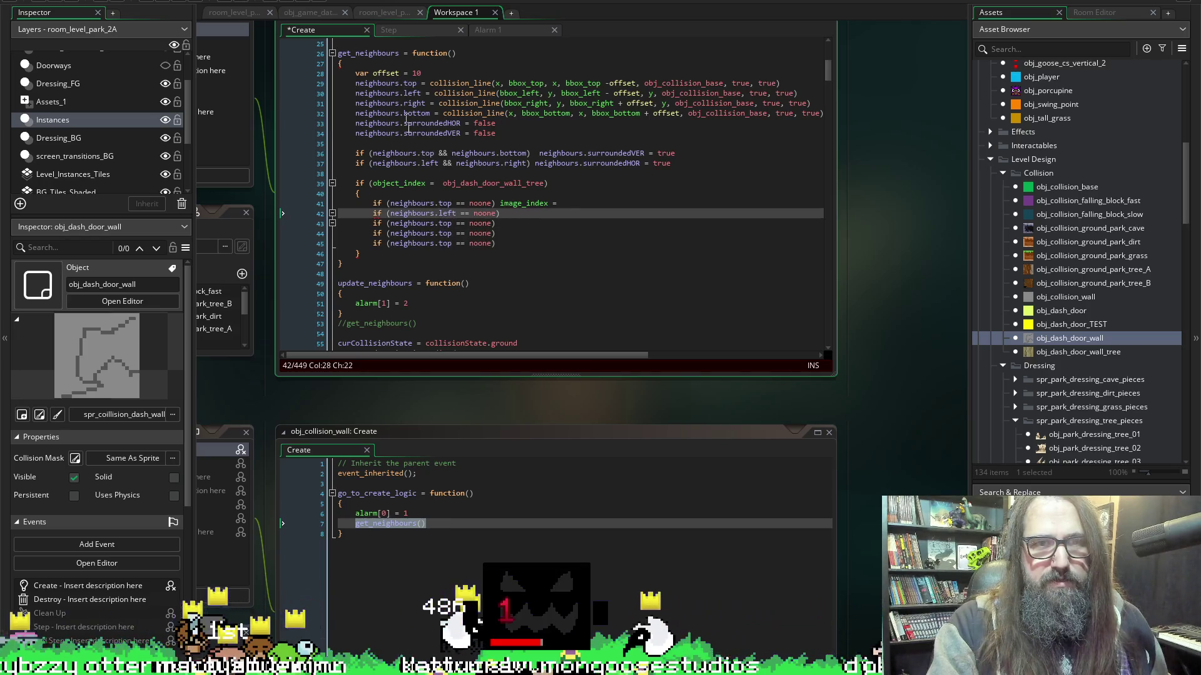
click(448, 224)
double_click(448, 223)
text(right)
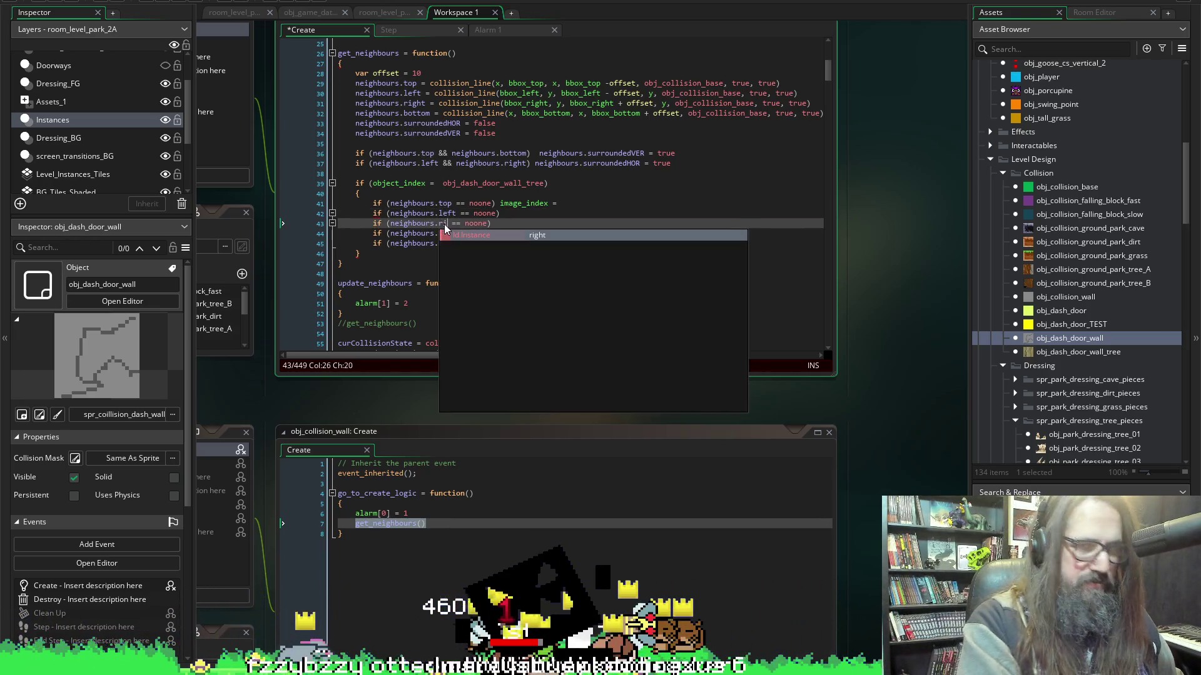
double_click(445, 233)
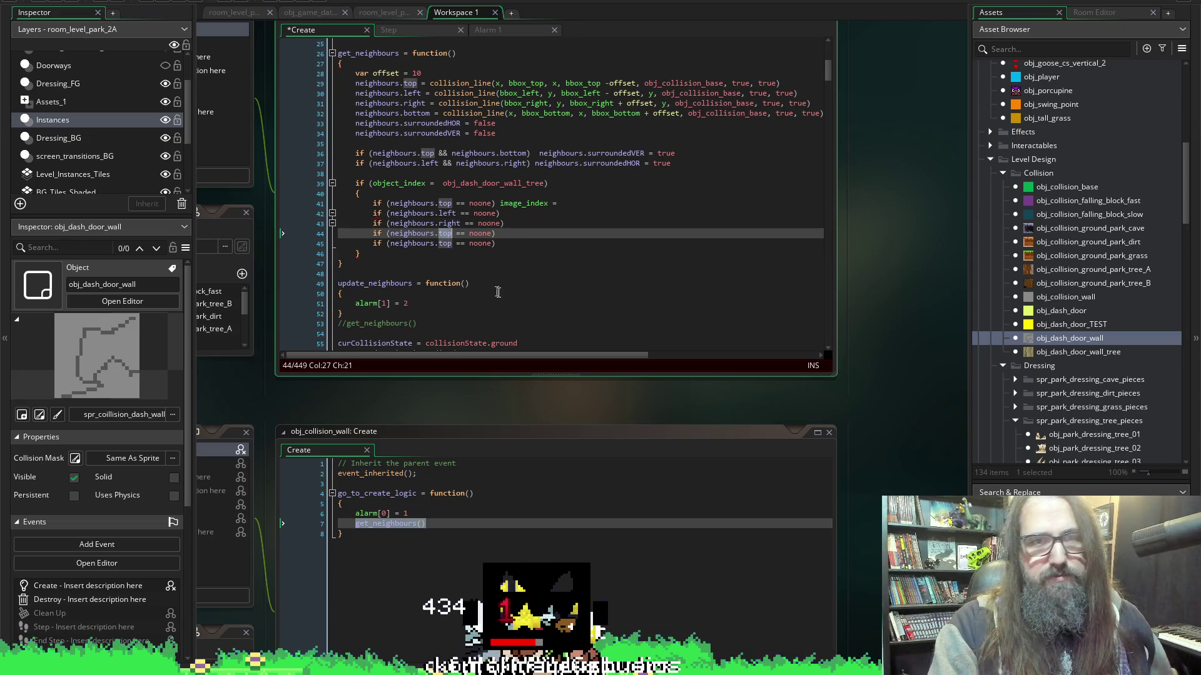
text(bottom)
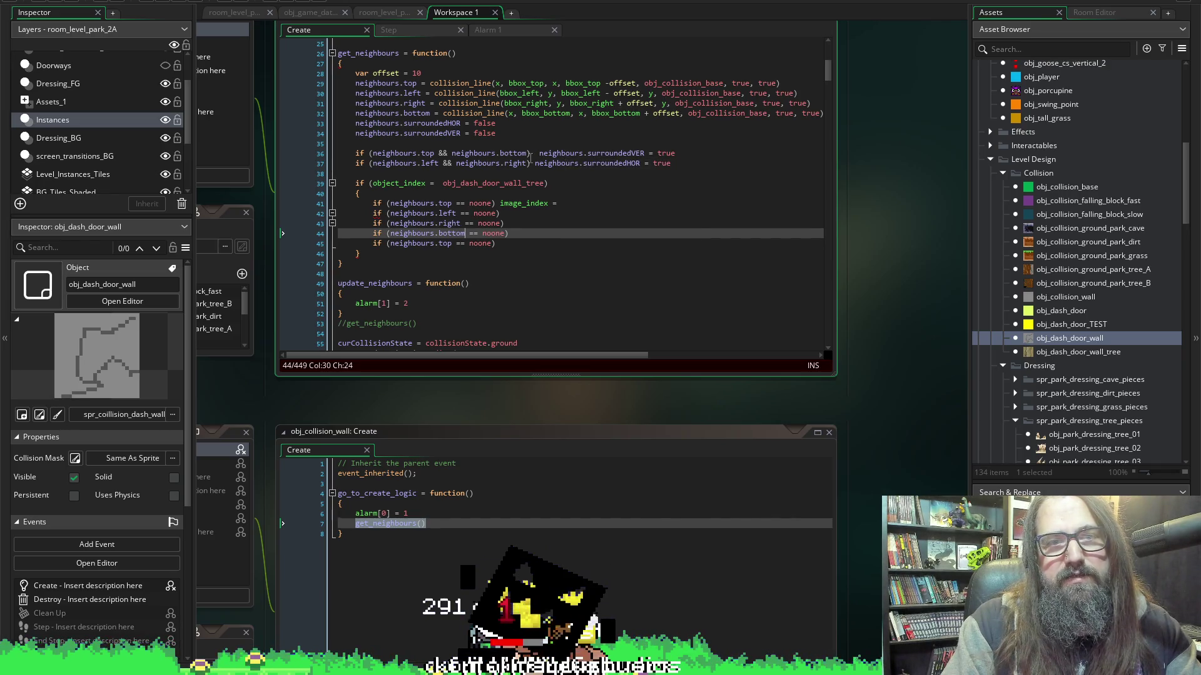
Copy neighbours.surroundedVER and paste it on a new line below the neighbour checks.
click(531, 153)
key(ctrl+z)
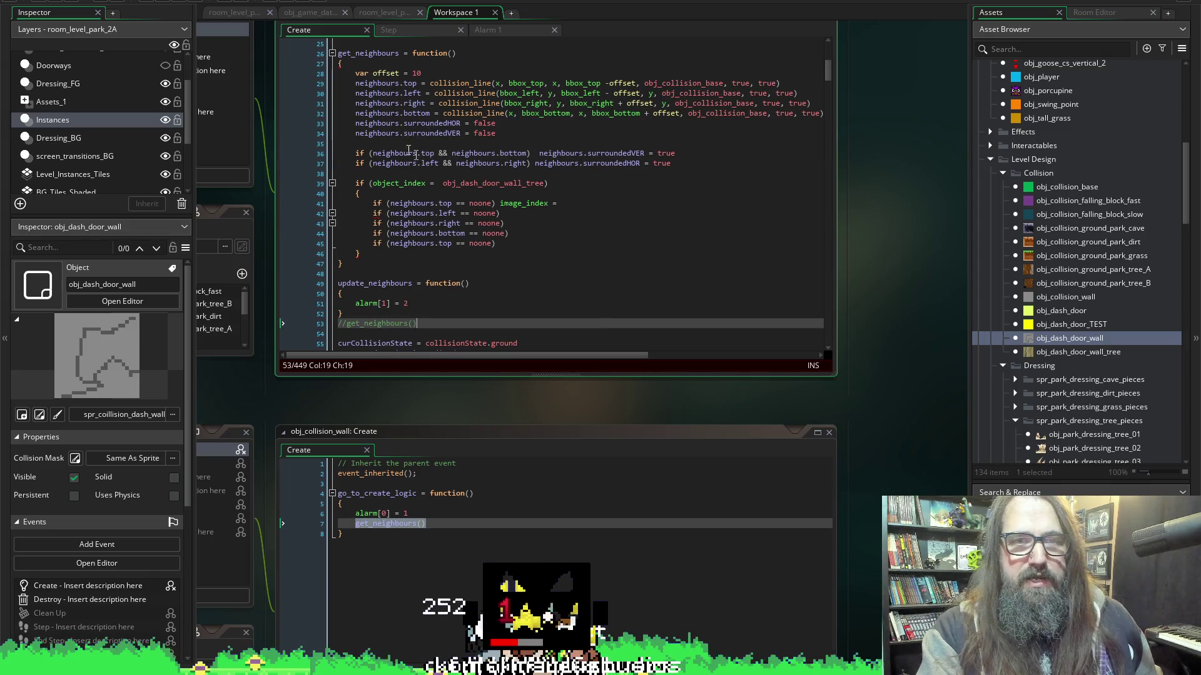
drag(644, 153, 539, 153)
click(532, 243)
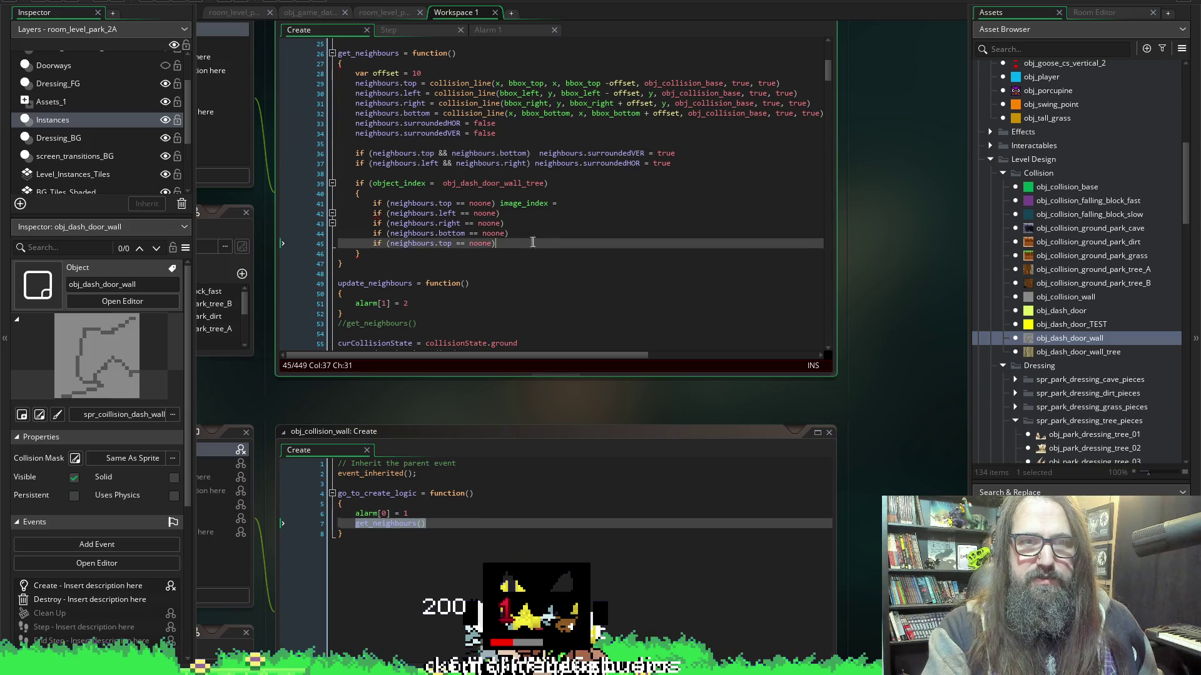
key(Return)
key(Return)
text(neighbours.surroundedVER)
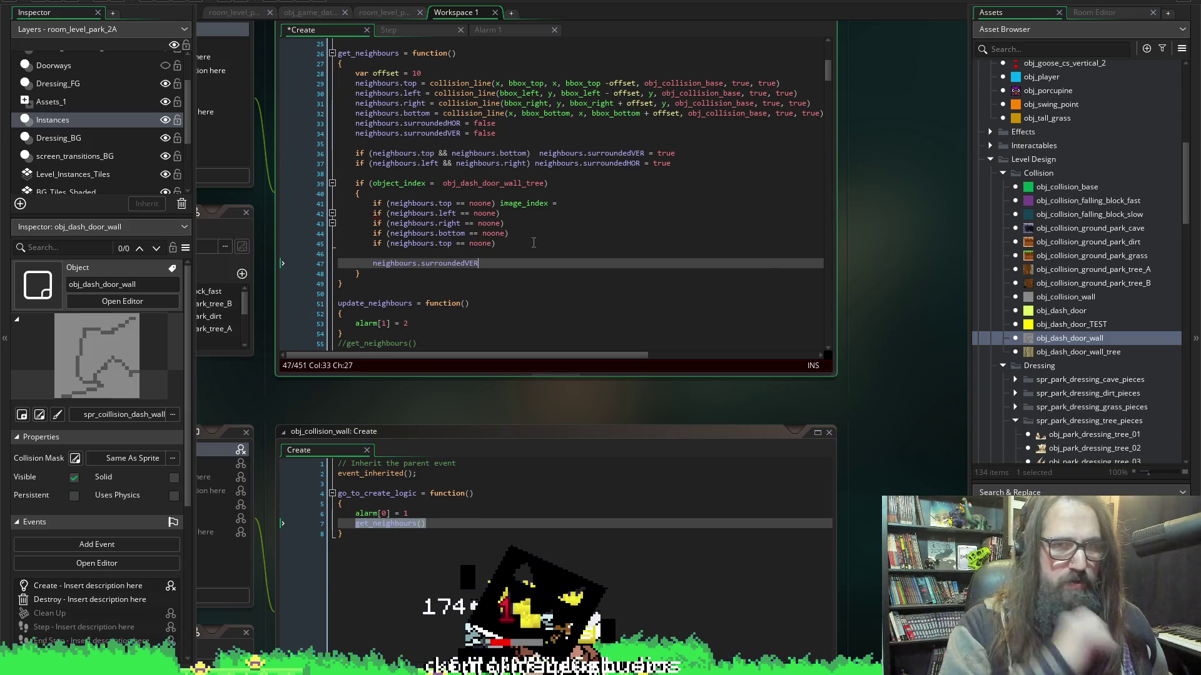
Build the condition if (neighbours.surroundedVER && neighbours.surroundedHOR) below the neighbour checks.
text(neighbours.surroundedVER)
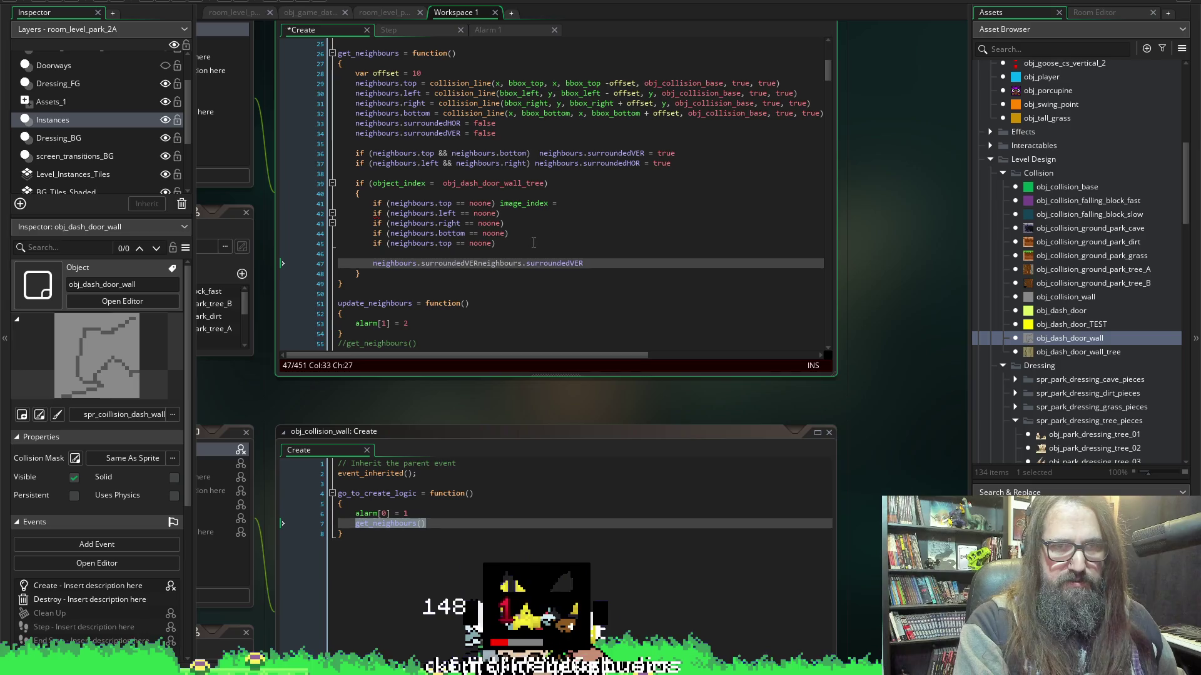
text(if ()
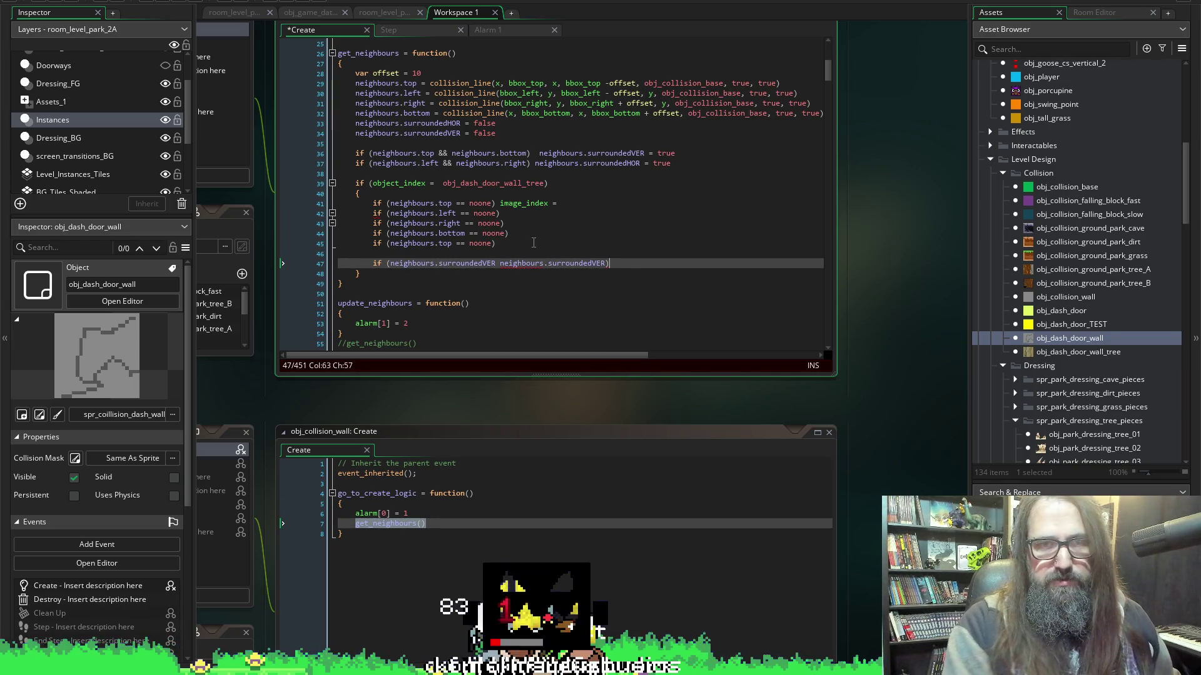
click(499, 263)
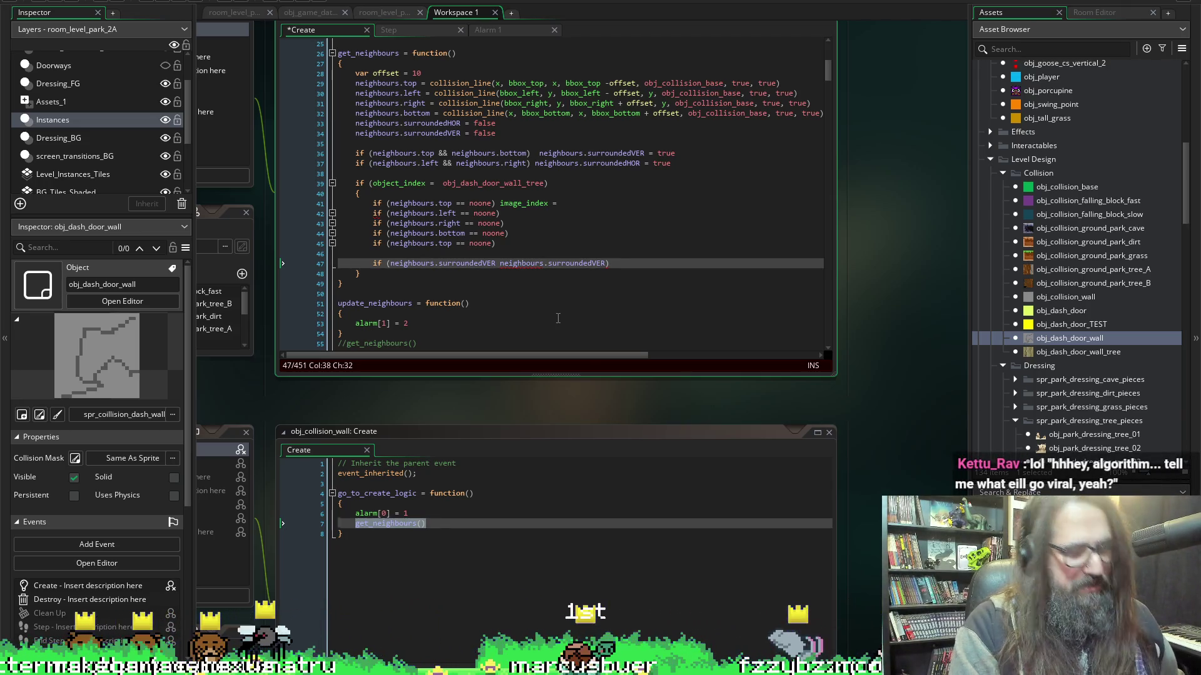
text(&&)
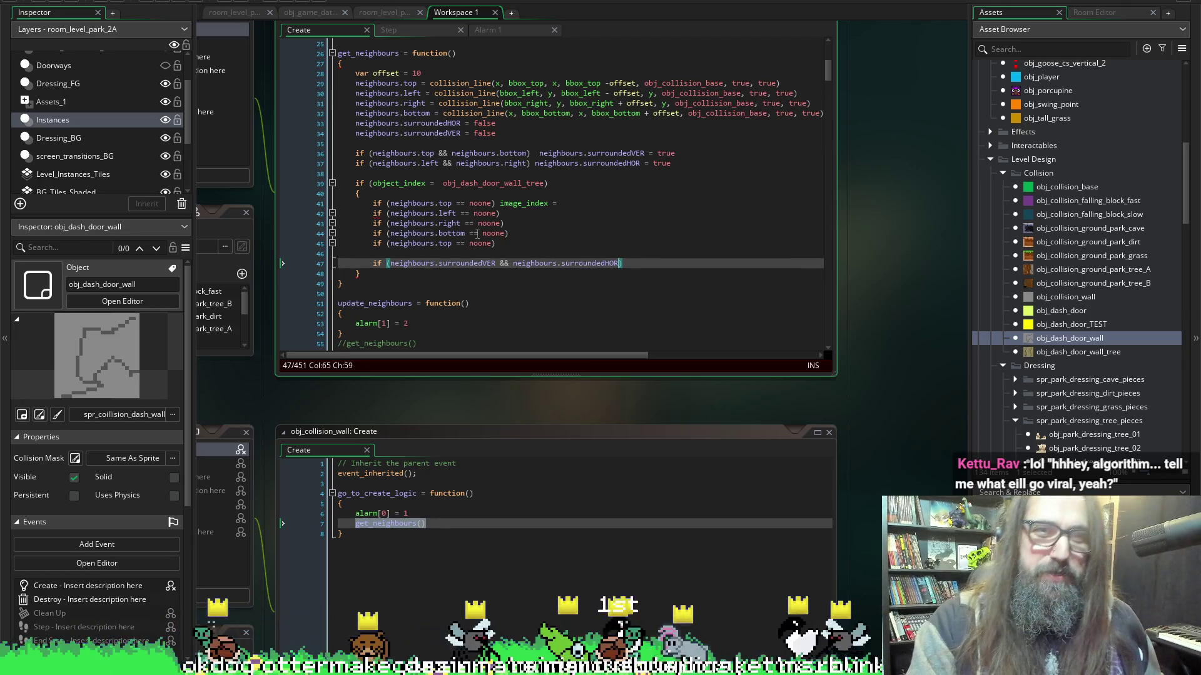
click(539, 205)
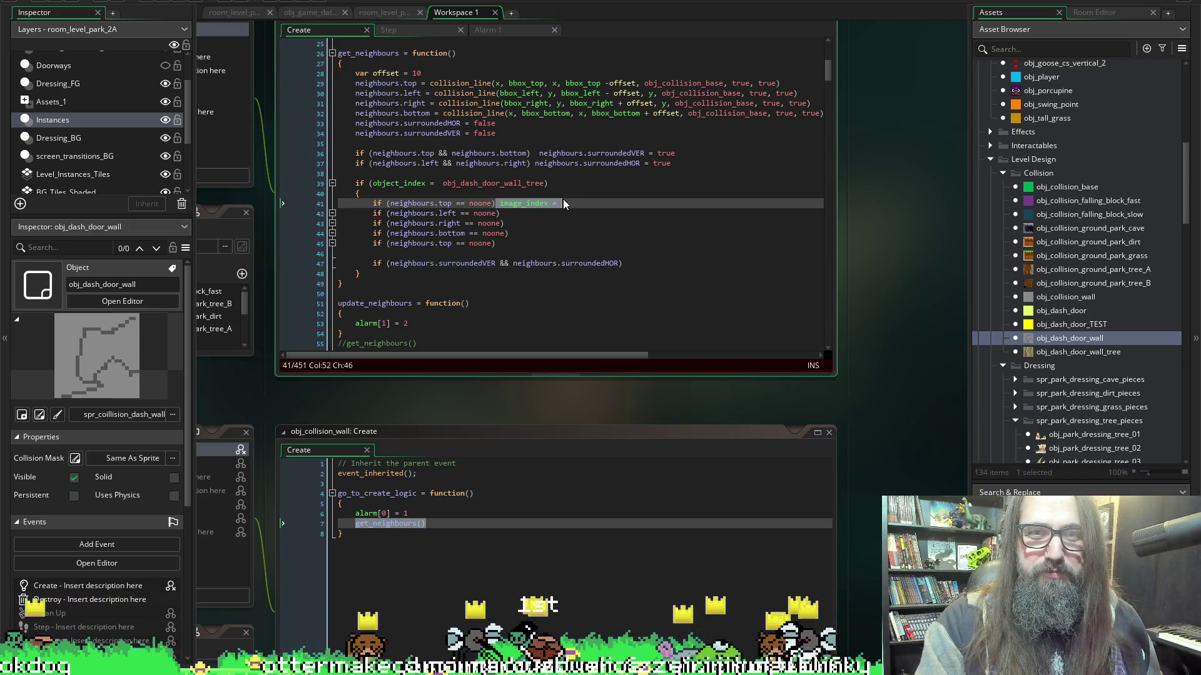
Copy the image_index assignment onto the left, right and bottom neighbour checks.
drag(500, 202, 570, 203)
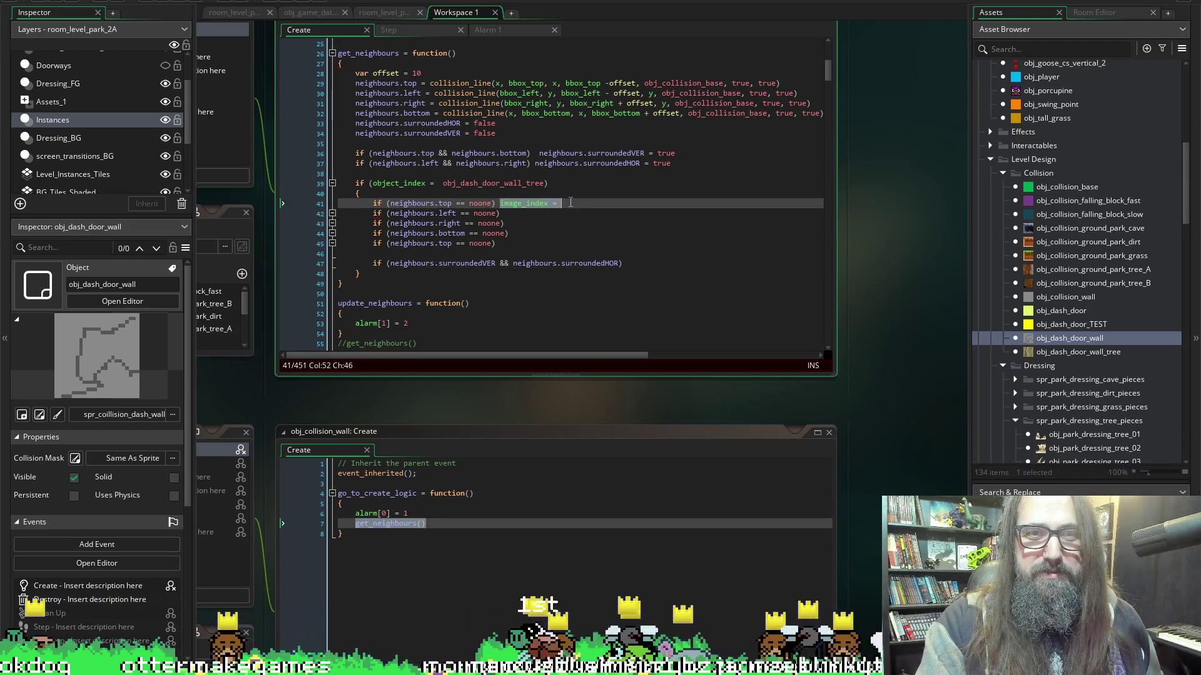
key(ctrl+c)
click(523, 213)
key(ctrl+v)
click(509, 225)
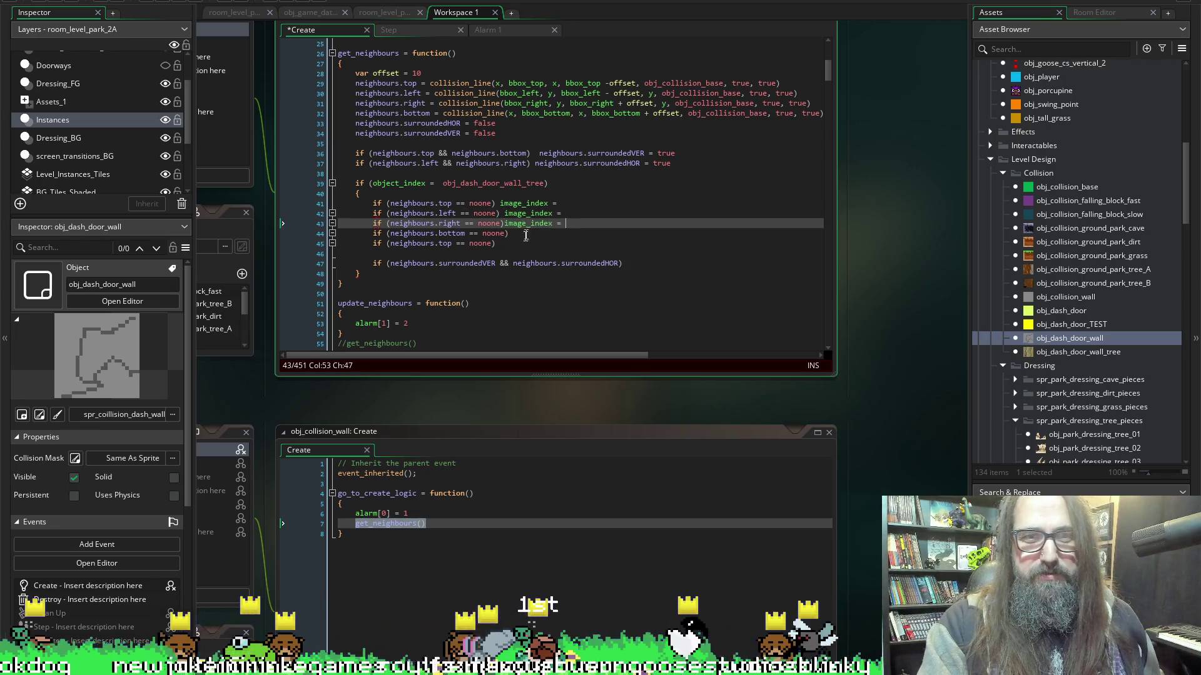
key(ctrl+v)
click(504, 223)
key(Down)
key(Down)
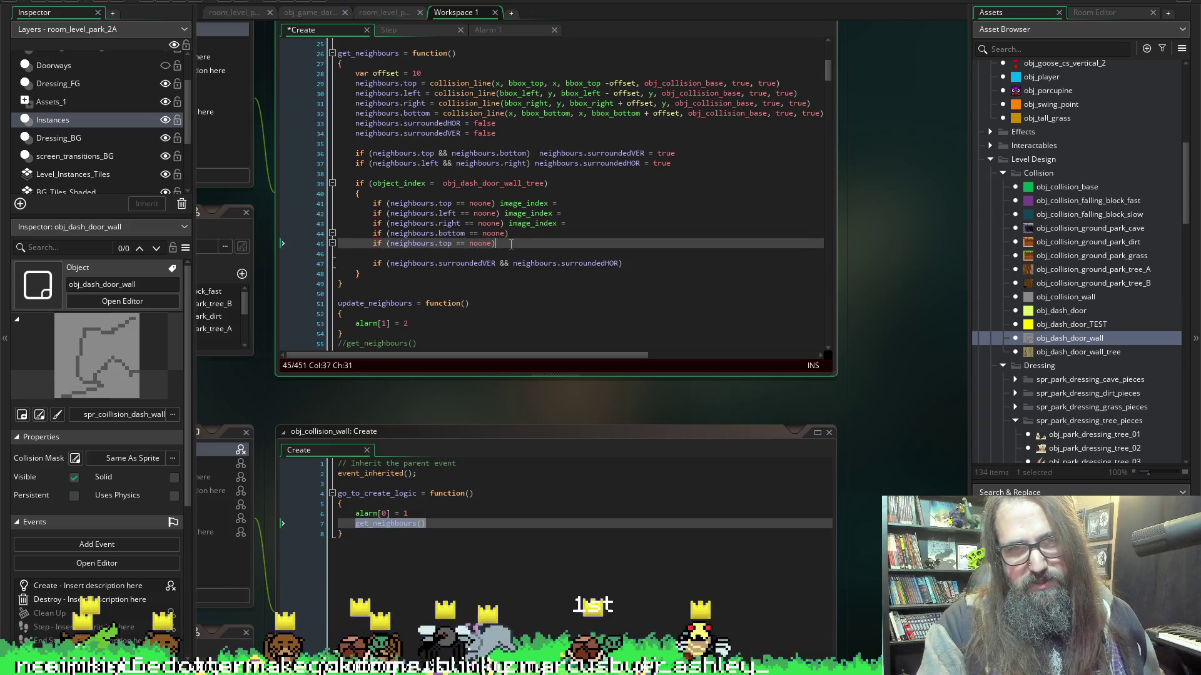
click(521, 234)
key(ctrl+v)
click(522, 244)
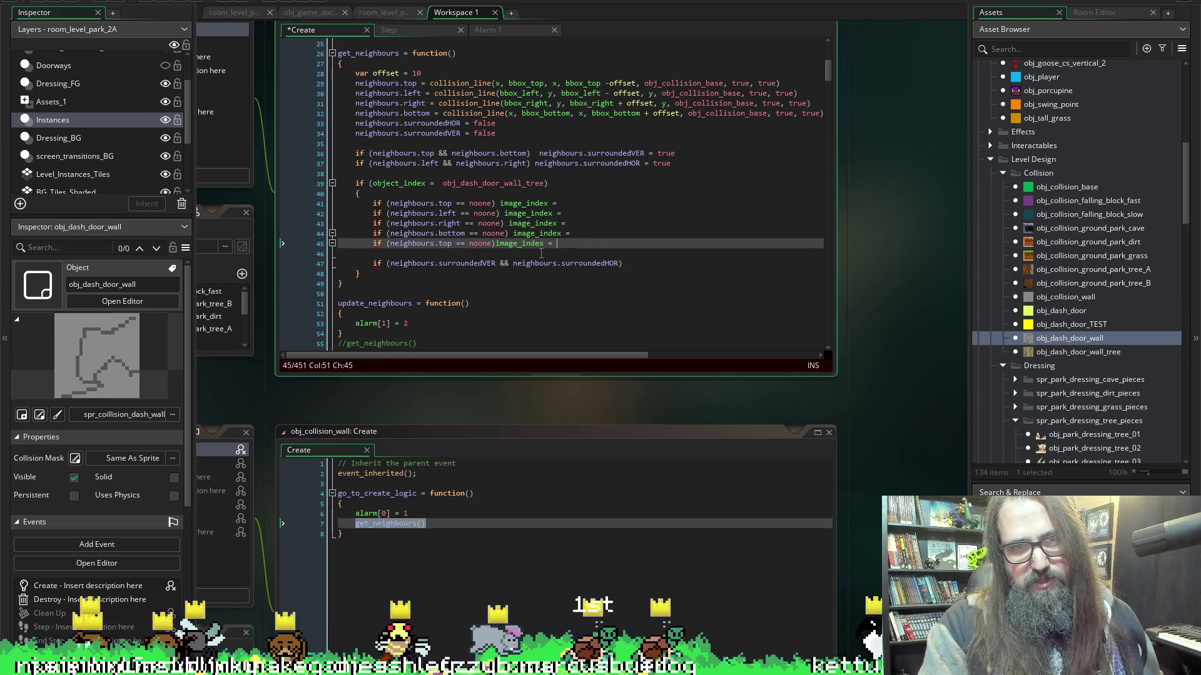
click(494, 243)
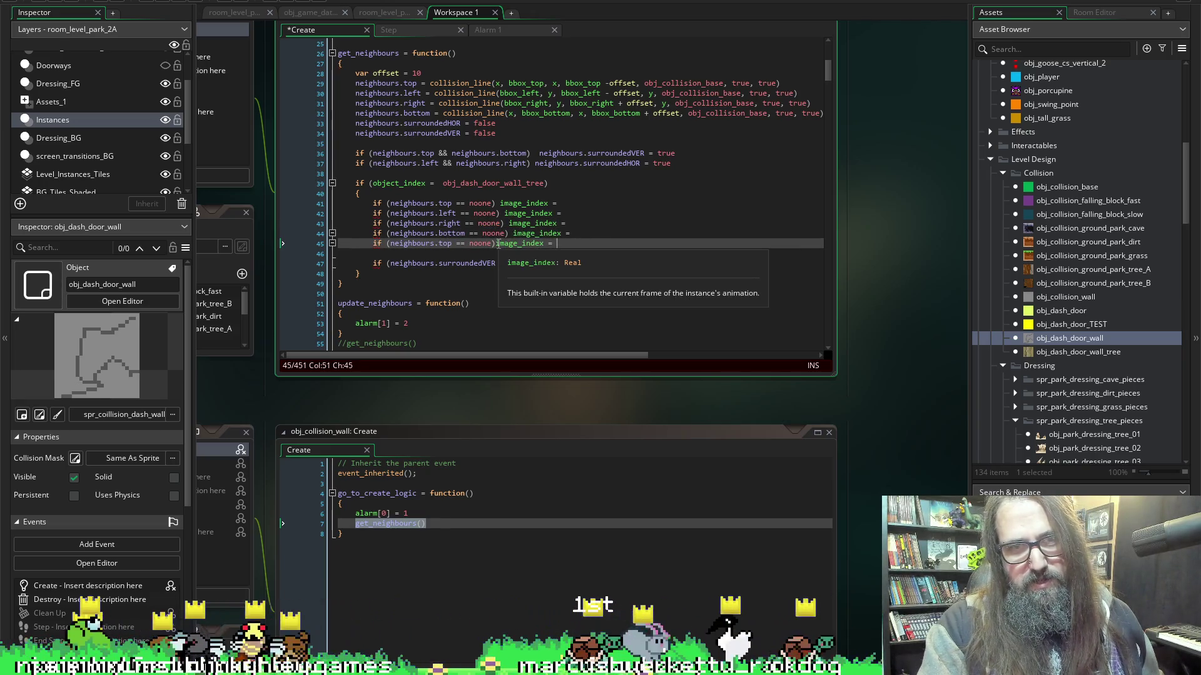
Fill in the image_index frame values for the neighbour checks (2, 1, 3, 4).
click(572, 203)
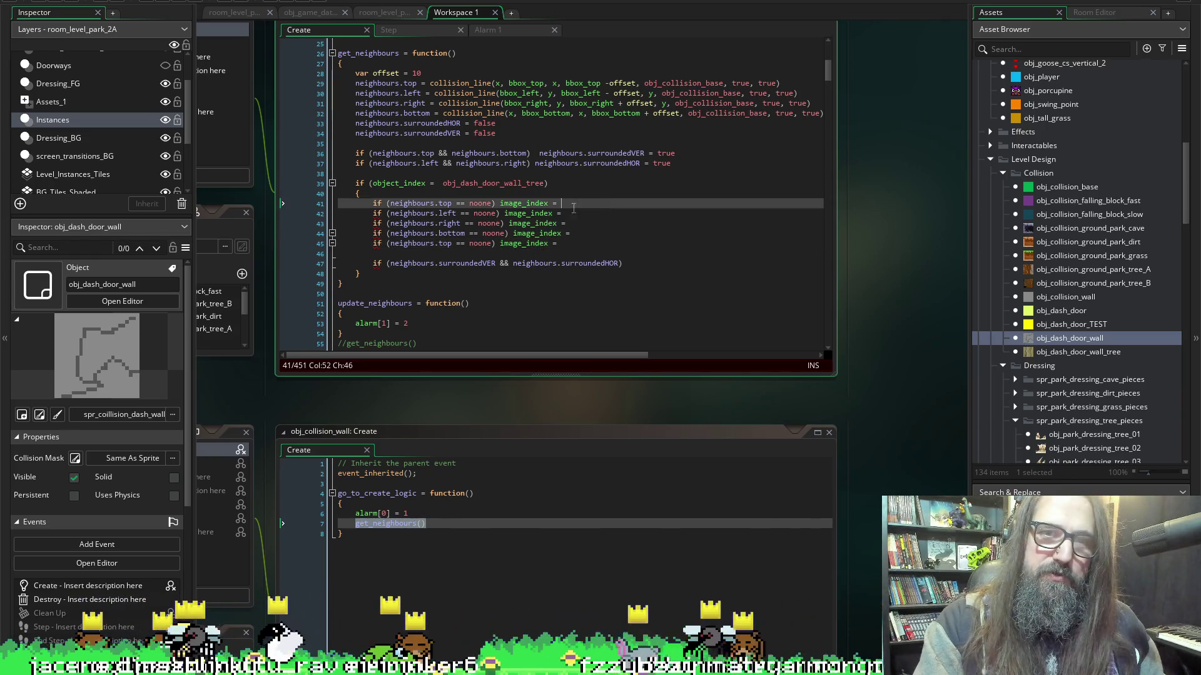
click(571, 213)
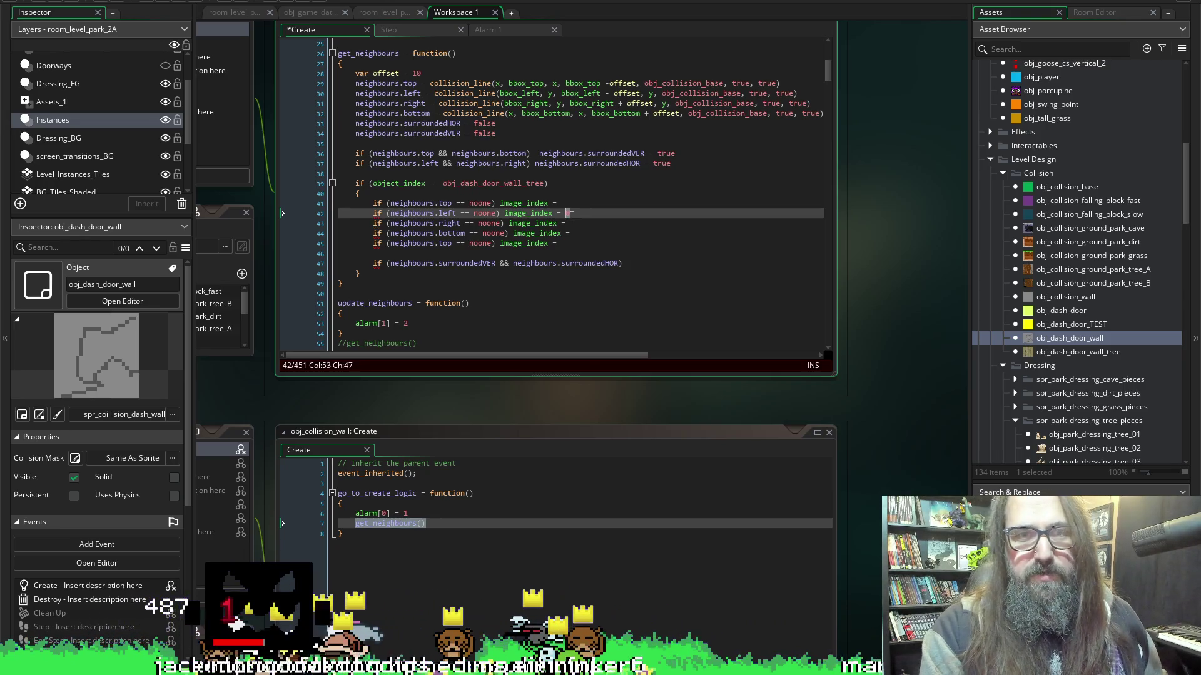
key(BackSpace)
text(1)
key(Down)
text(2)
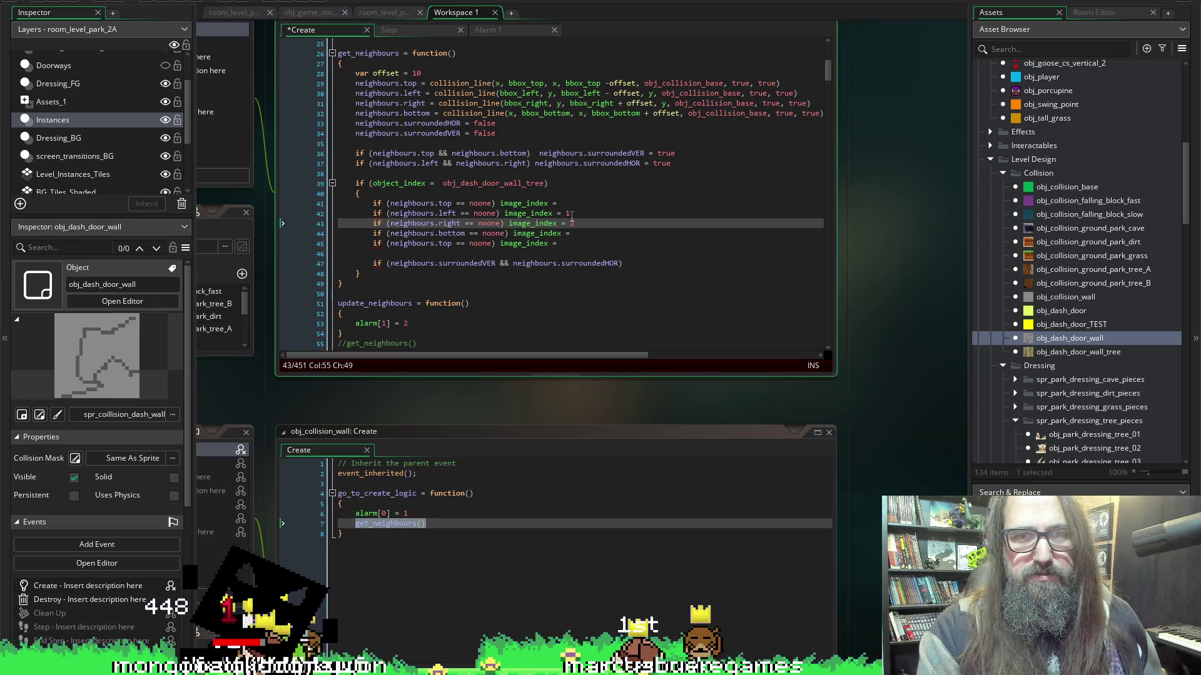
key(Down)
Delete the duplicate top-neighbour check line.
key(Up)
key(Up)
key(Up)
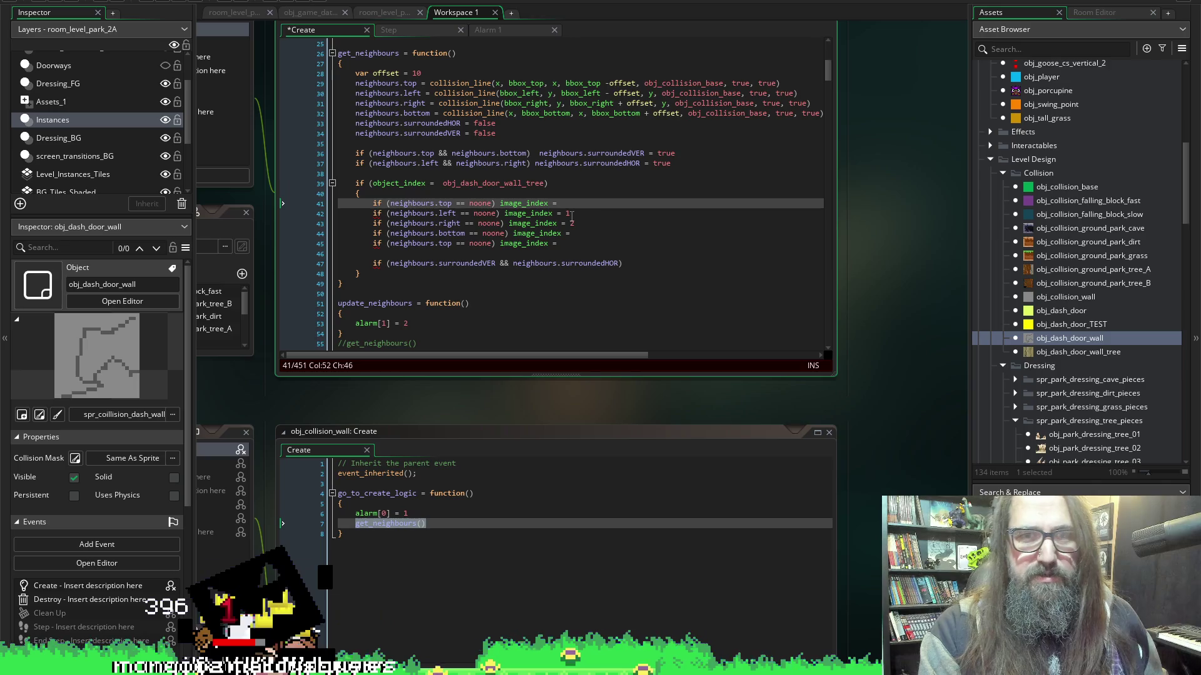
key(Down)
key(Down)
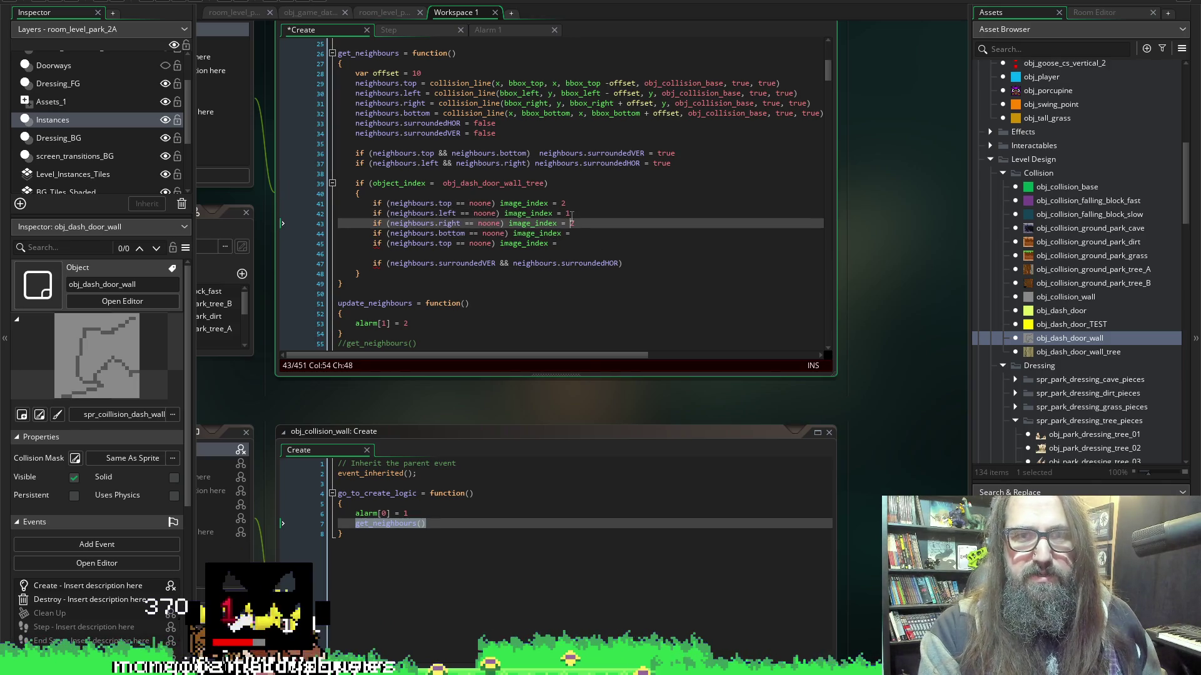
key(Down)
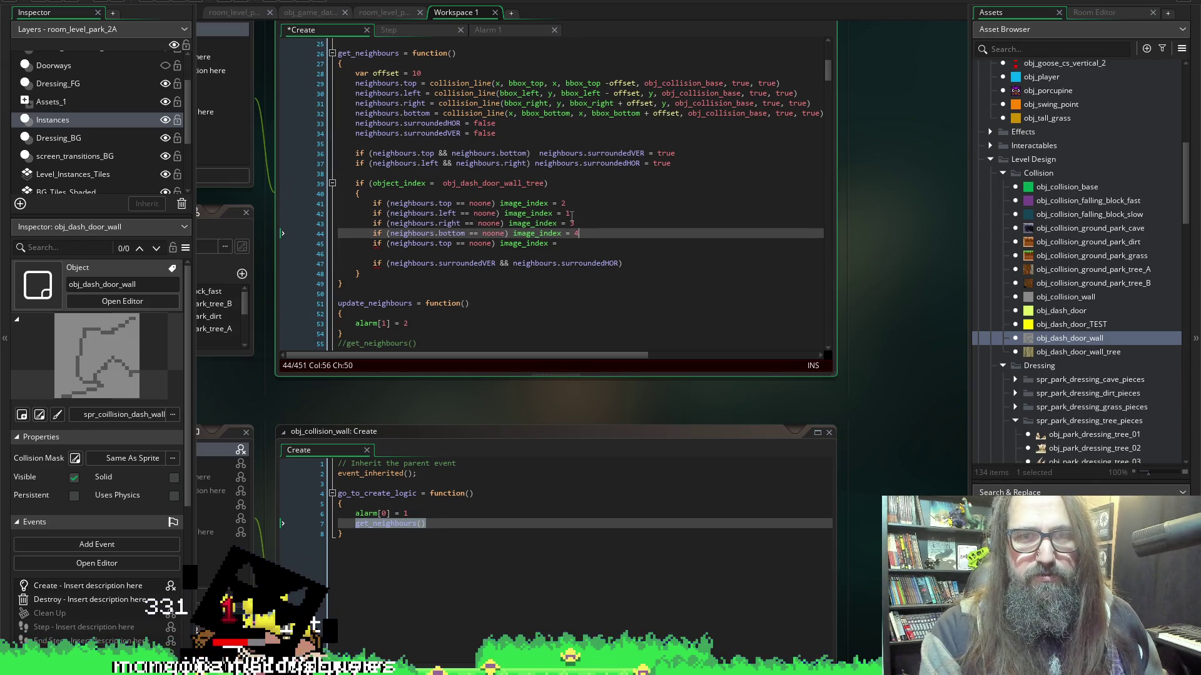
key(Down)
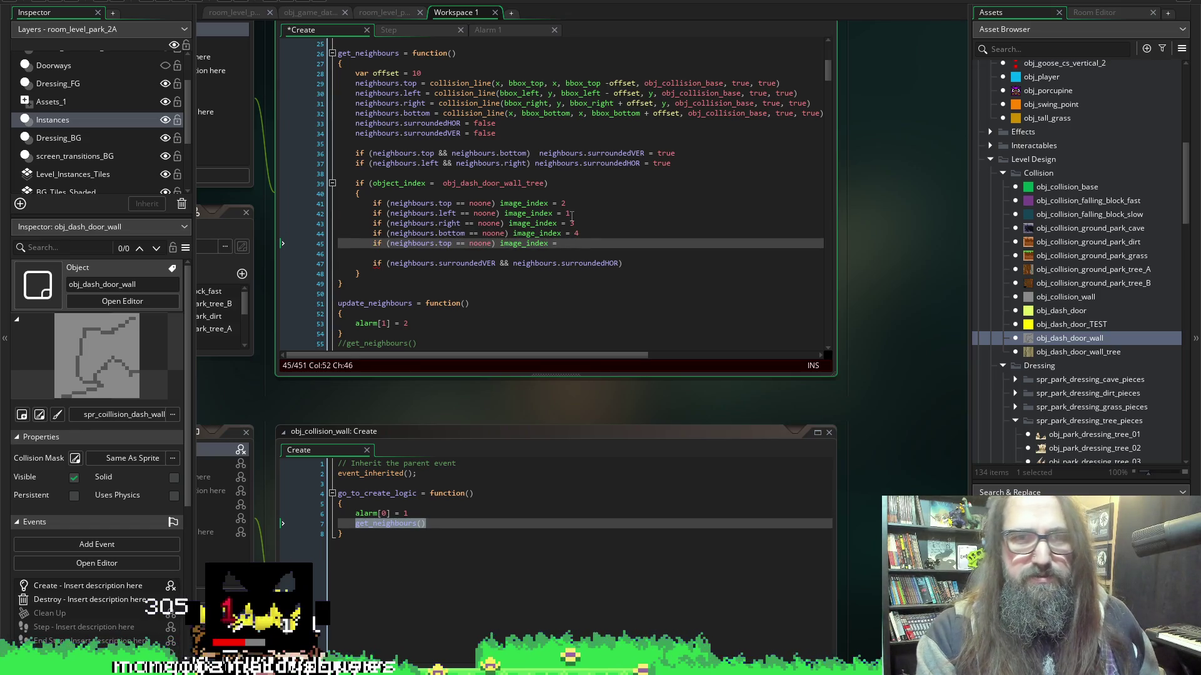
key(shift+Home)
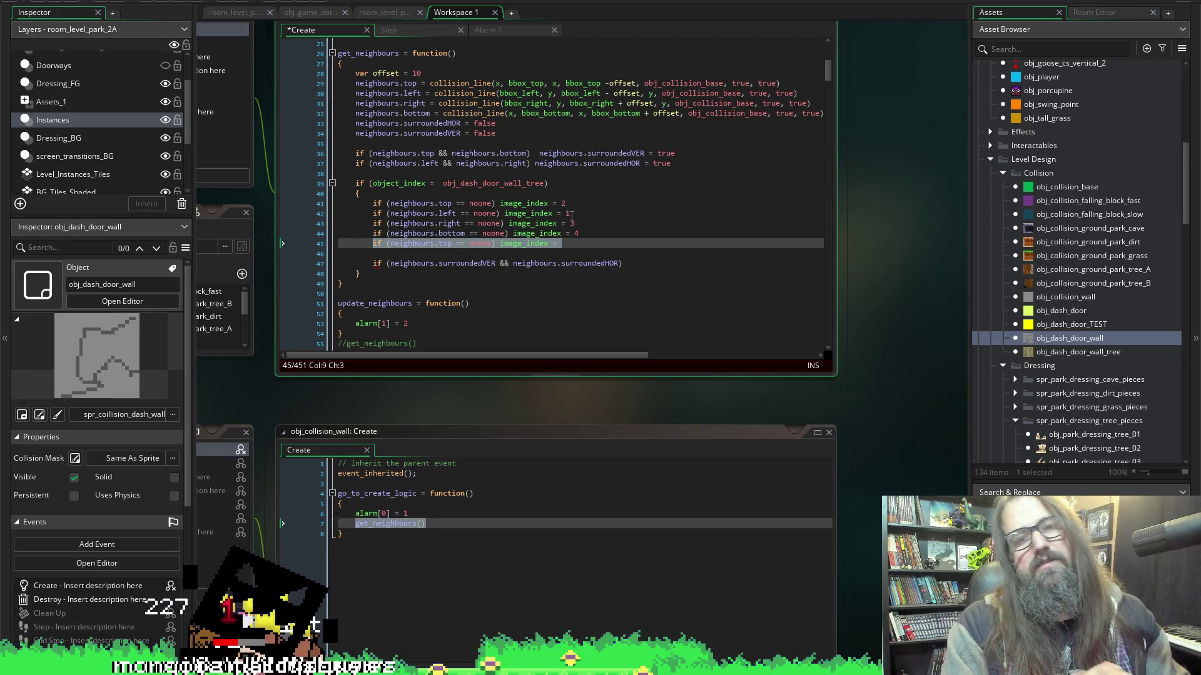
key(Delete)
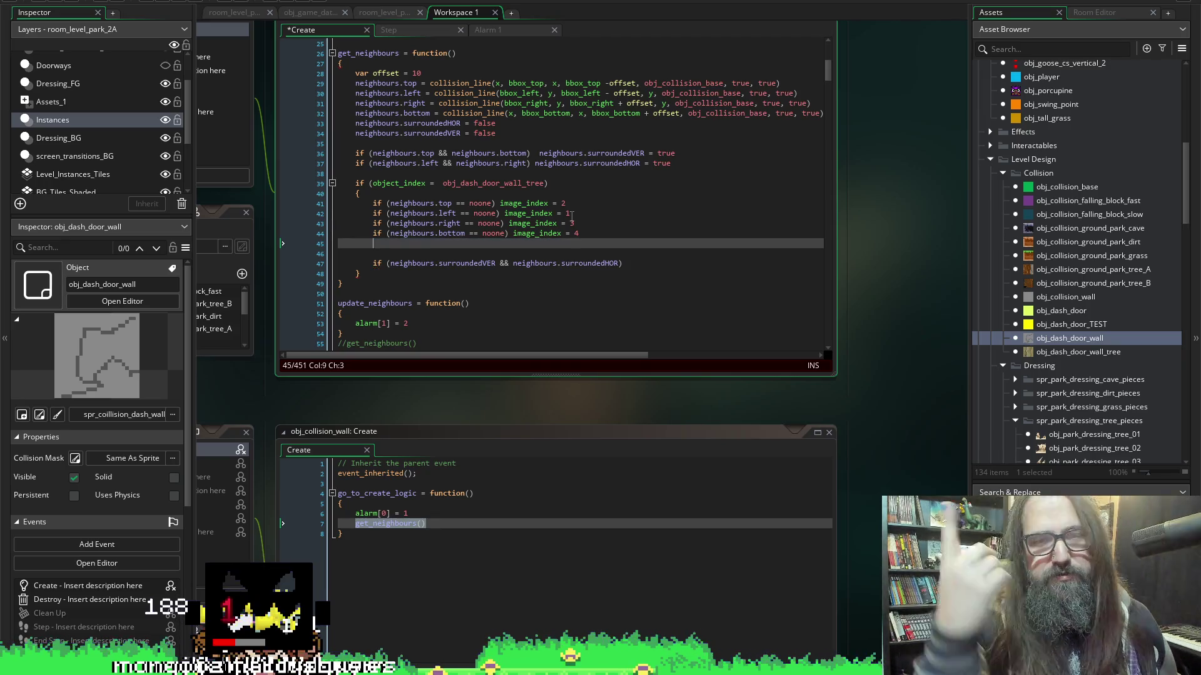
key(BackSpace)
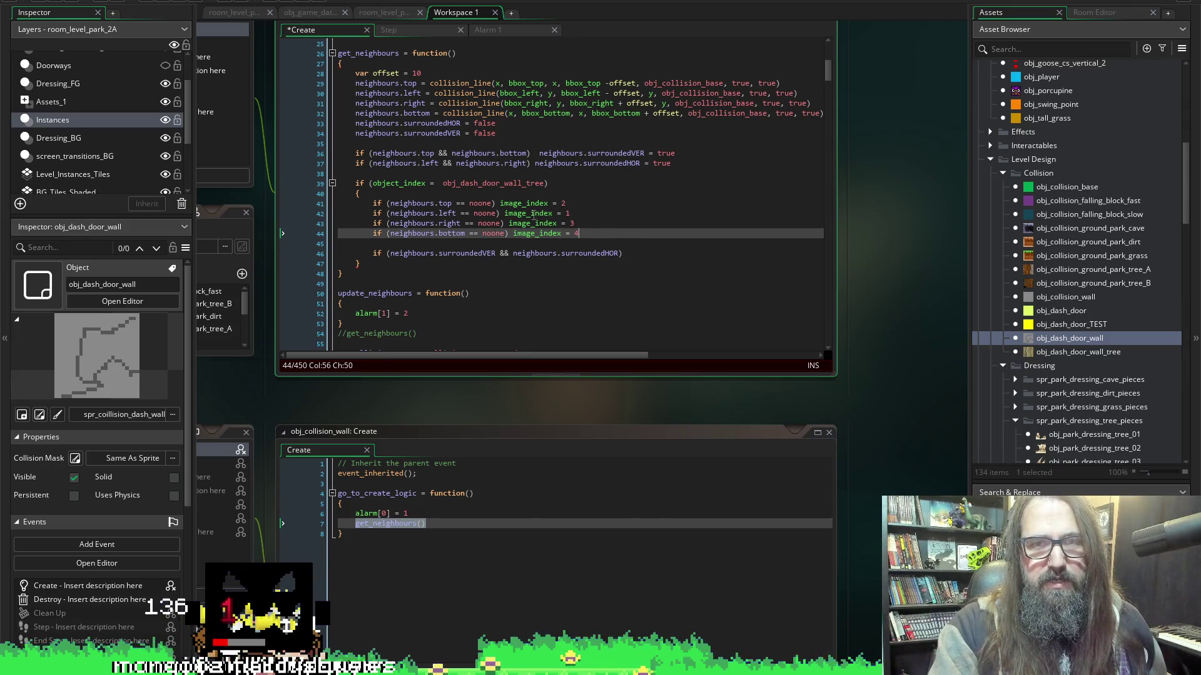
Add image_index = 0 to the surrounded check and save the Create code.
drag(500, 203, 559, 204)
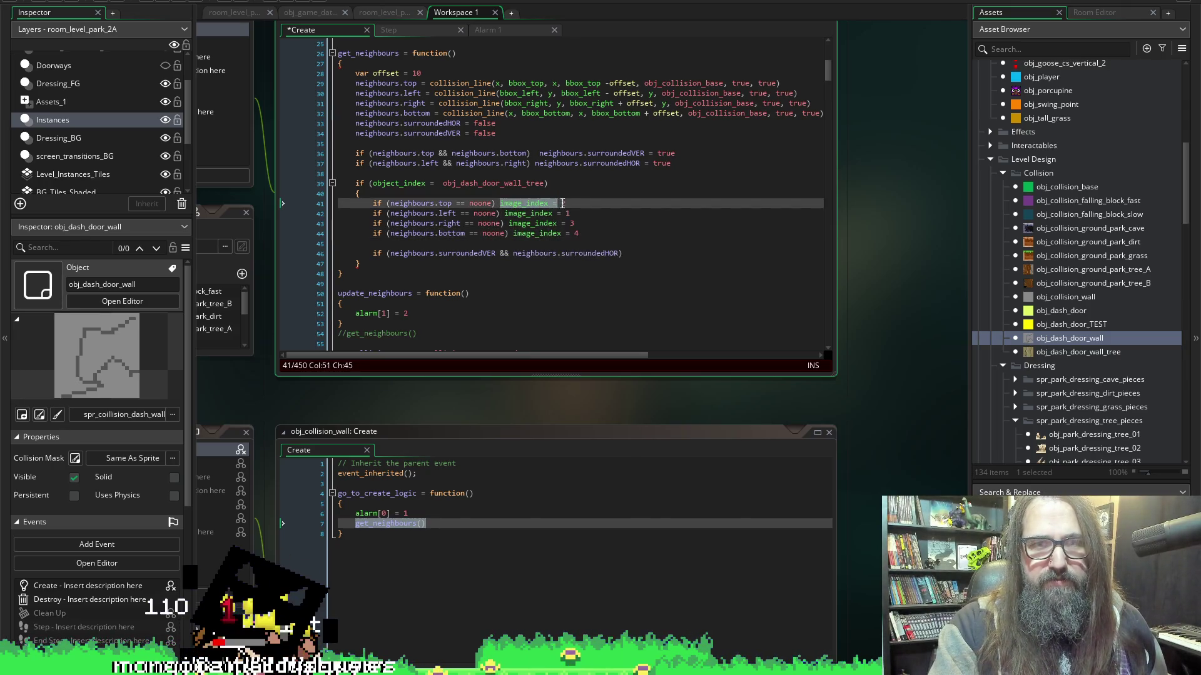
key(ctrl+c)
click(657, 249)
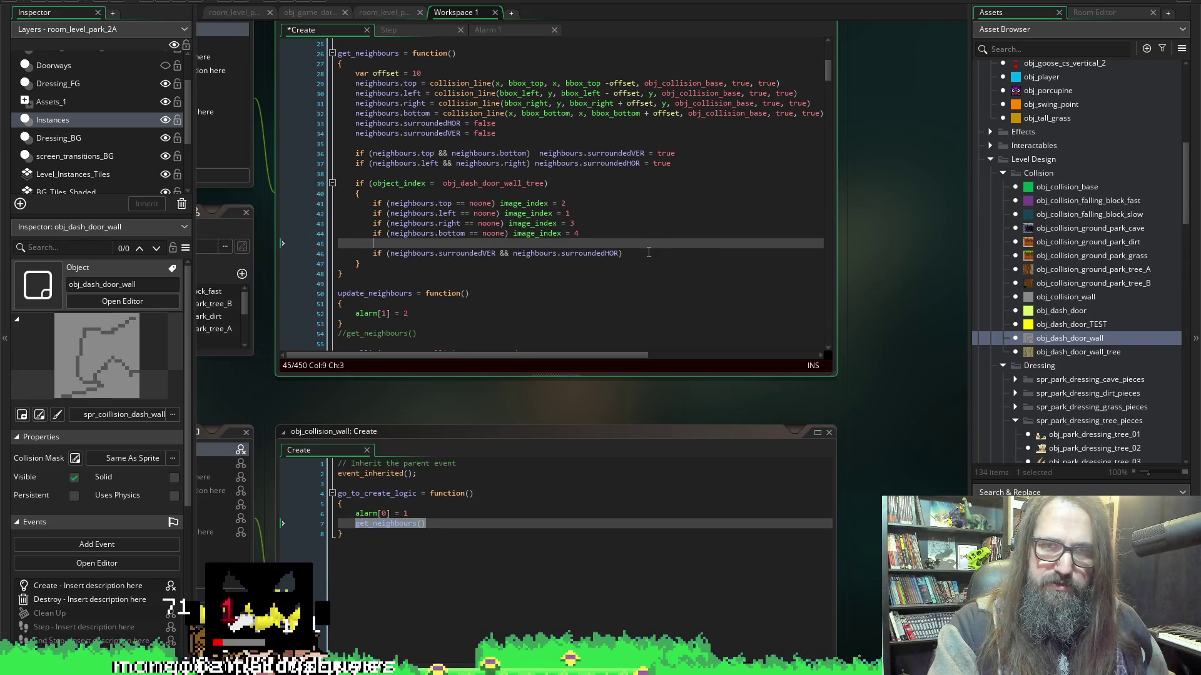
key(ctrl+v)
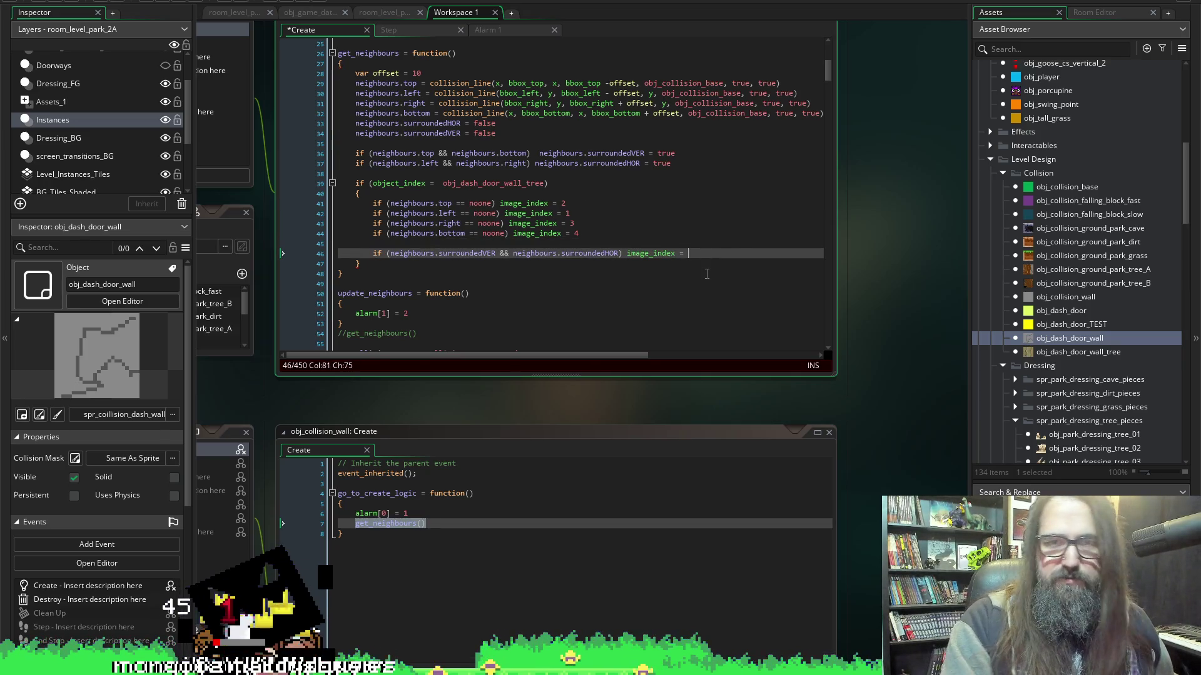
text(0)
key(ctrl+s)
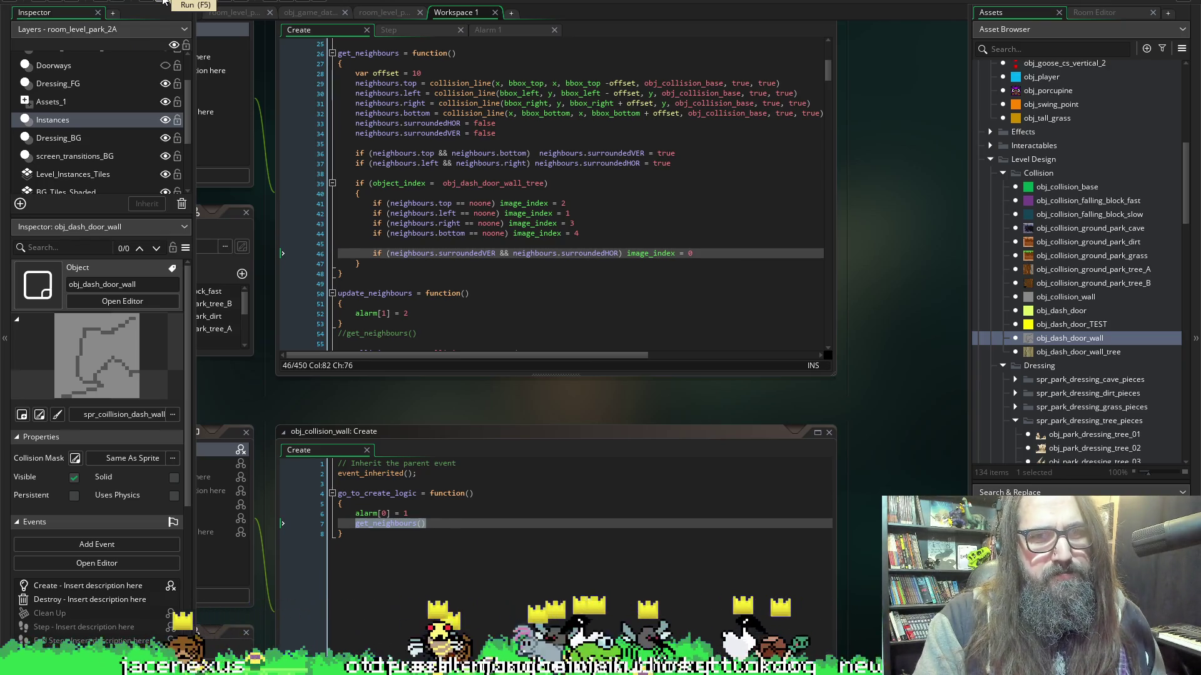
Paste the tree image_index block after the neighbour update in obj_collision_base's Alarm 1, indenting line 2.
drag(354, 183, 361, 264)
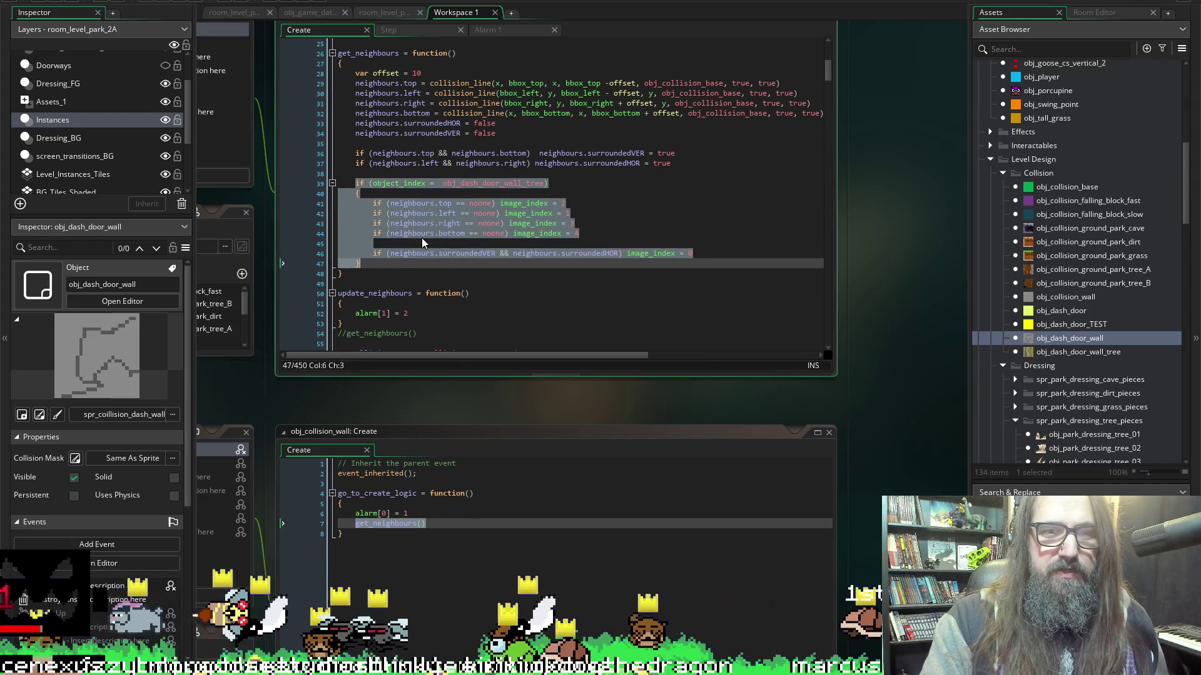
scroll(381, 291, down, 3)
click(410, 238)
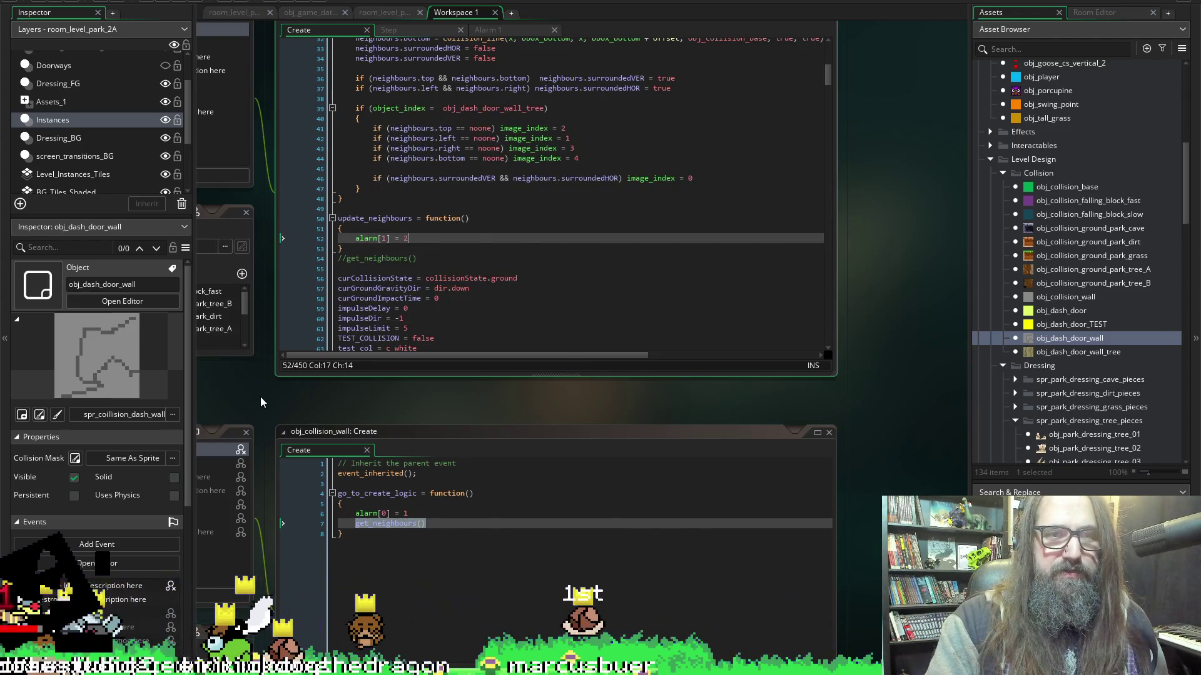
scroll(260, 396, left, 3)
click(326, 97)
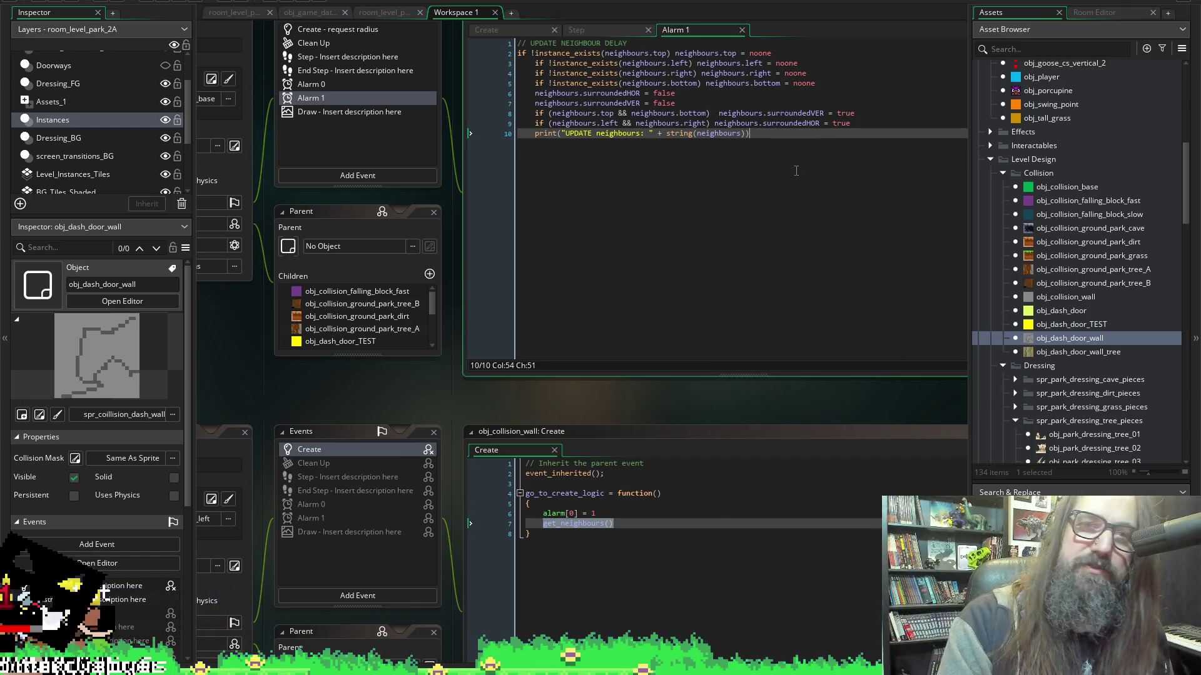
key(Return)
key(Return)
key(Return)
key(ctrl+v)
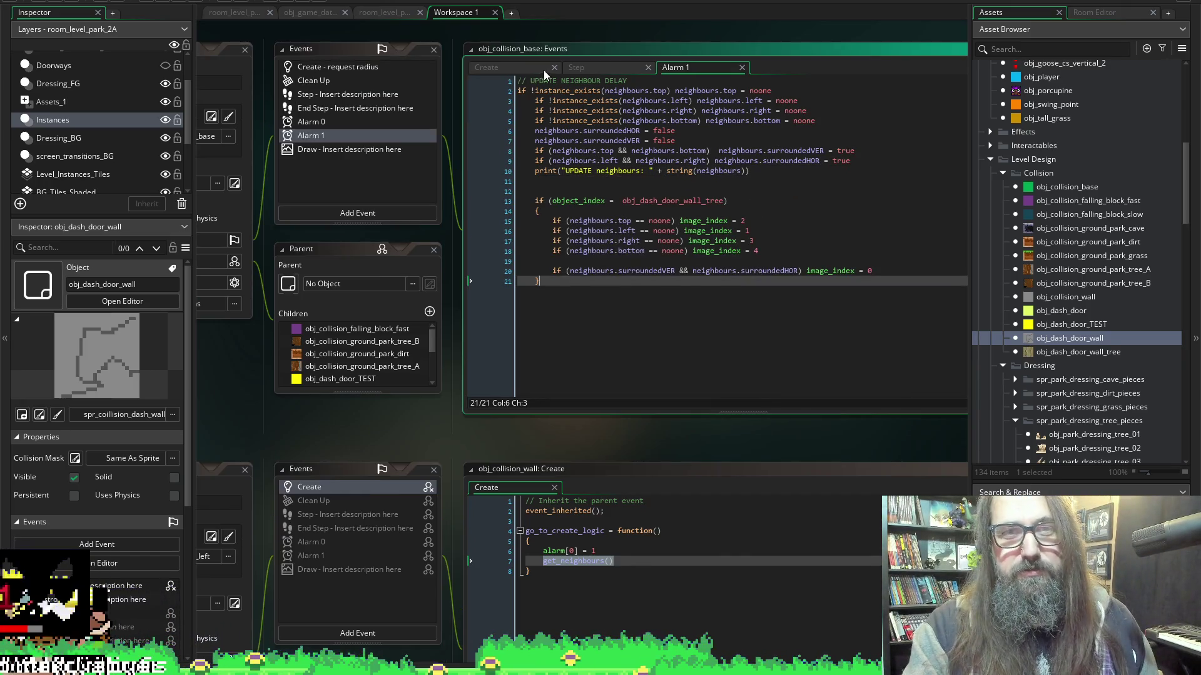
click(518, 91)
key(Tab)
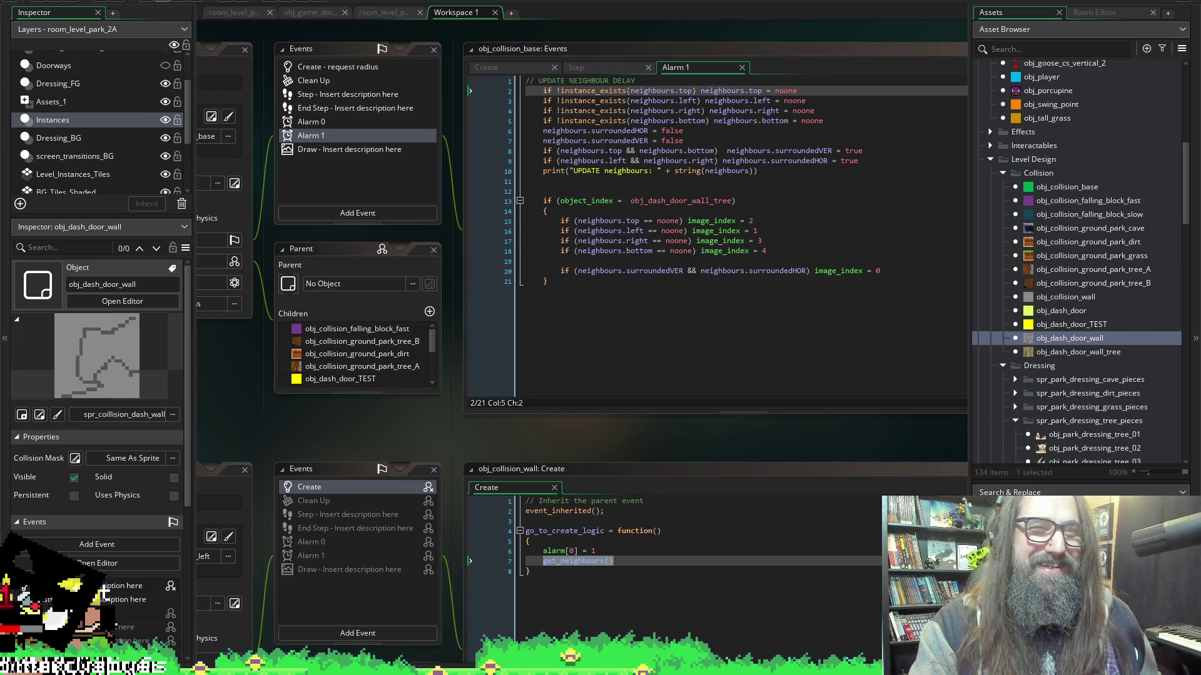
Run the game, choose Continue to reach the tree-wall park level, and window it.
click(159, 3)
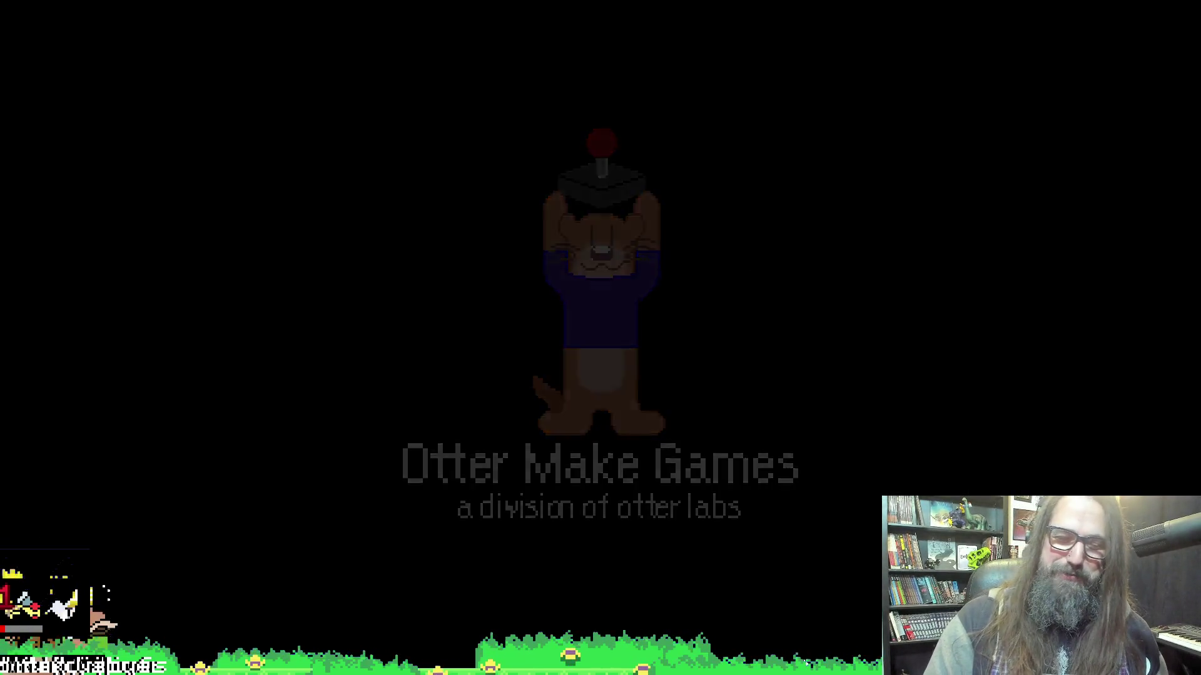
key(Down)
key(Return)
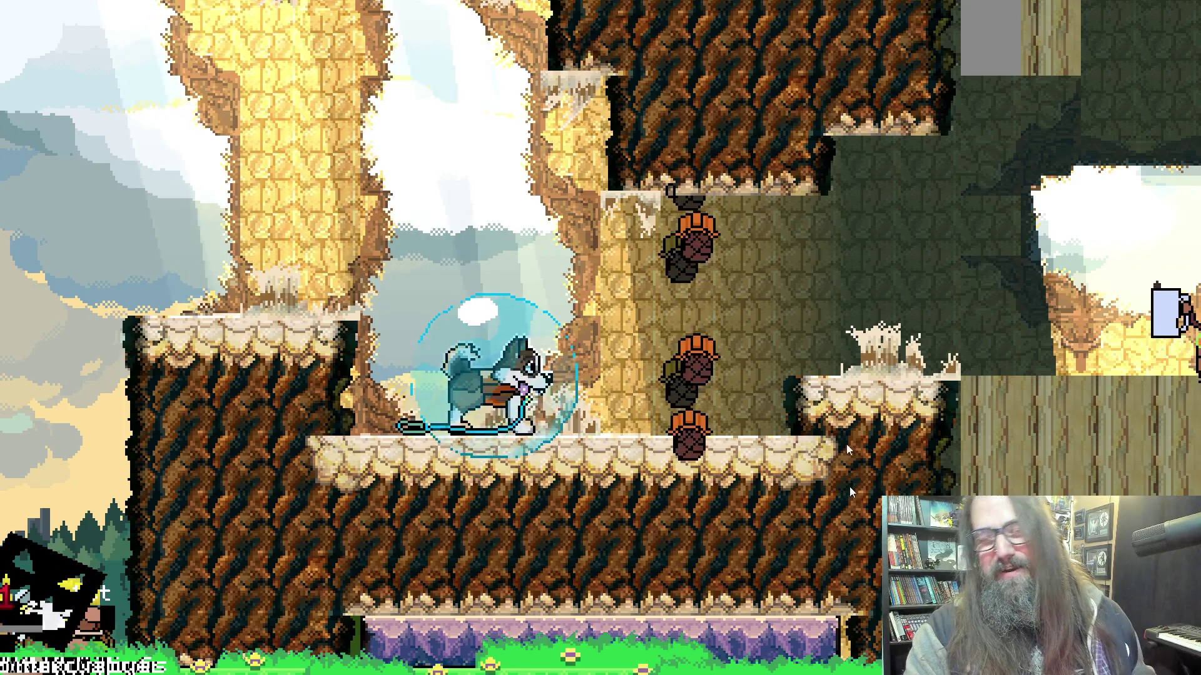
key(F11)
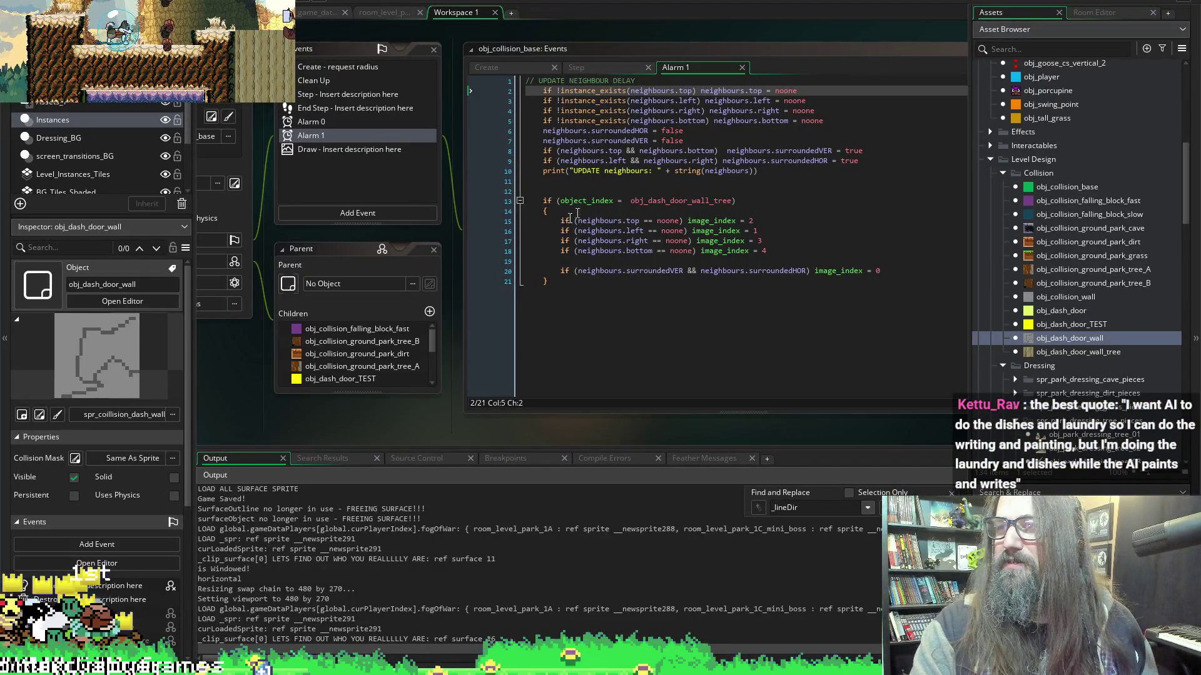
Rerun the game, continue into the park level, window it, and switch back to the editor.
click(160, 2)
click(160, 2)
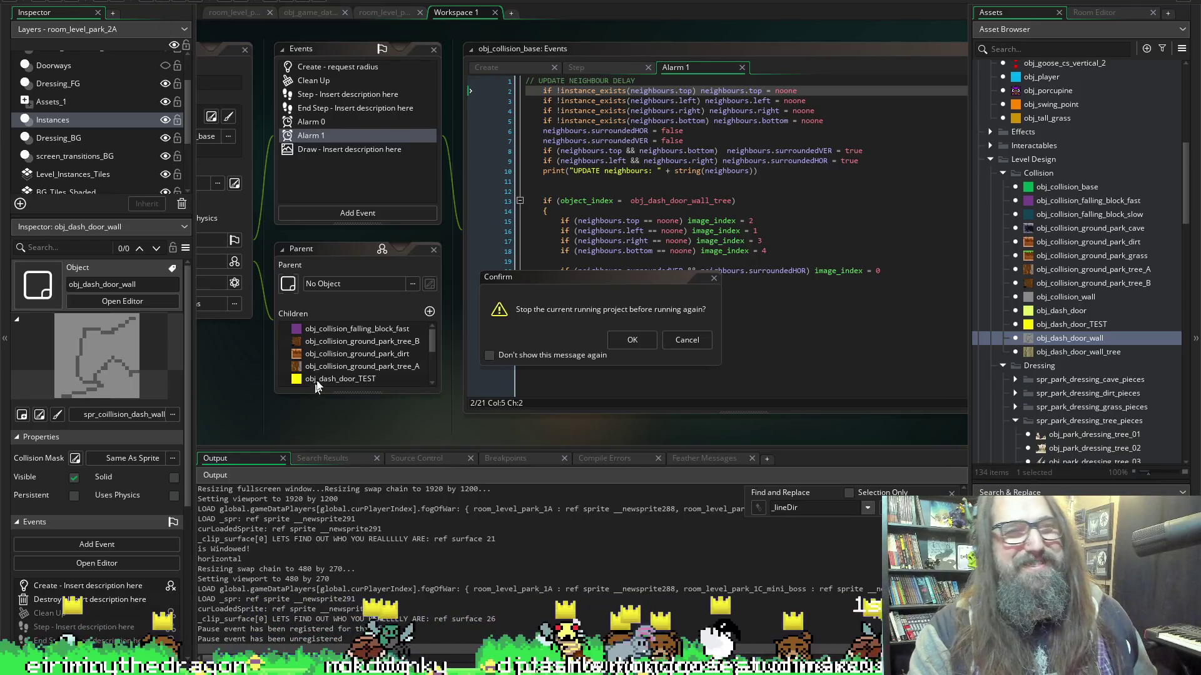
click(638, 340)
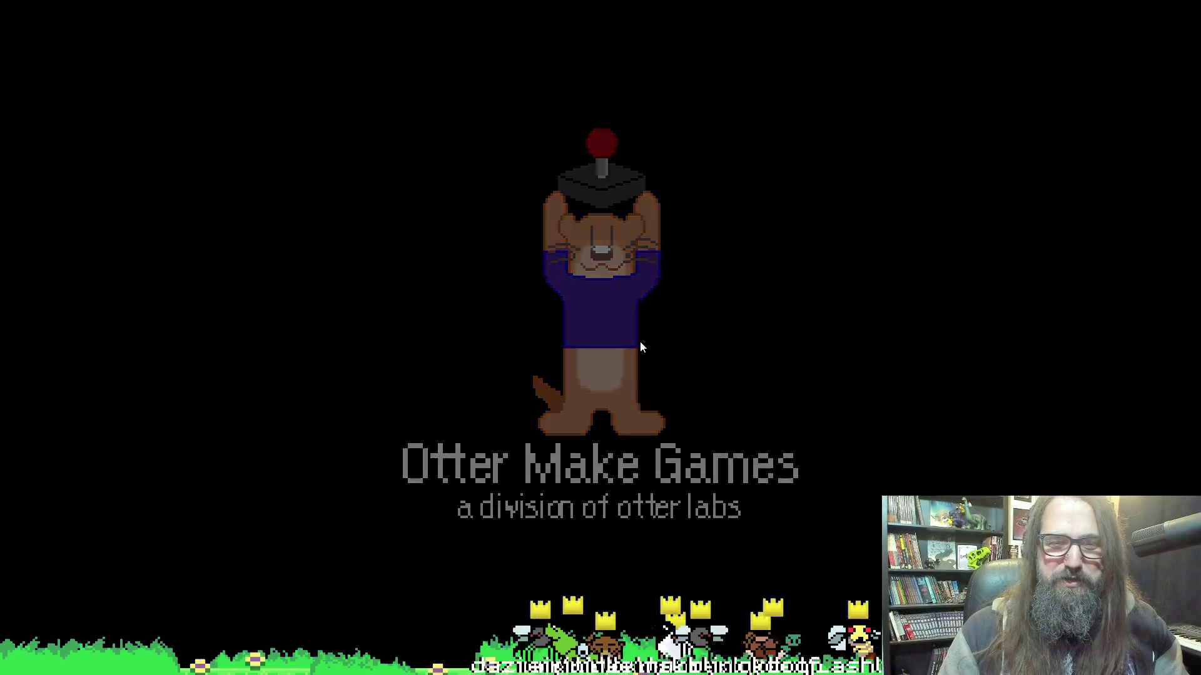
key(Down)
key(Return)
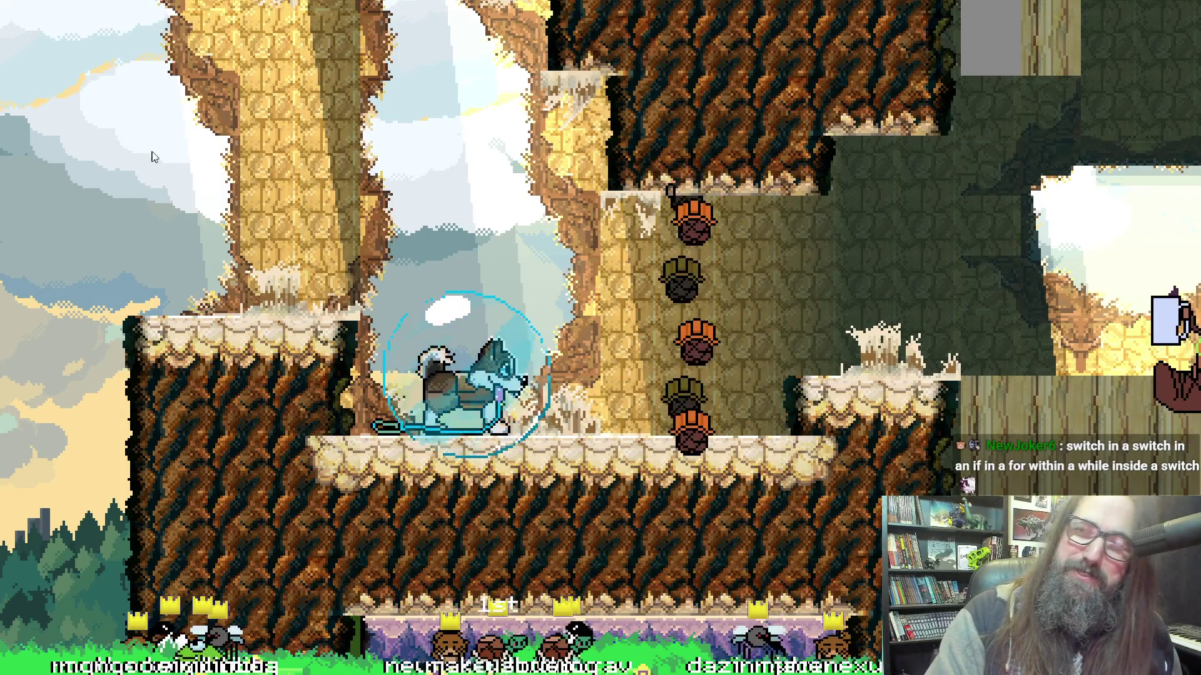
key(F11)
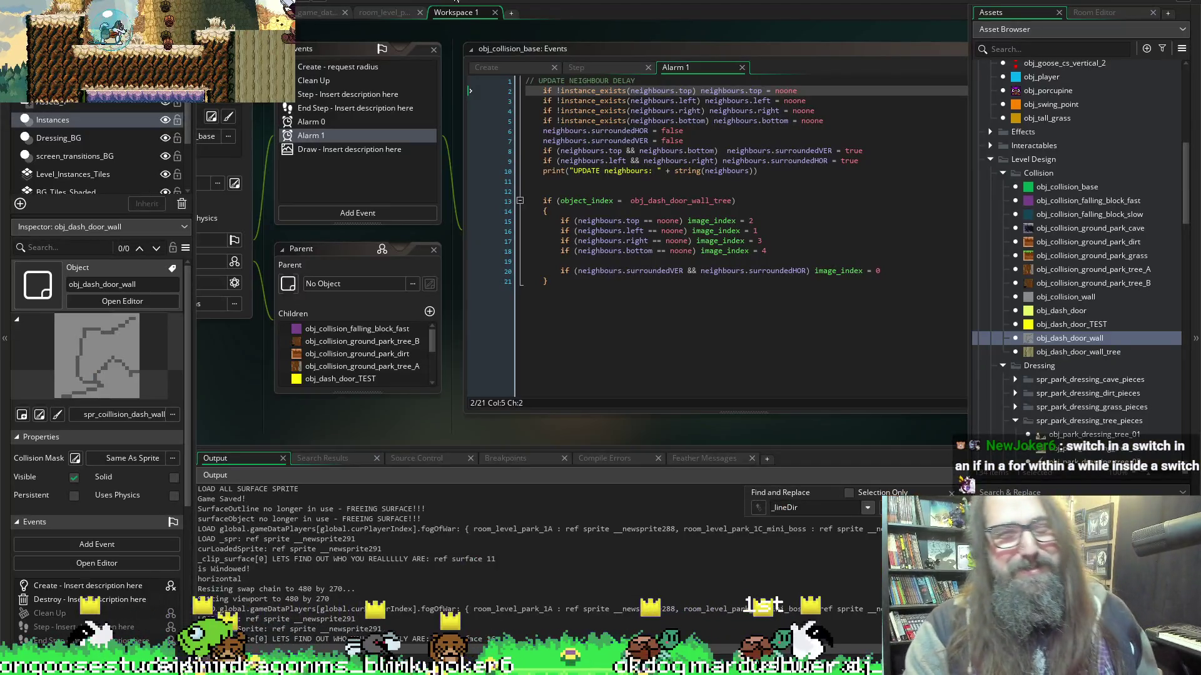
key(alt+Tab)
Stop the game and change the object_index check to == in both Alarm 1 and Create.
click(180, 1)
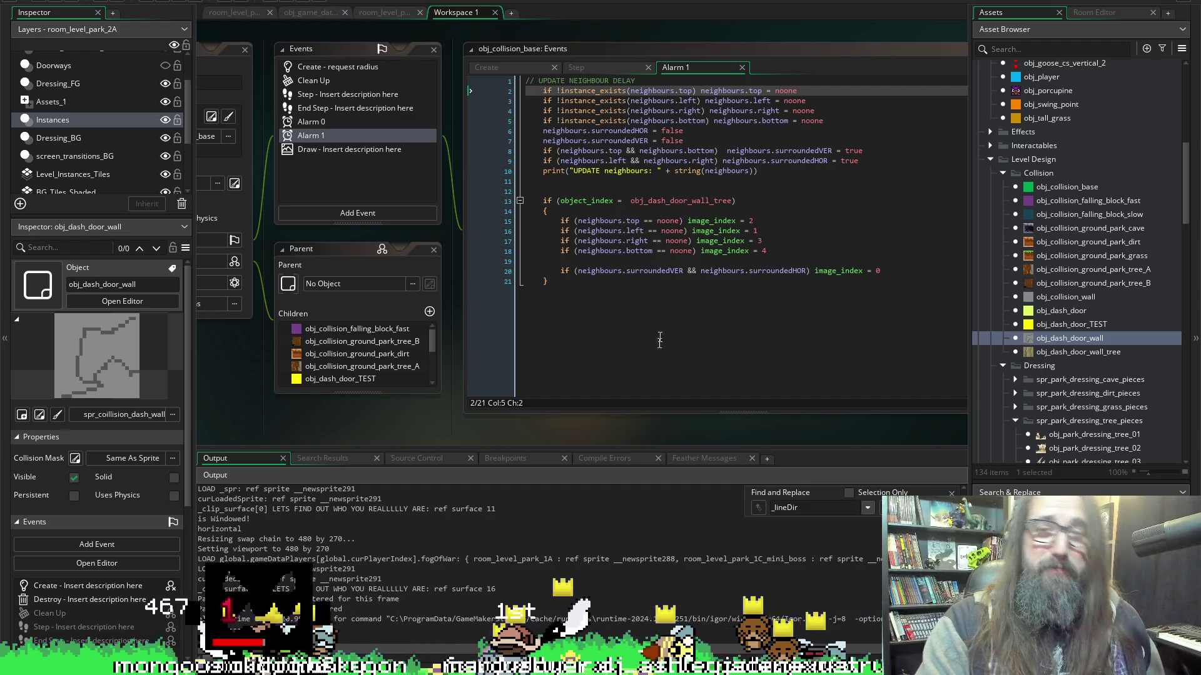
click(619, 201)
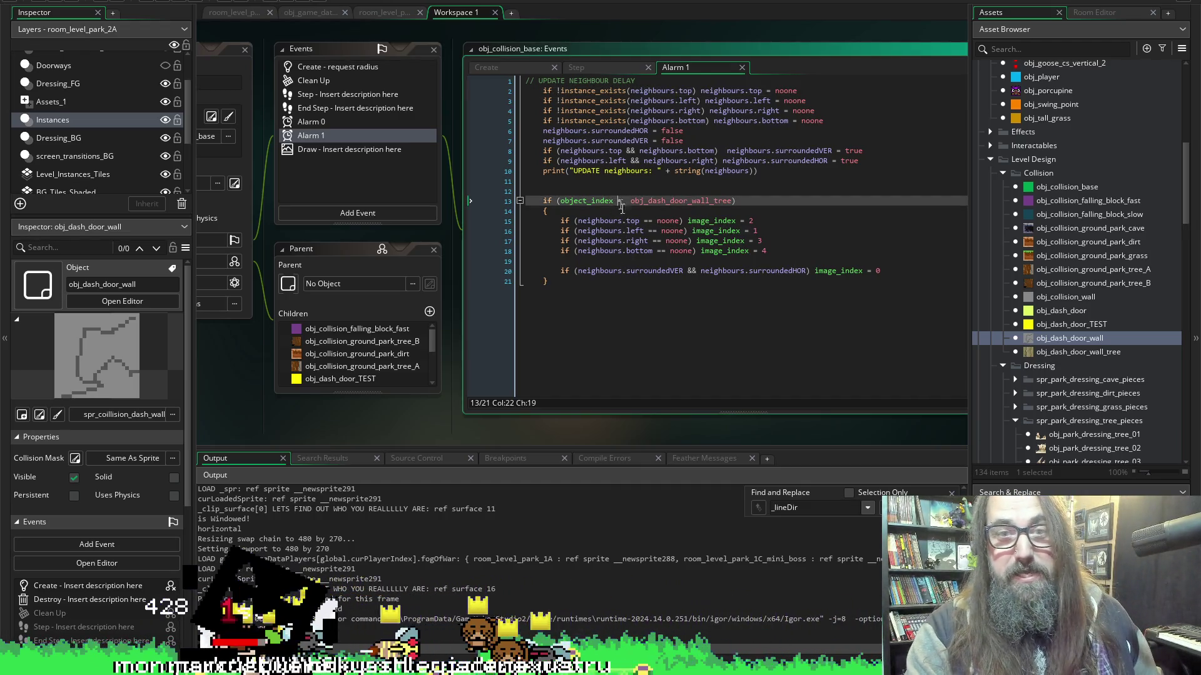
text(=)
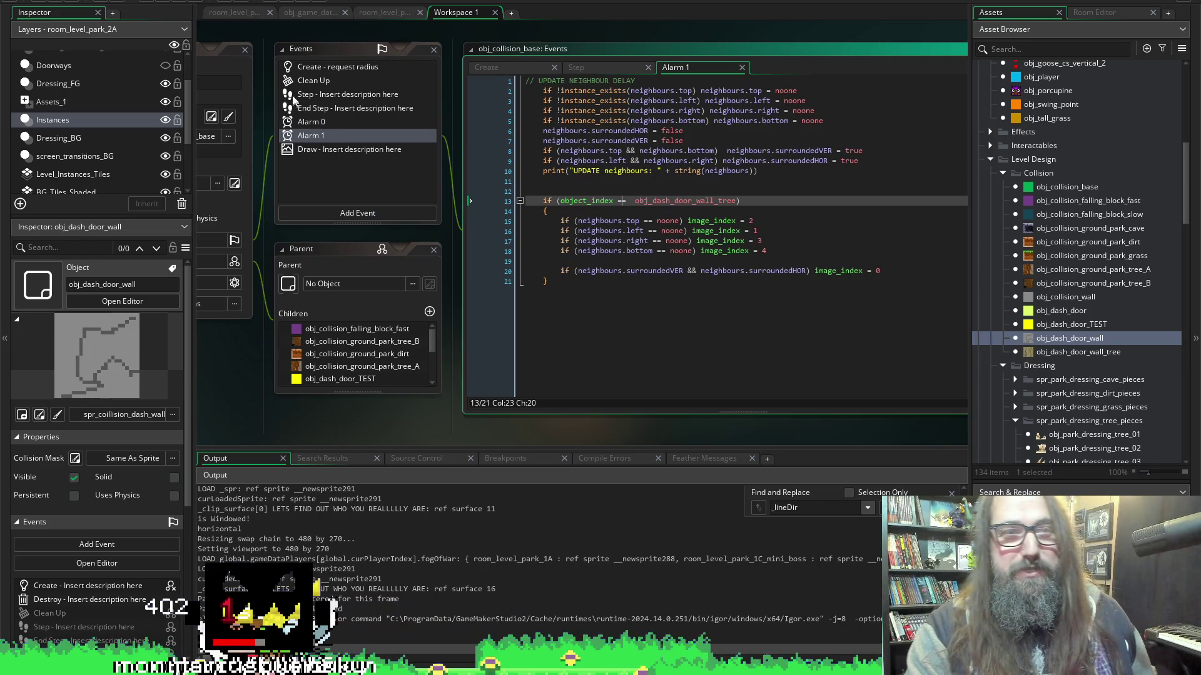
click(334, 70)
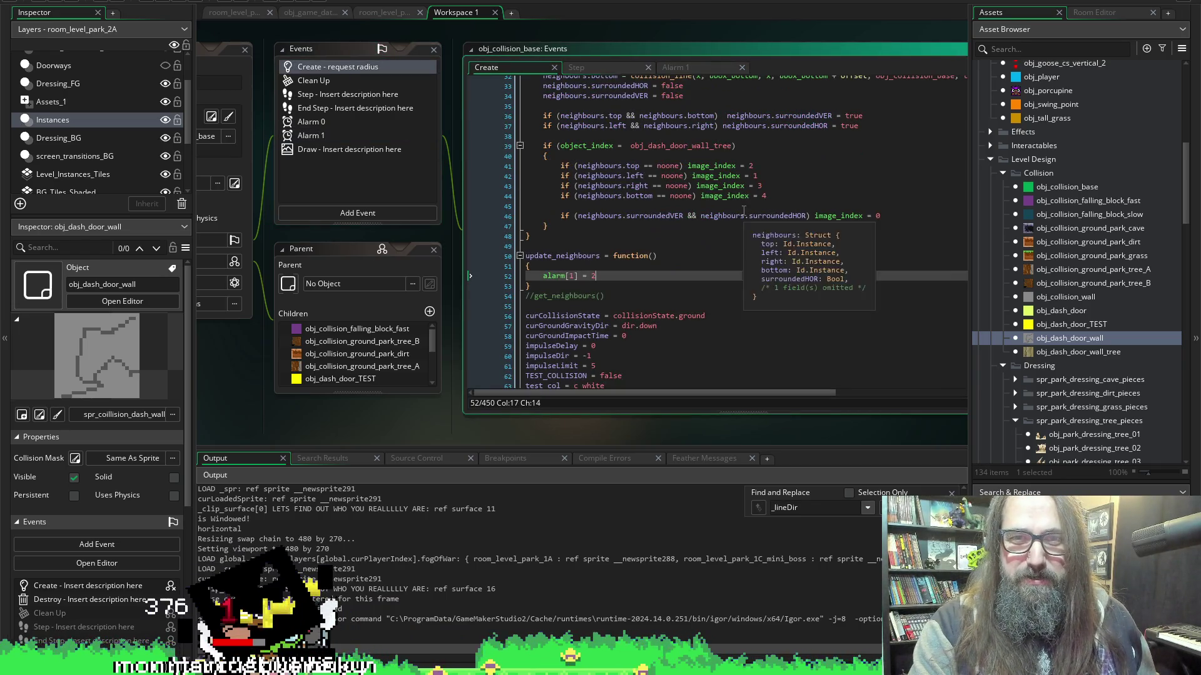
click(628, 147)
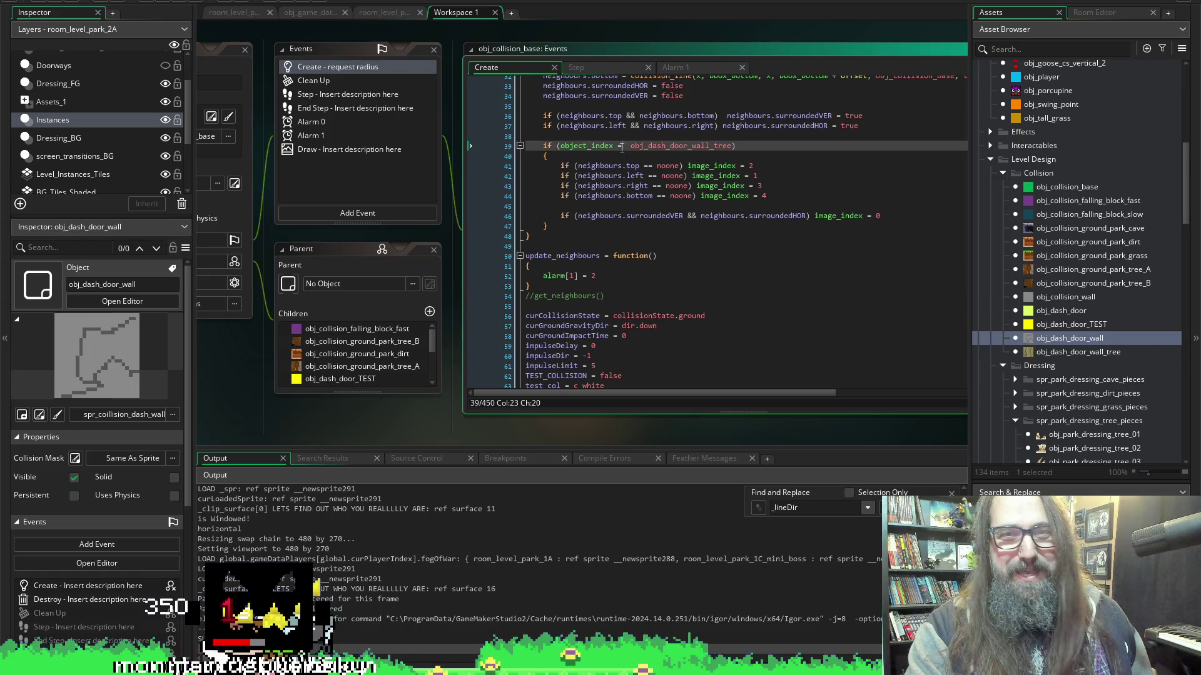
text(=)
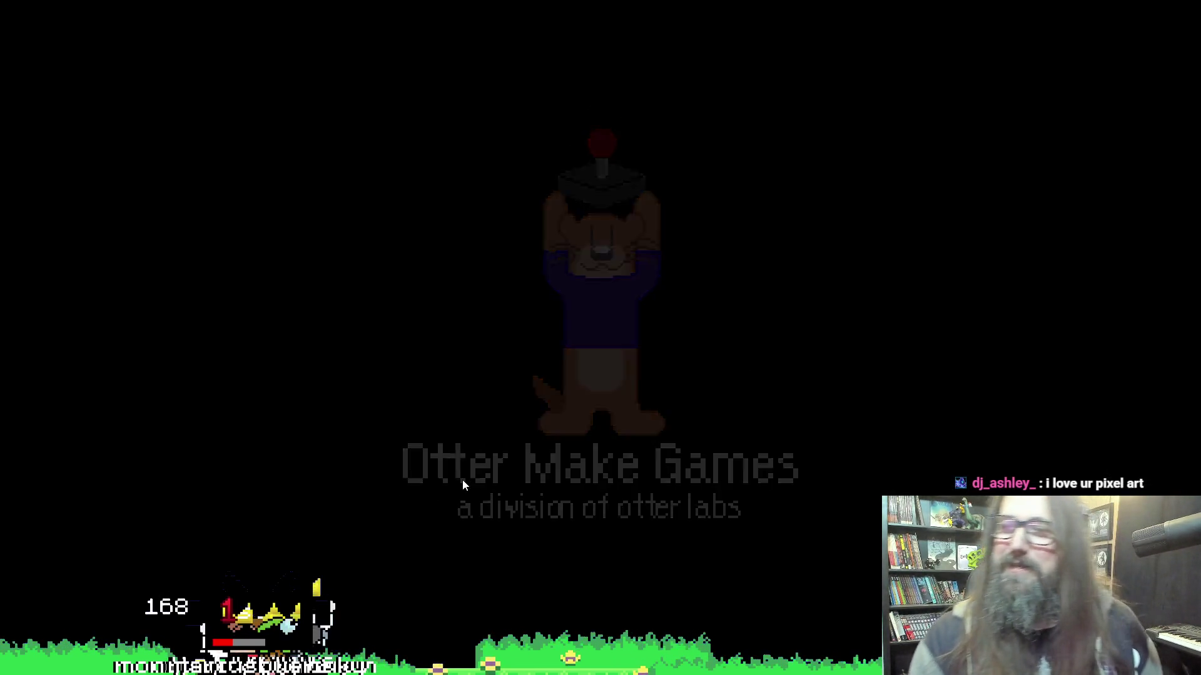
Continue into the park level, play past the beavers, check the pause map, then return to the editor.
key(Down)
key(Return)
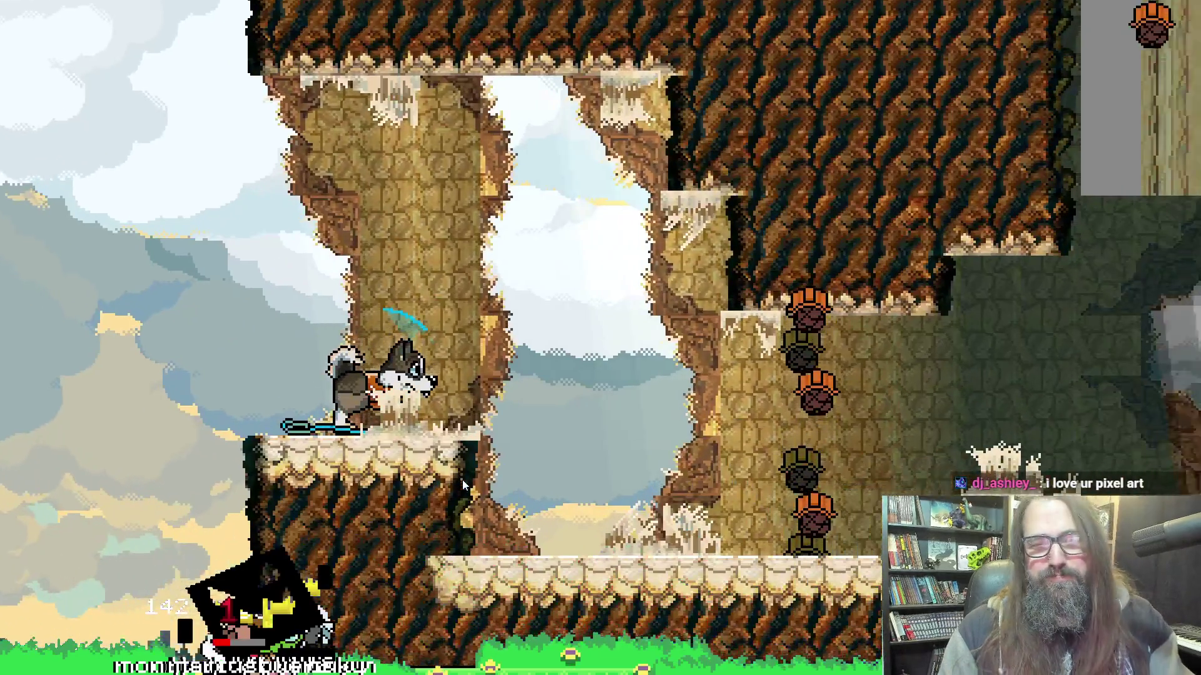
key(Right)
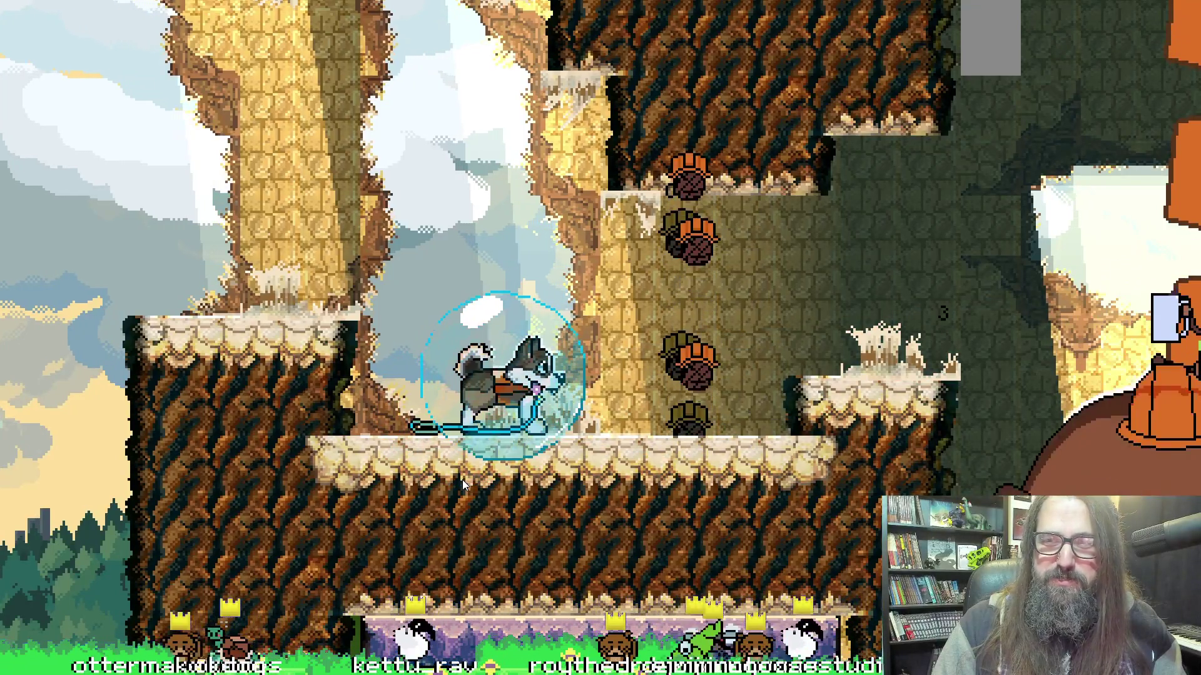
key(Escape)
key(Right)
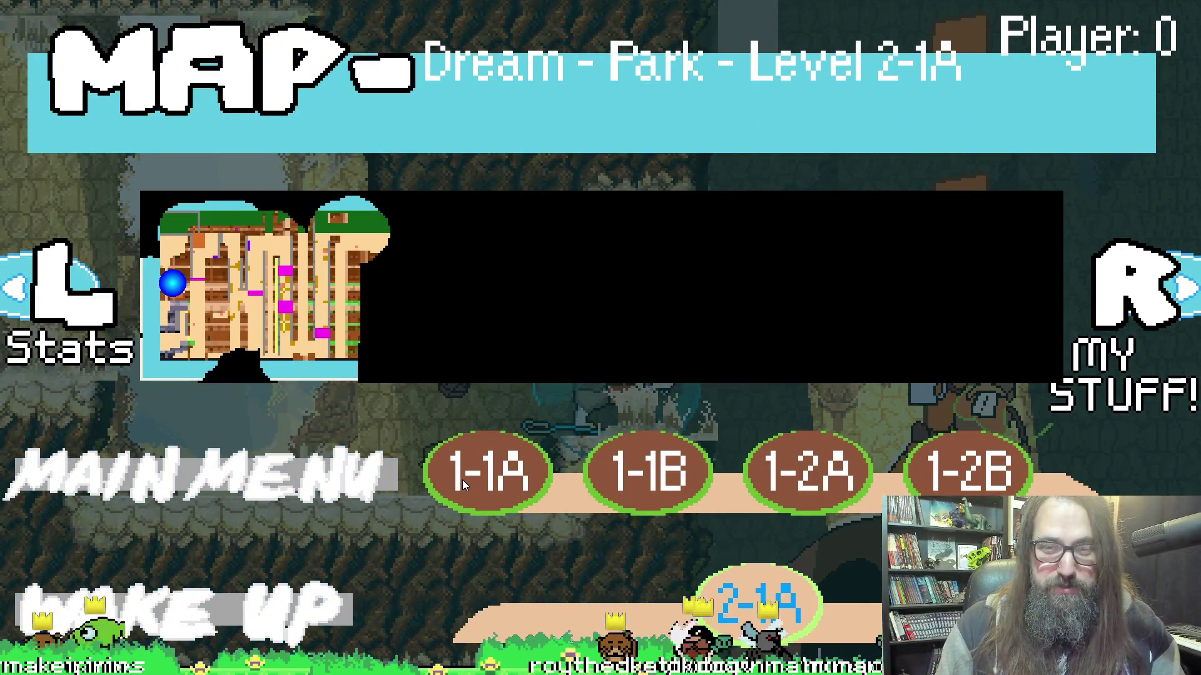
key(Escape)
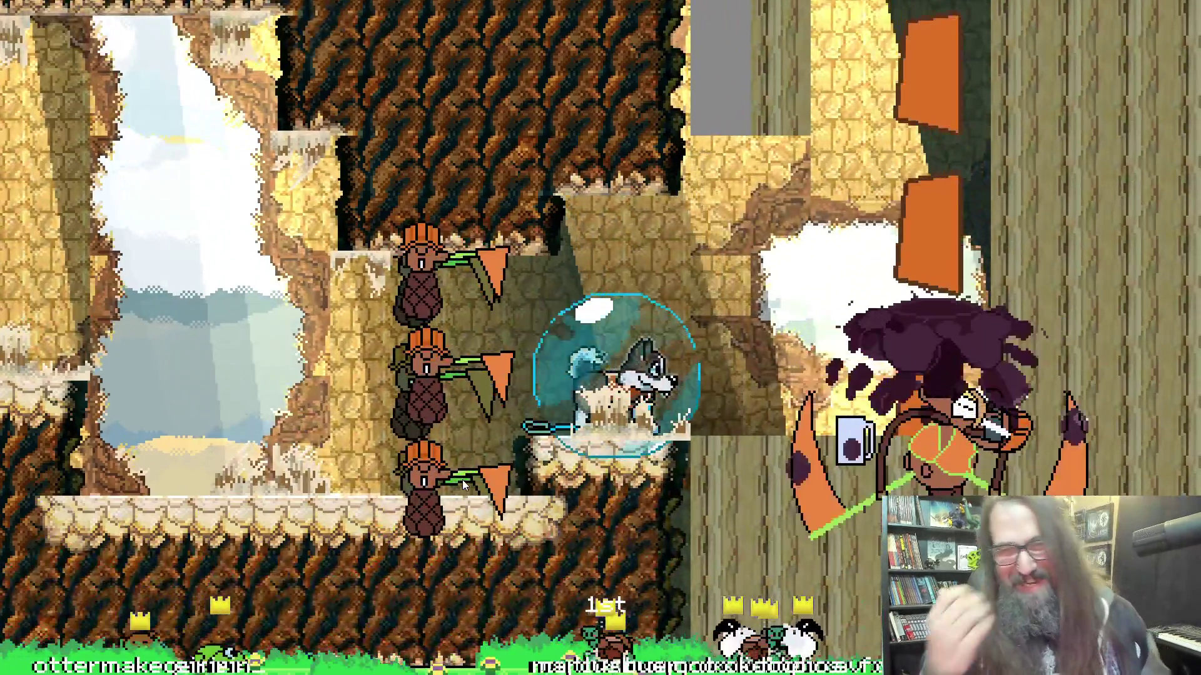
key(alt+Tab)
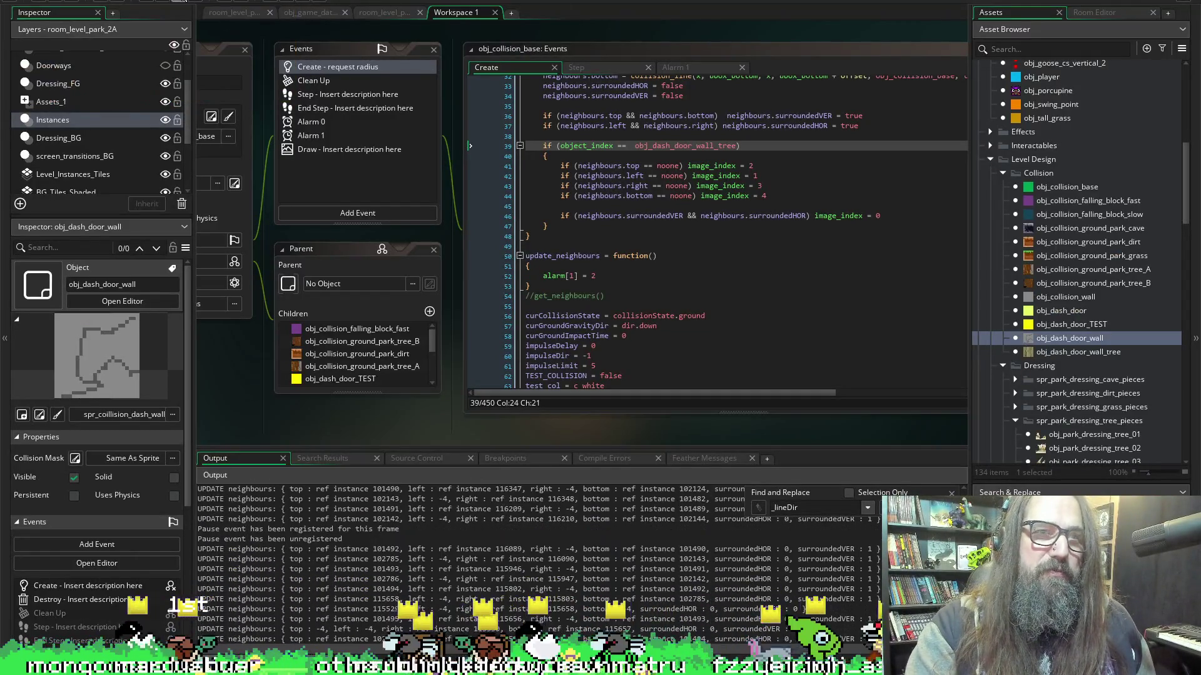
Open obj_dash_door_wall_tree from the Asset Browser and open its sprite spr_coillision_dash_wall_tree.
scroll(375, 411, down, 3)
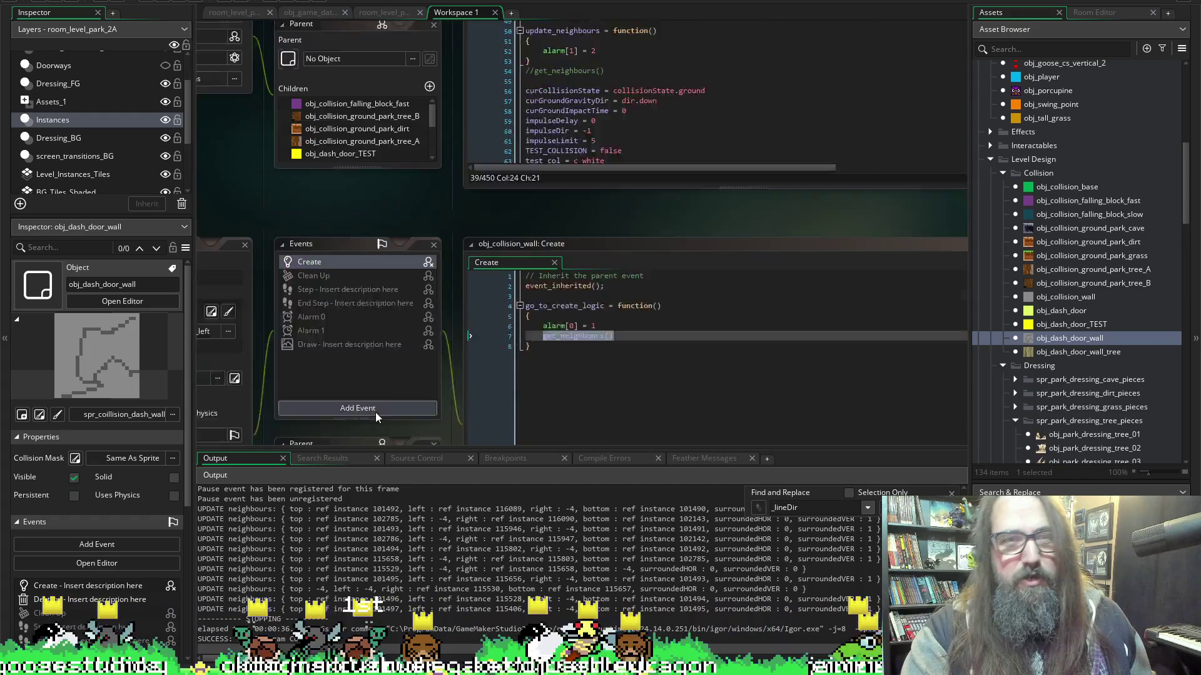
scroll(415, 339, up, 5)
scroll(437, 286, down, 3)
click(384, 11)
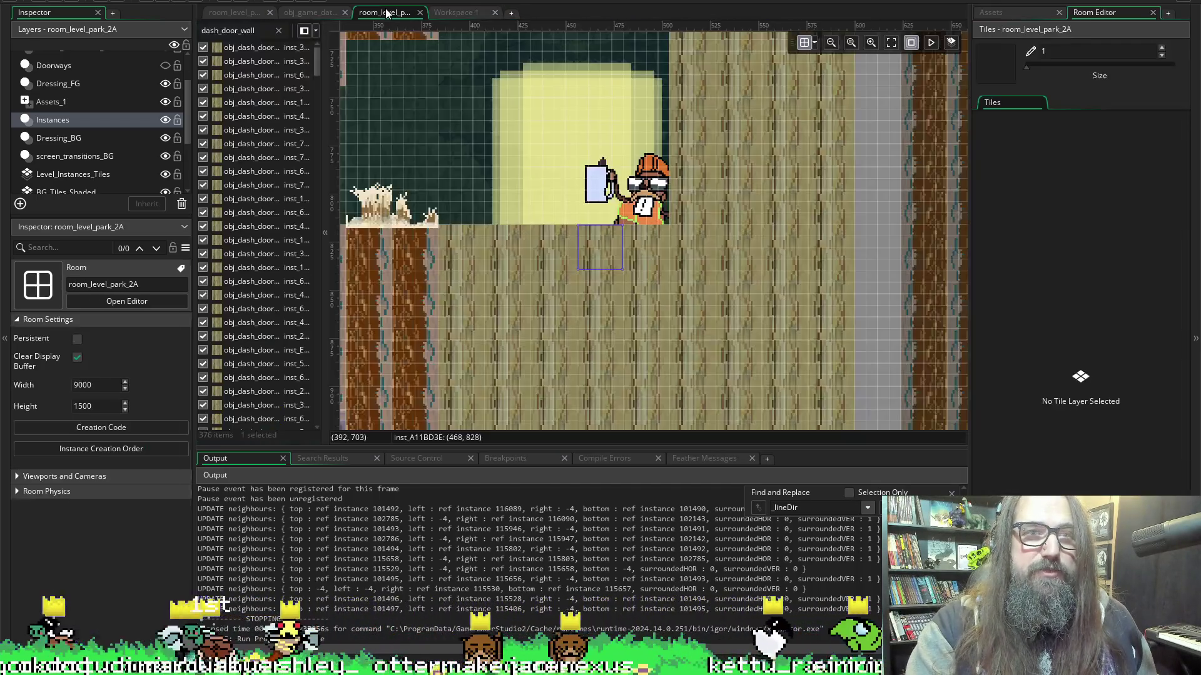
click(439, 16)
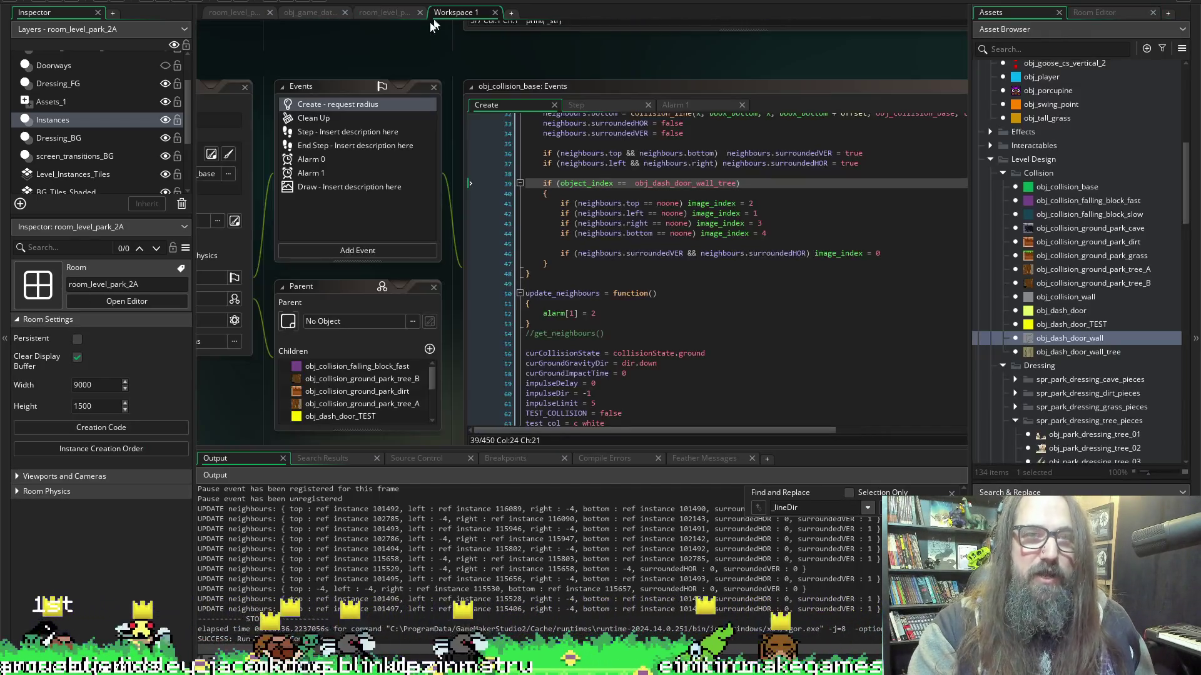
scroll(343, 40, left, 5)
scroll(1047, 384, down, 5)
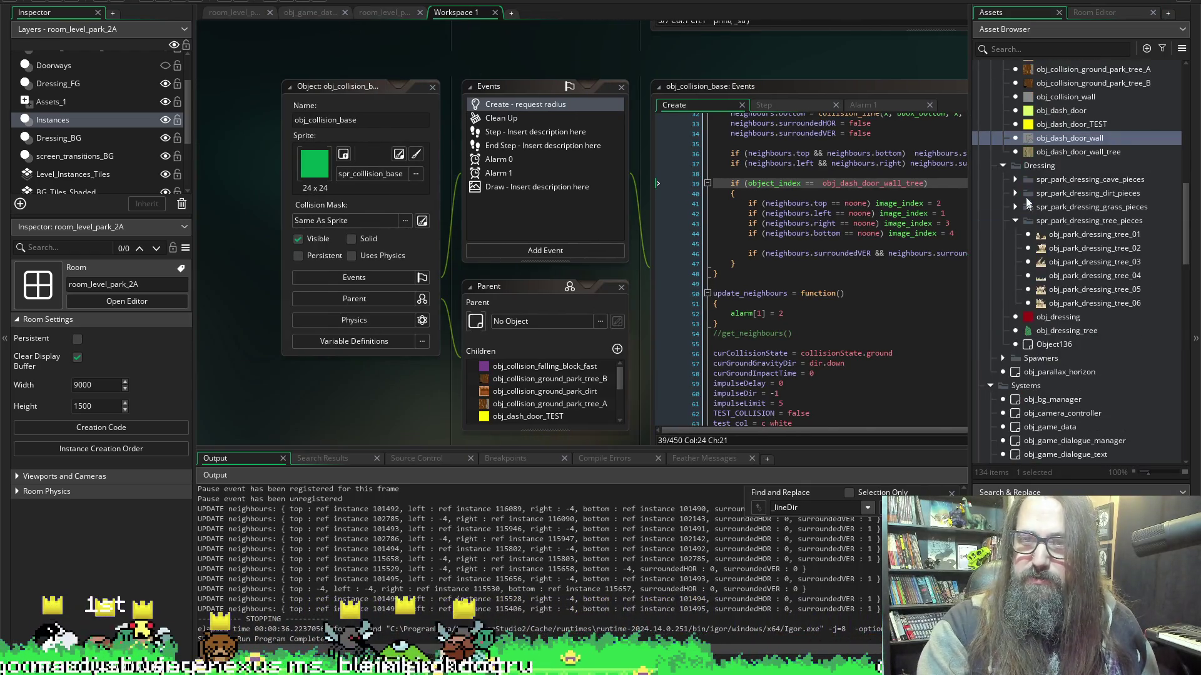
double_click(1037, 153)
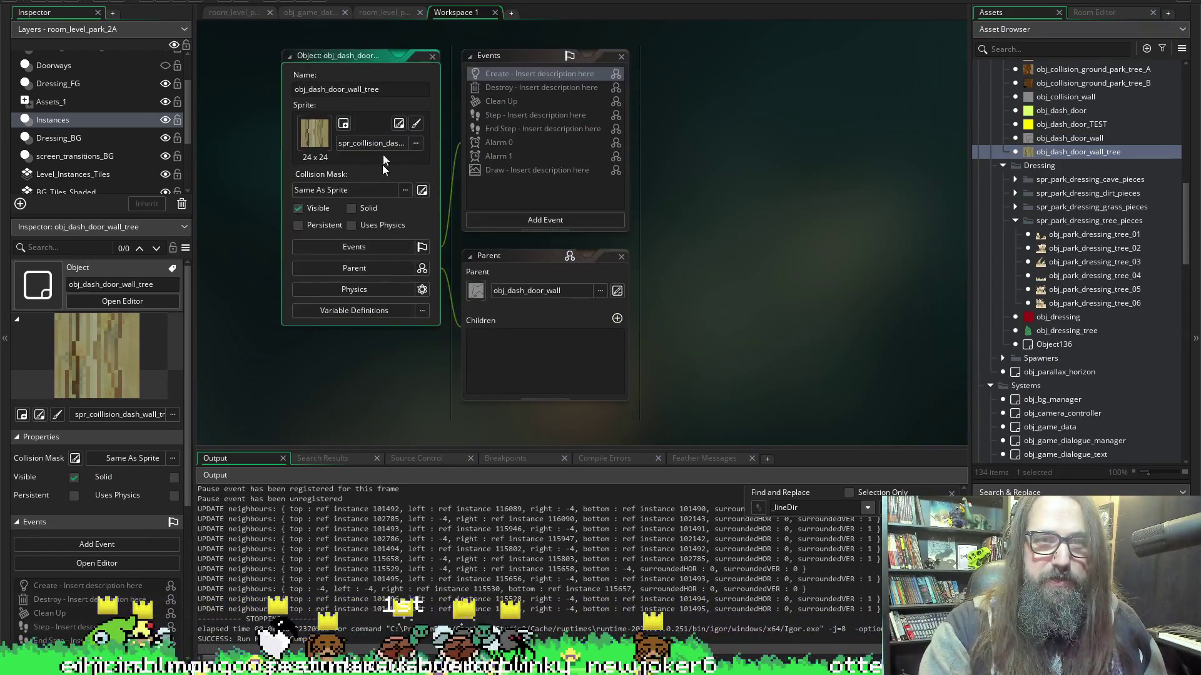
click(398, 123)
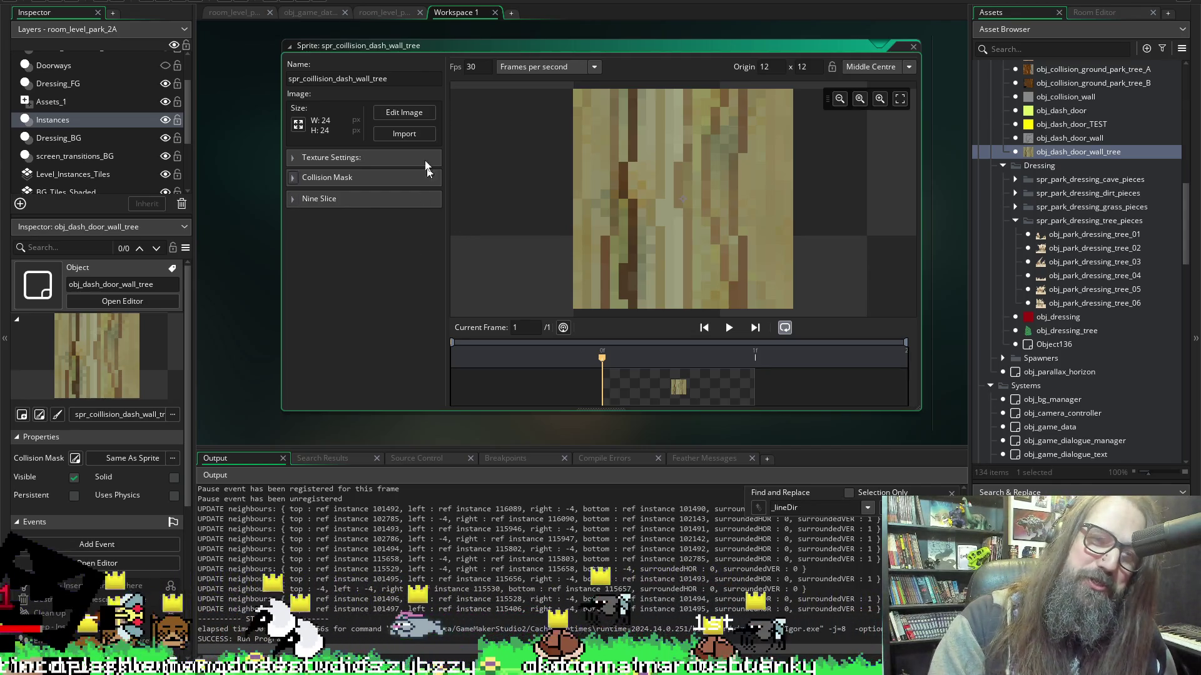
Import spr_park_tree_interior_dash_block images 1–9 as the sprite's frames and step through them.
click(402, 135)
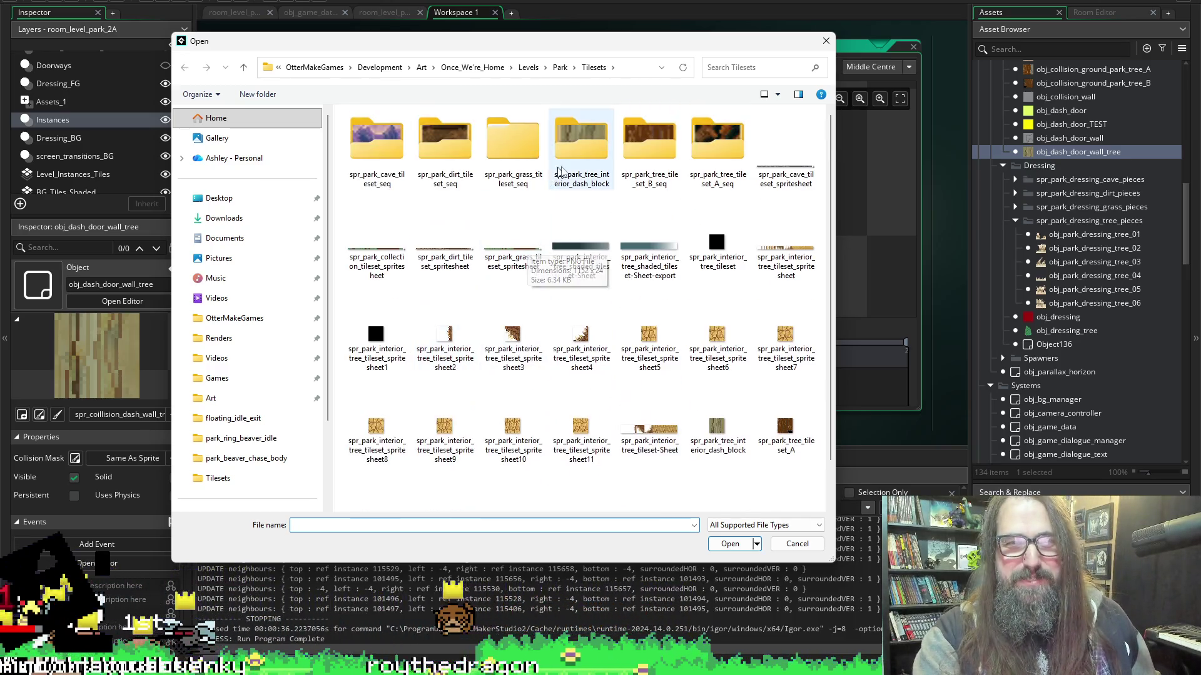
click(377, 122)
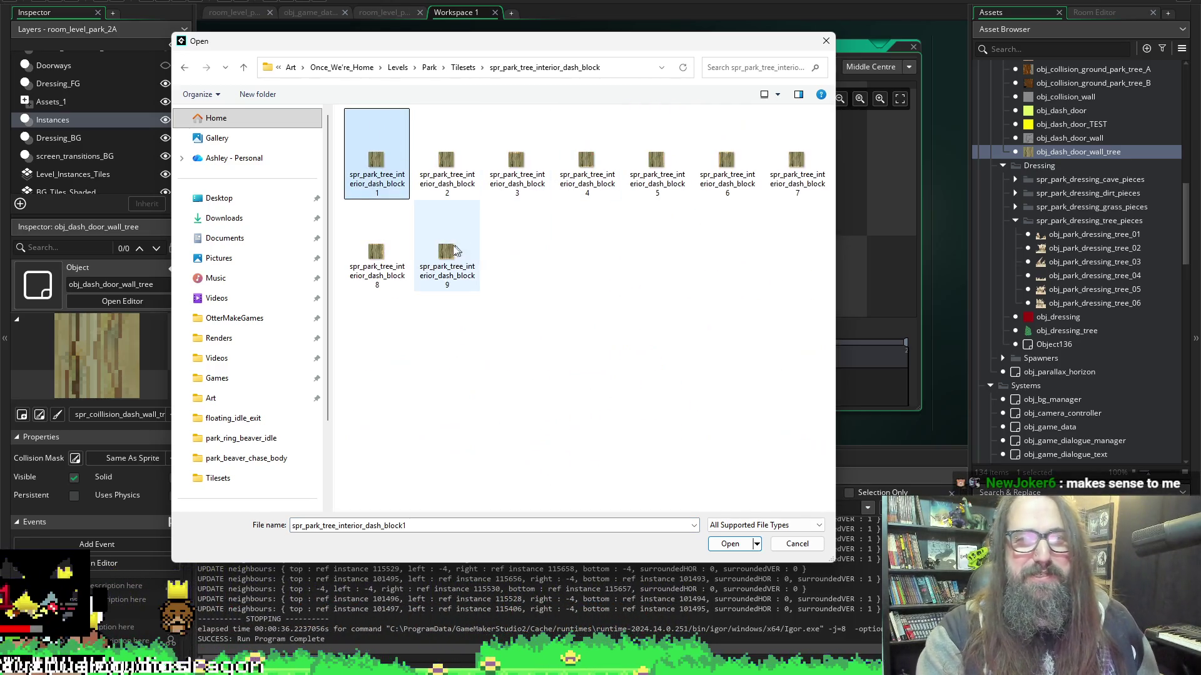
shift+click(455, 274)
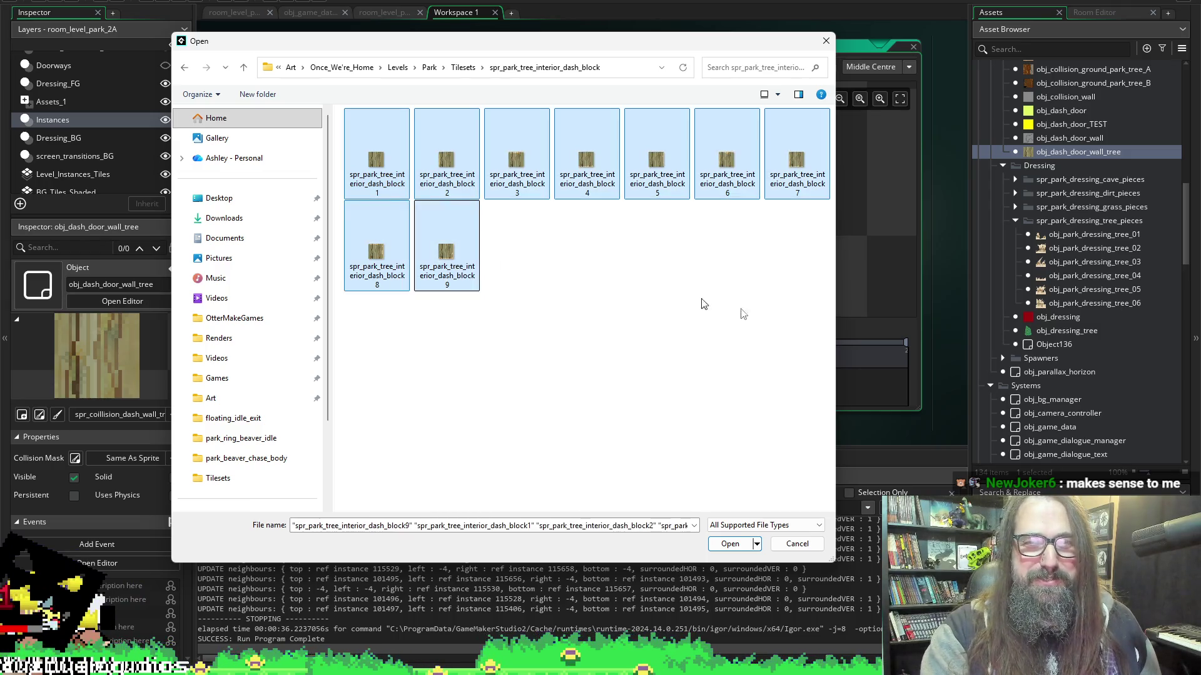
click(730, 544)
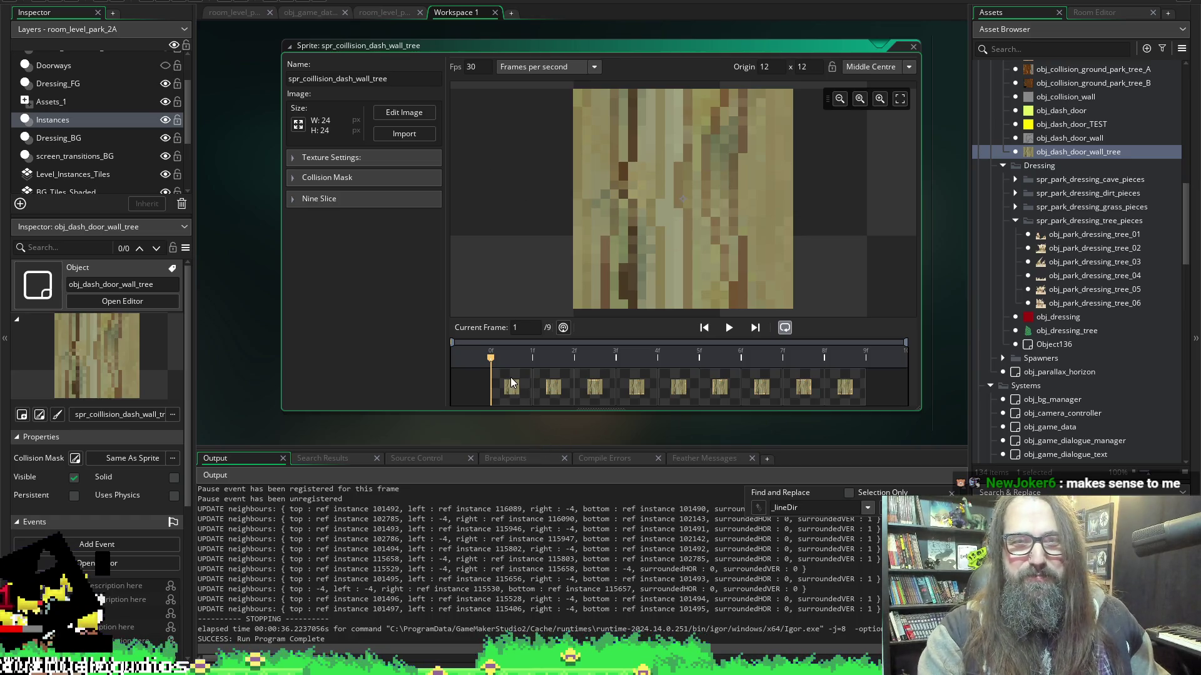
click(533, 384)
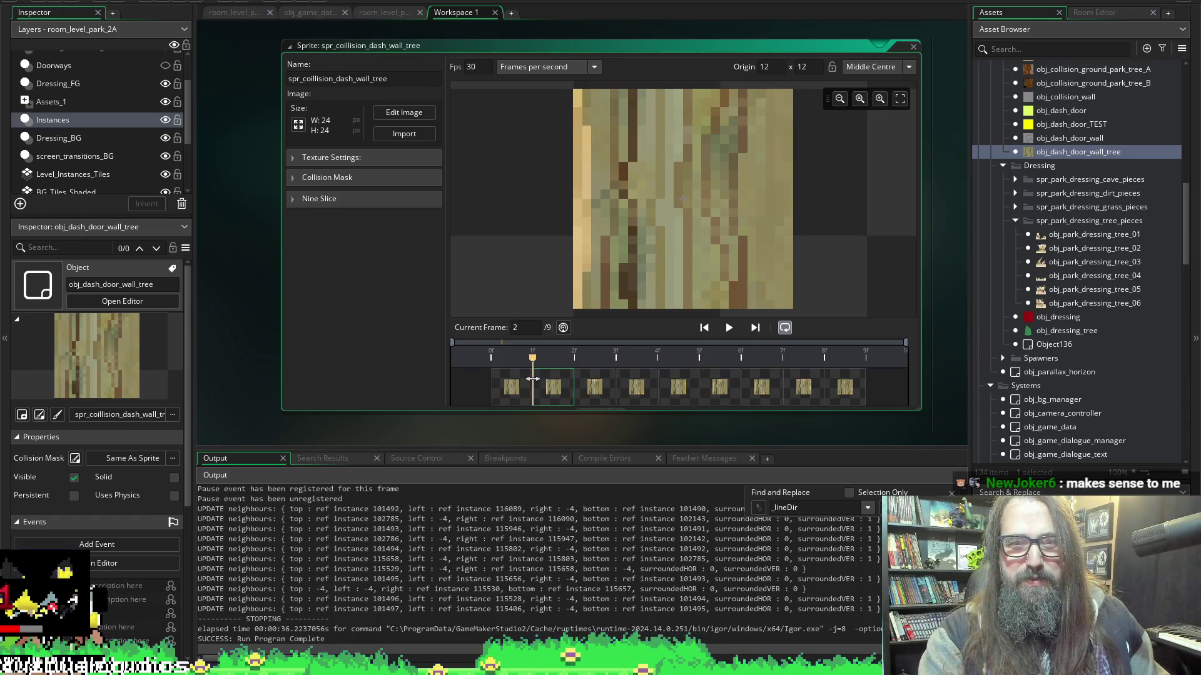
key(Right)
click(165, 1)
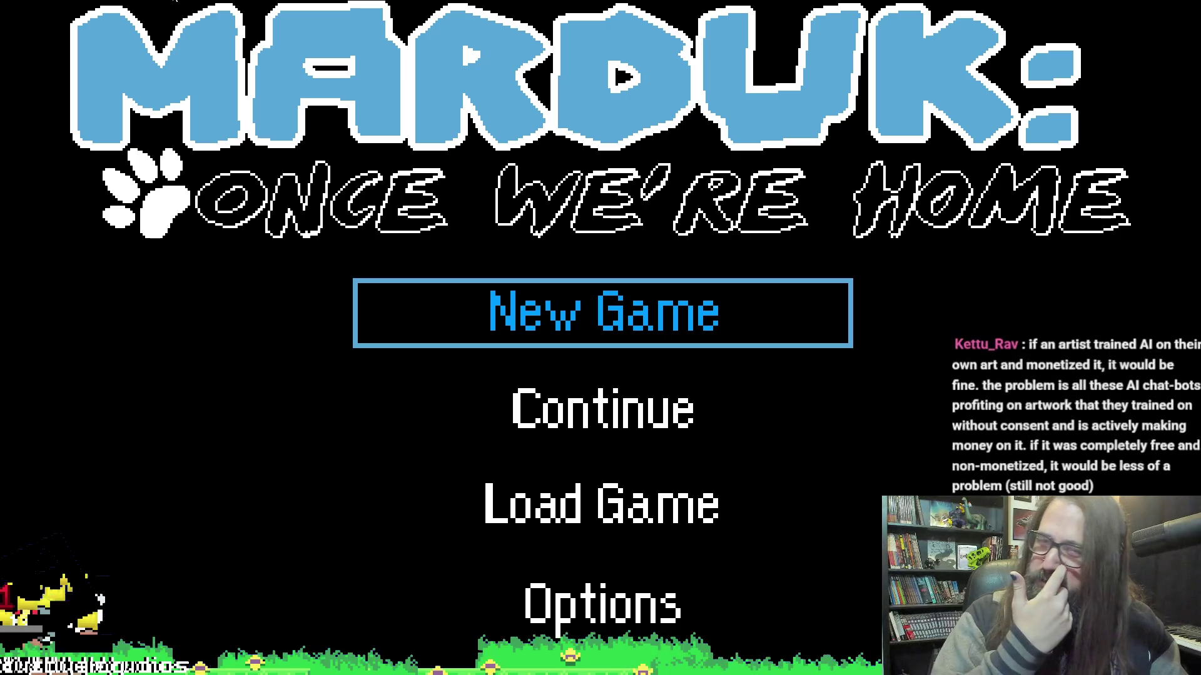
Start a new game, move the character left along the platform, then close the game.
key(Return)
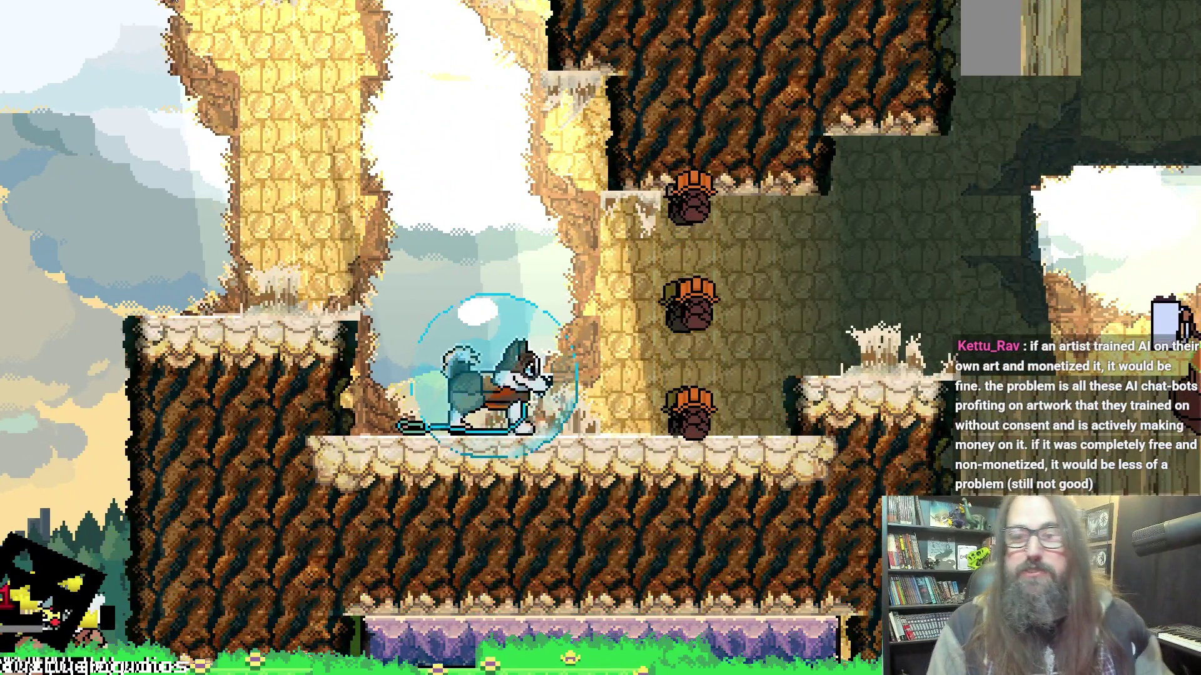
key(Left)
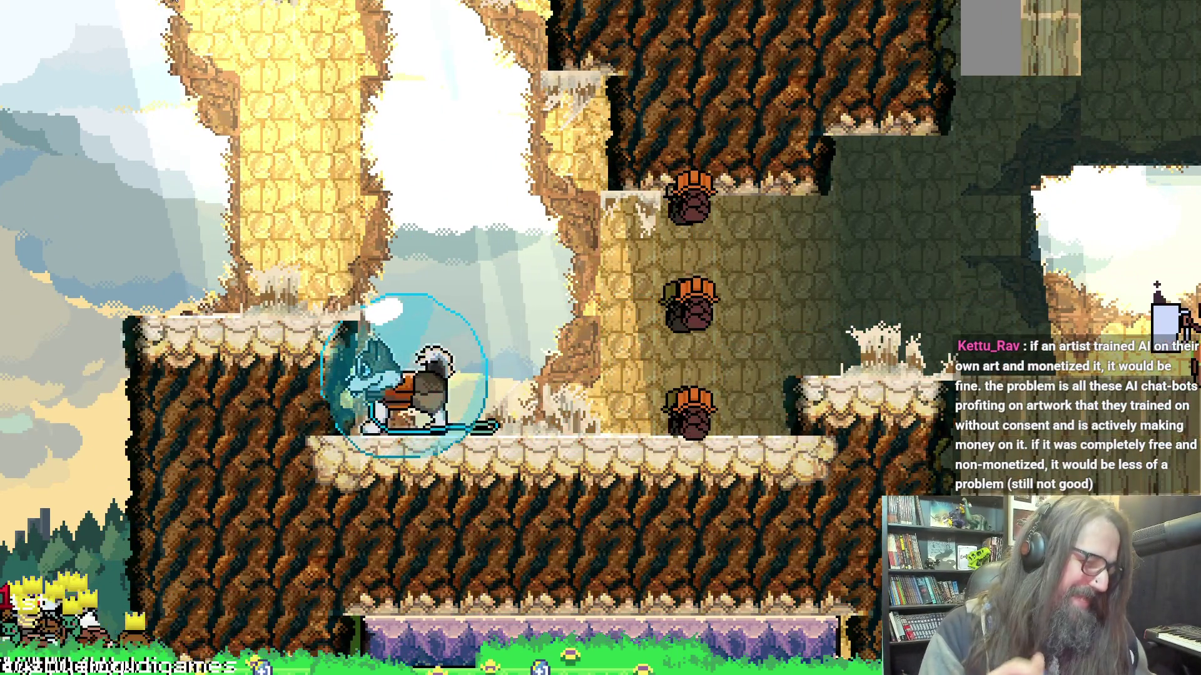
key(Escape)
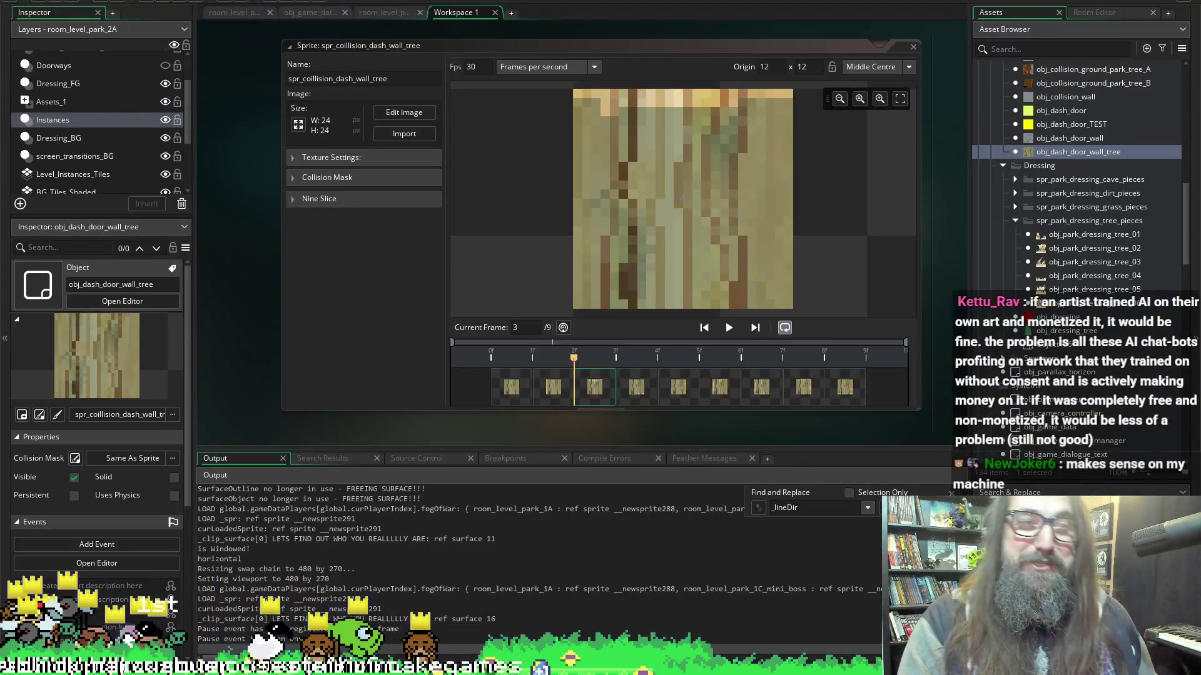
Scroll Workspace 1 to show the obj_collision_wall object, its Events and Create code.
scroll(251, 168, left, 3)
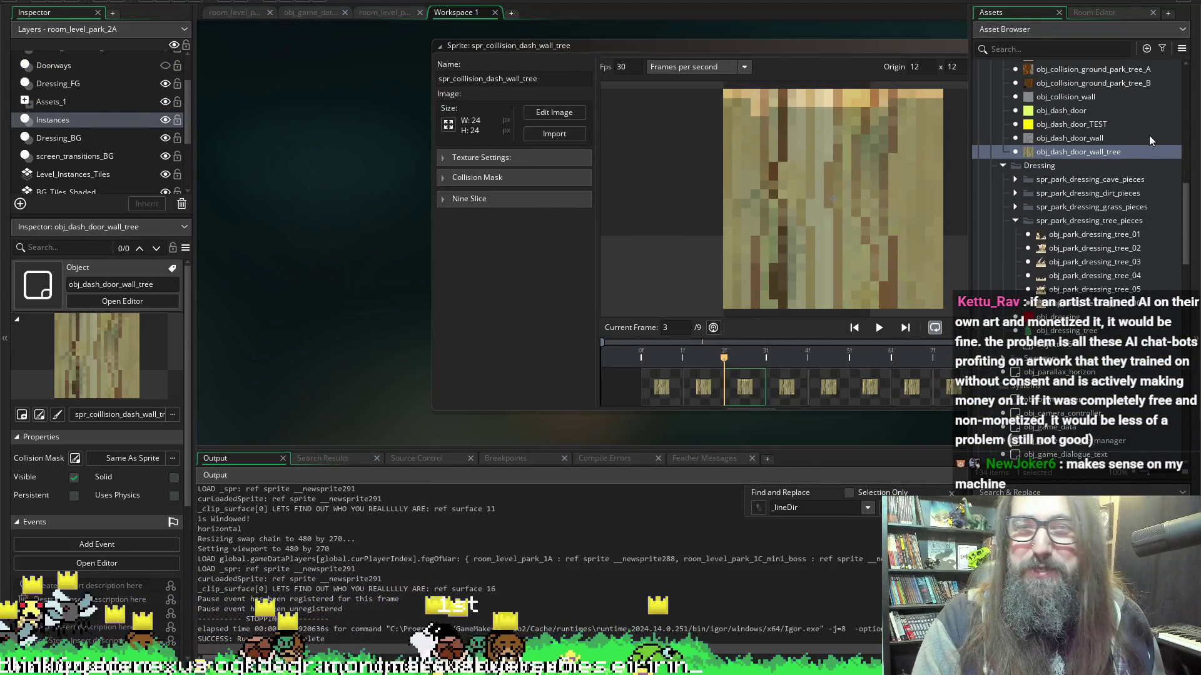
scroll(308, 216, up, 5)
scroll(429, 206, down, 2)
scroll(332, 255, up, 2)
scroll(311, 235, down, 2)
scroll(313, 221, up, 2)
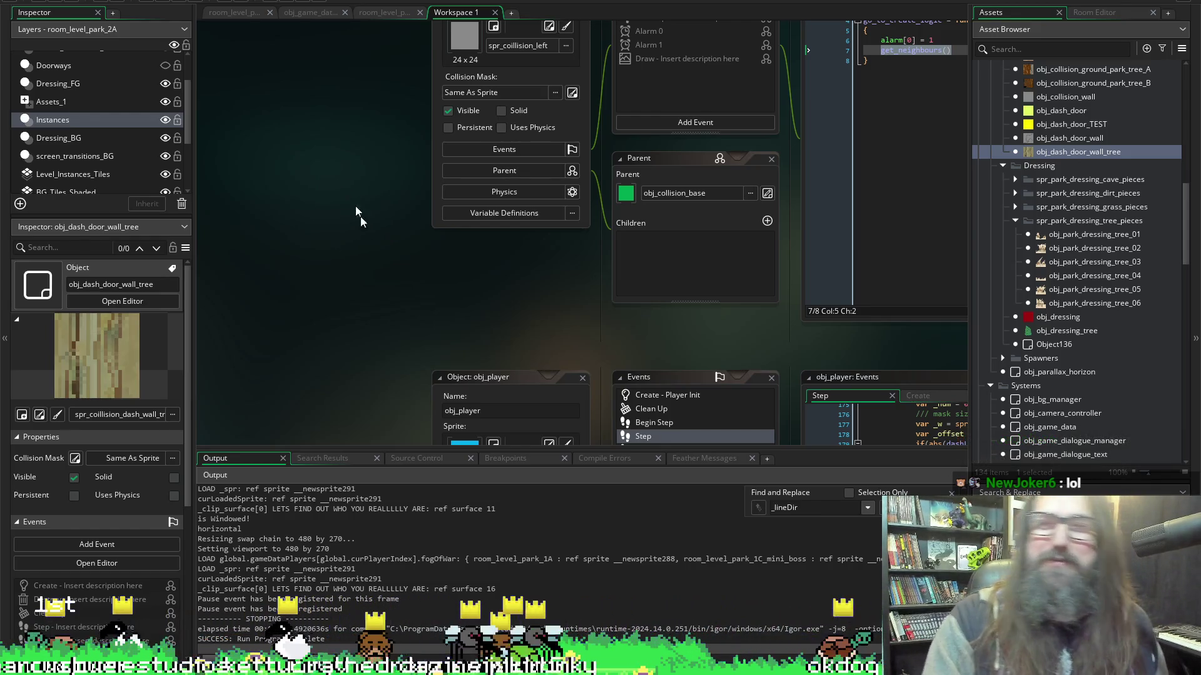
scroll(369, 251, up, 3)
scroll(373, 253, down, 2)
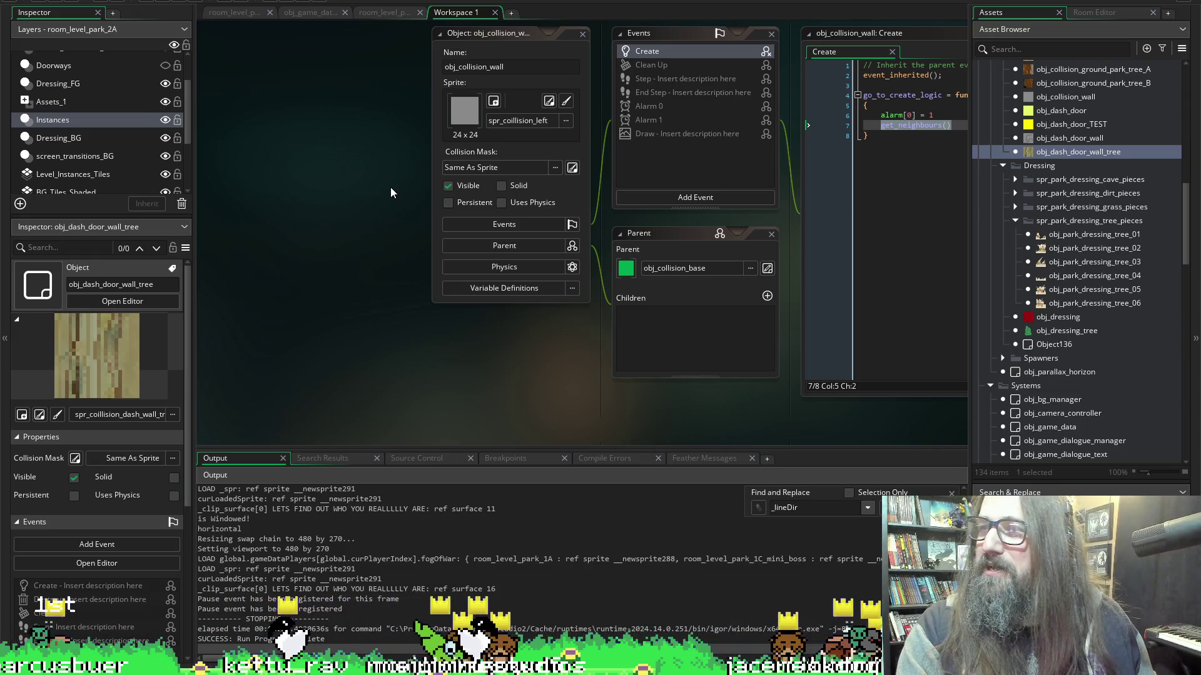
scroll(387, 186, up, 3)
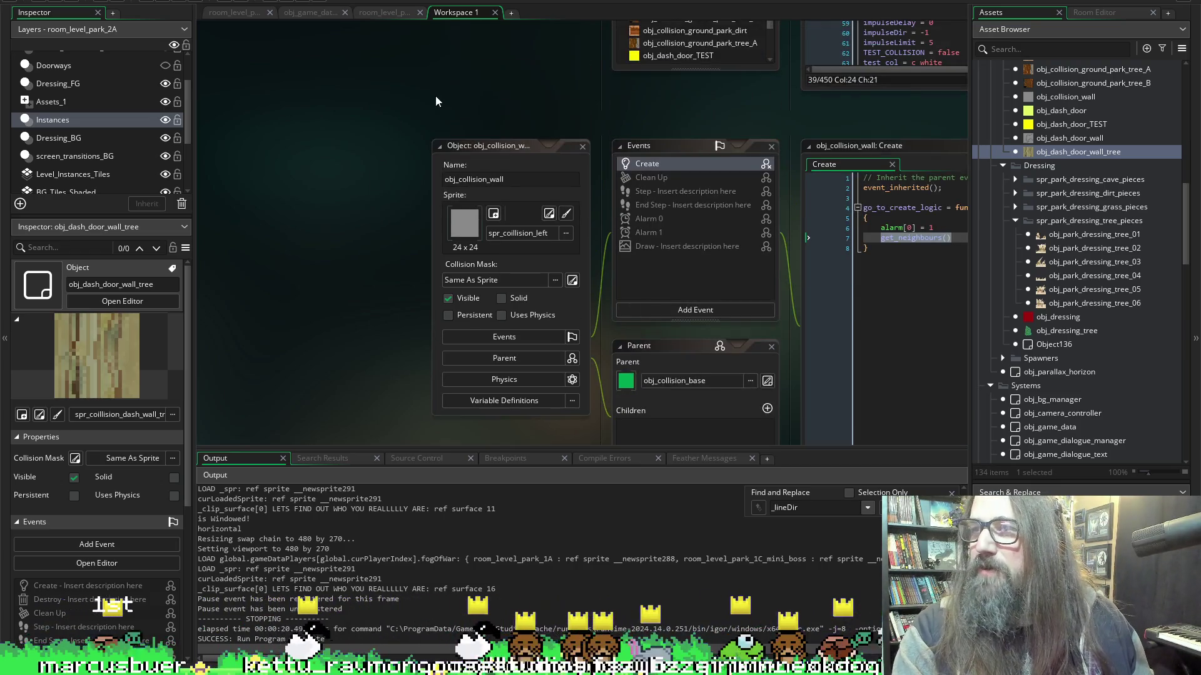
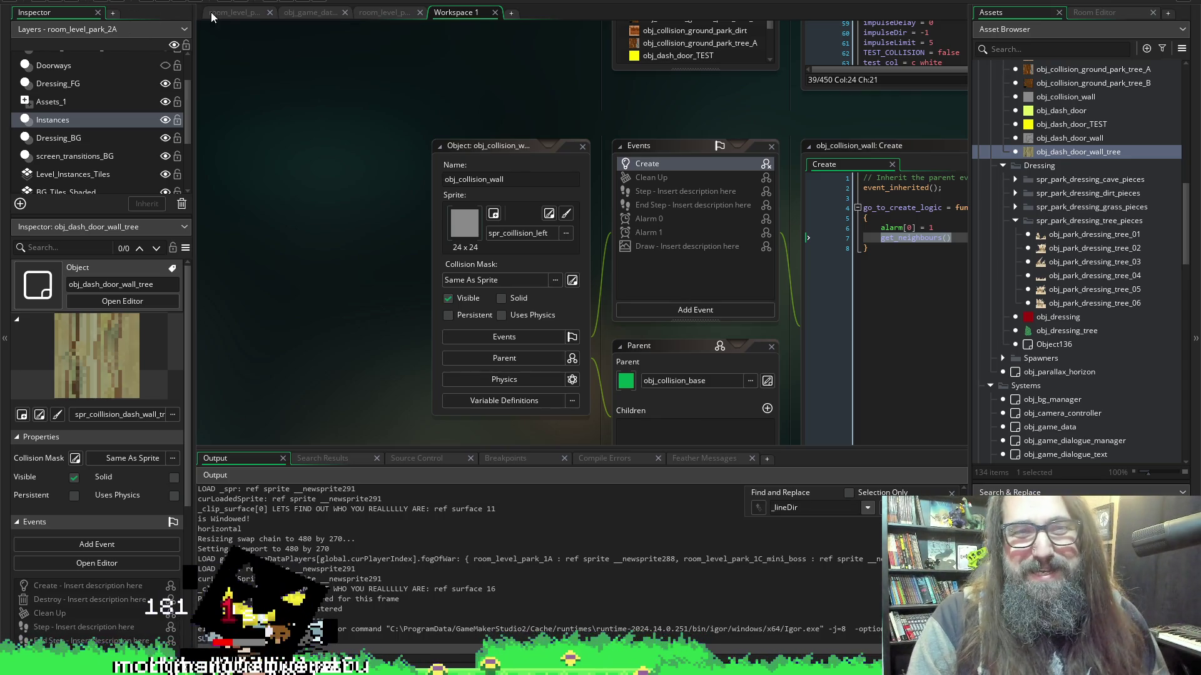
Browse the workspace and dismiss the file-open dialog that was opened by mistake.
scroll(534, 138, down, 3)
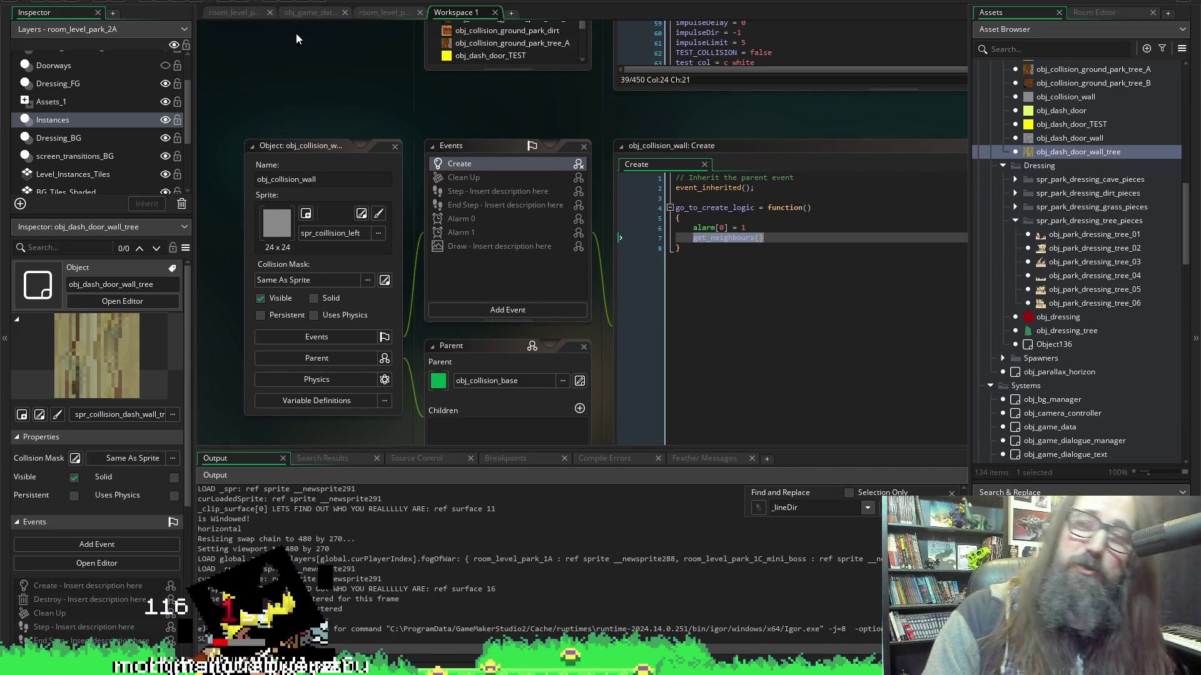
scroll(585, 182, down, 10)
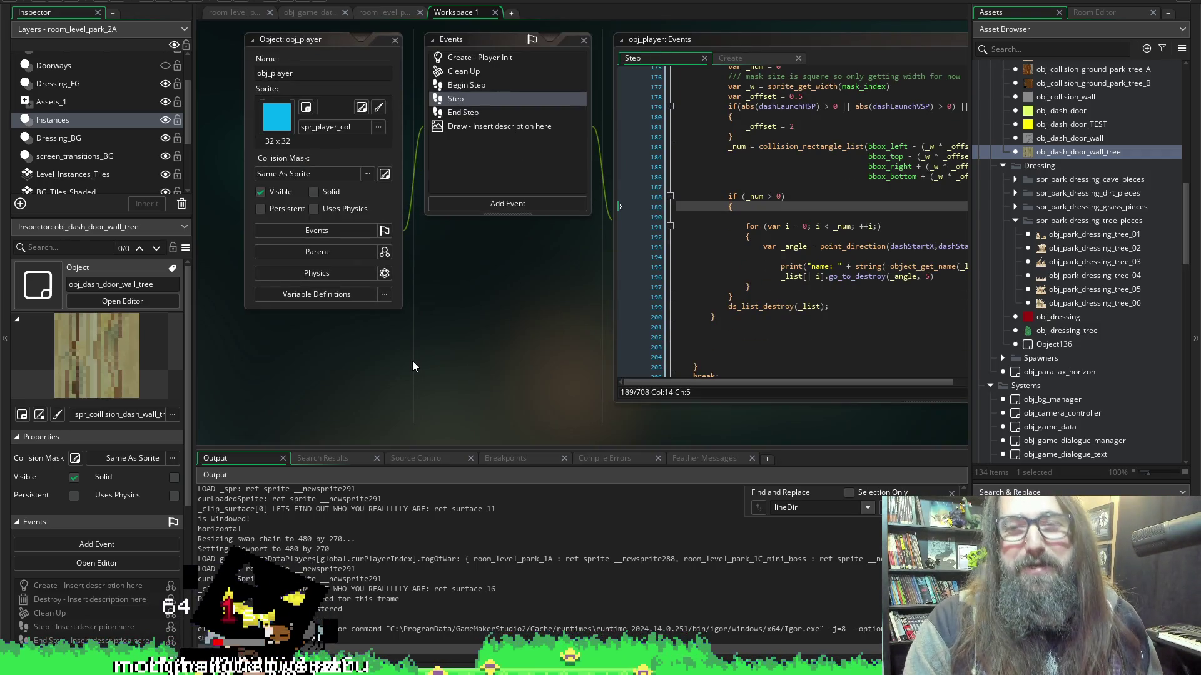
scroll(569, 406, up, 10)
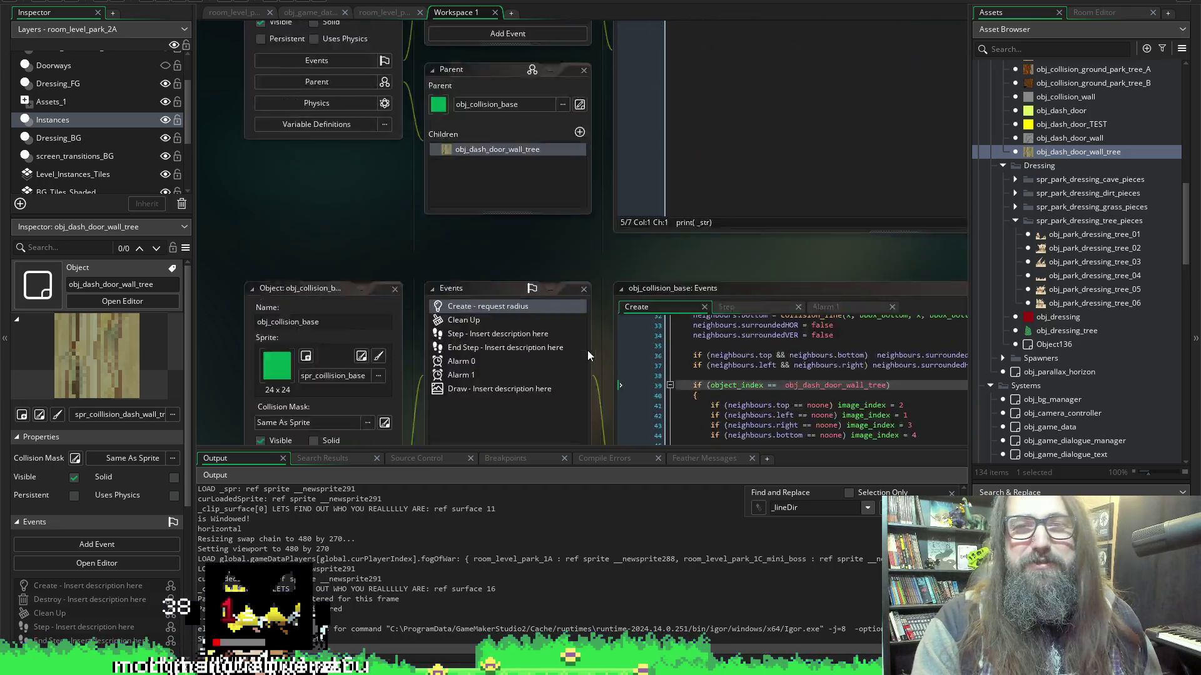
scroll(587, 351, up, 10)
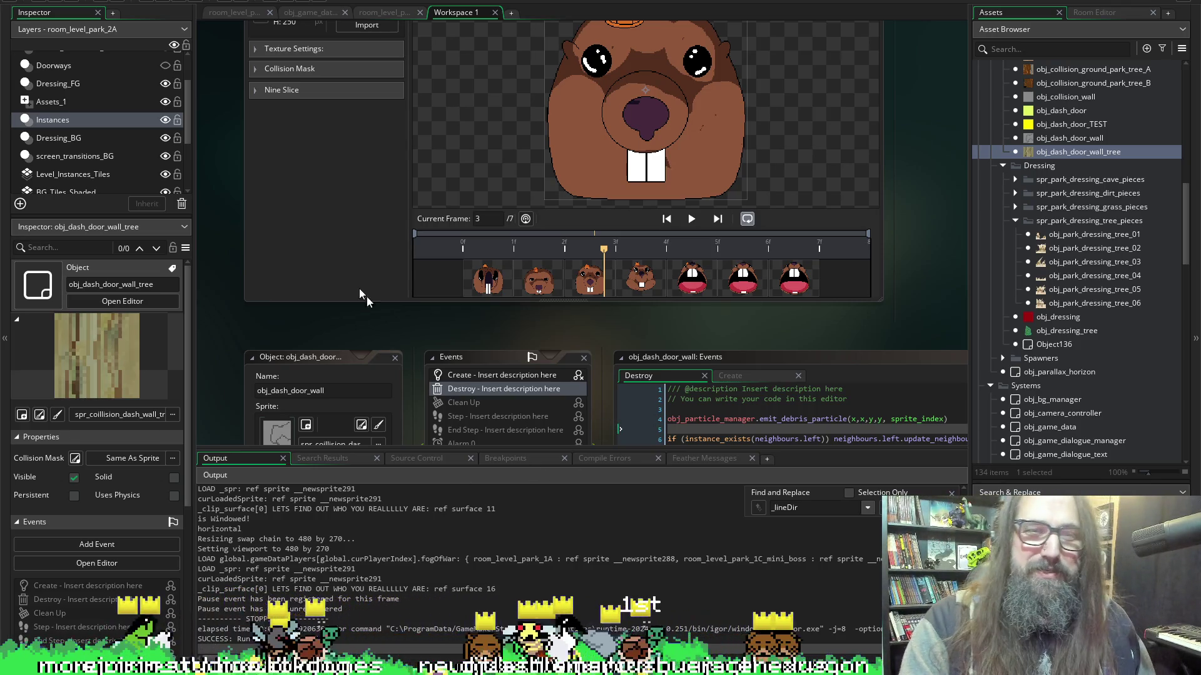
scroll(250, 313, down, 5)
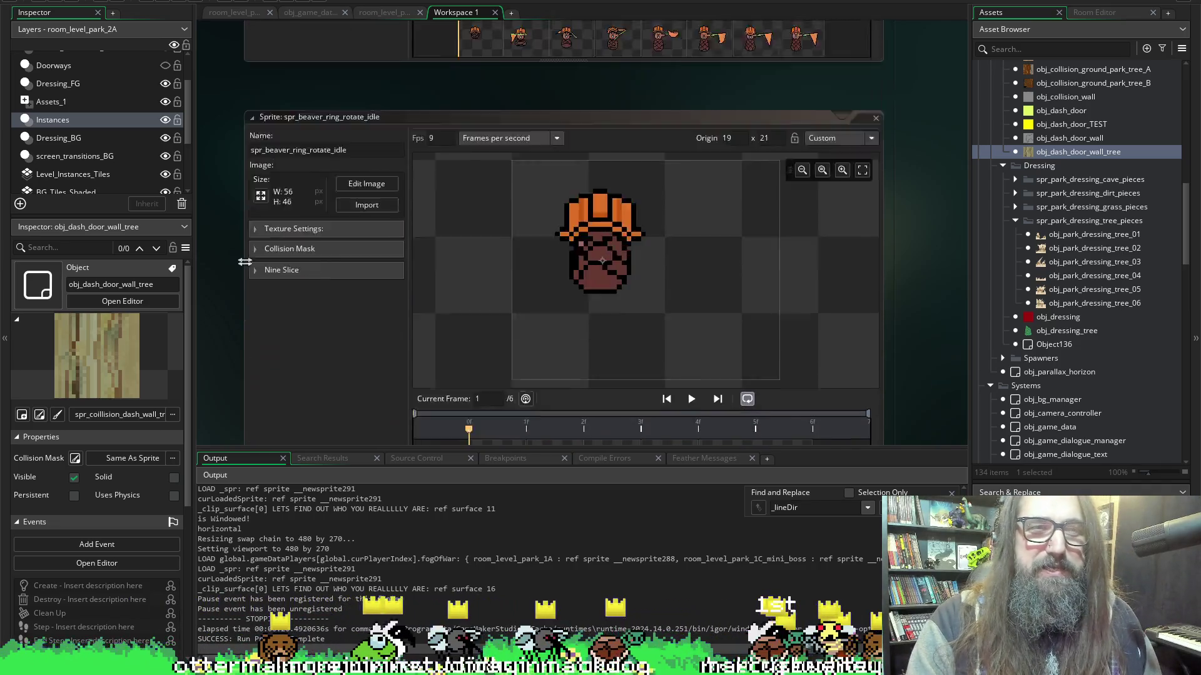
scroll(236, 243, up, 3)
scroll(917, 218, down, 10)
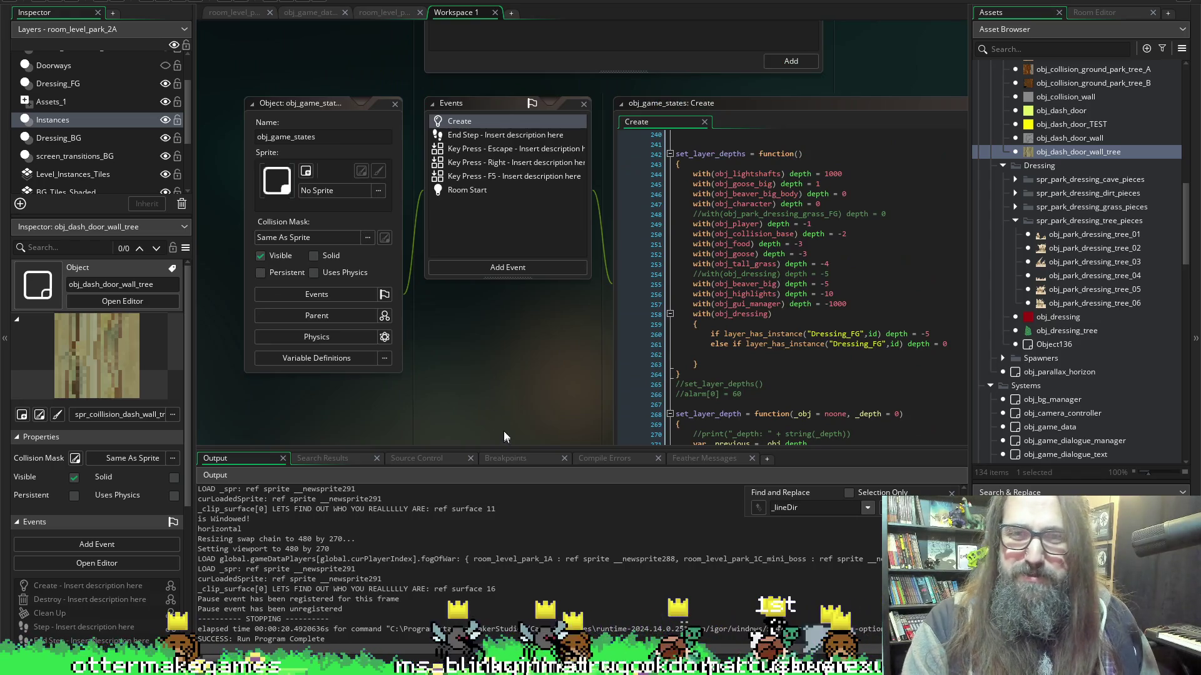
scroll(504, 433, down, 2)
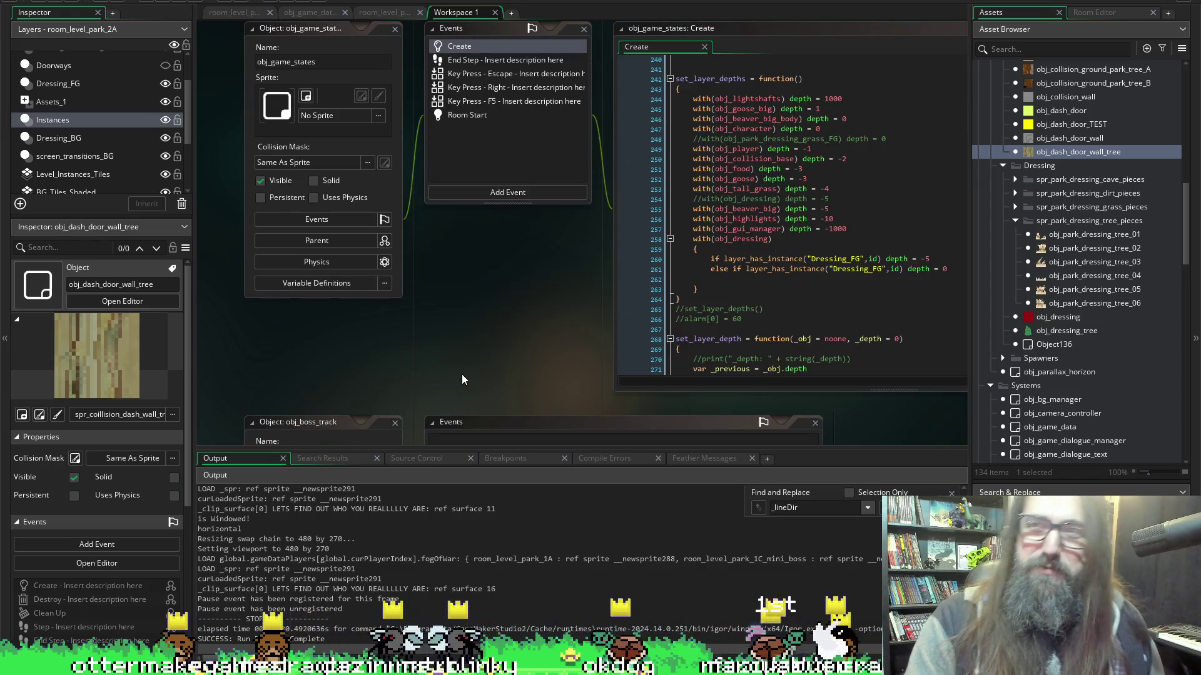
scroll(375, 206, up, 6)
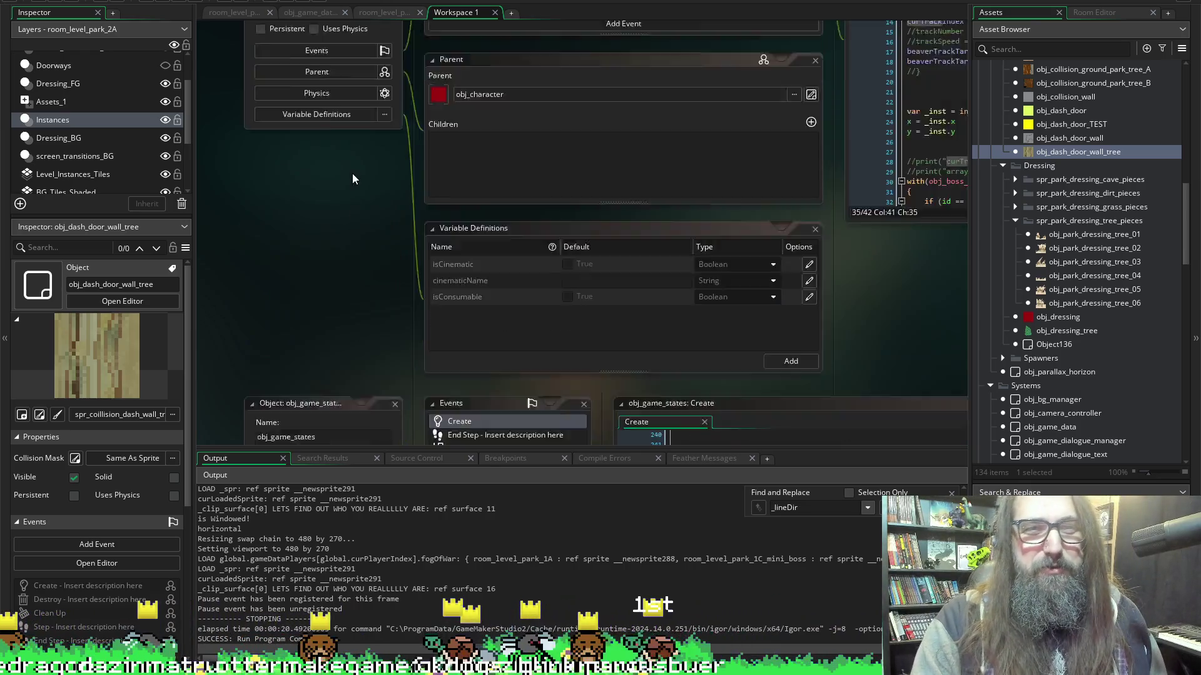
scroll(212, 205, up, 7)
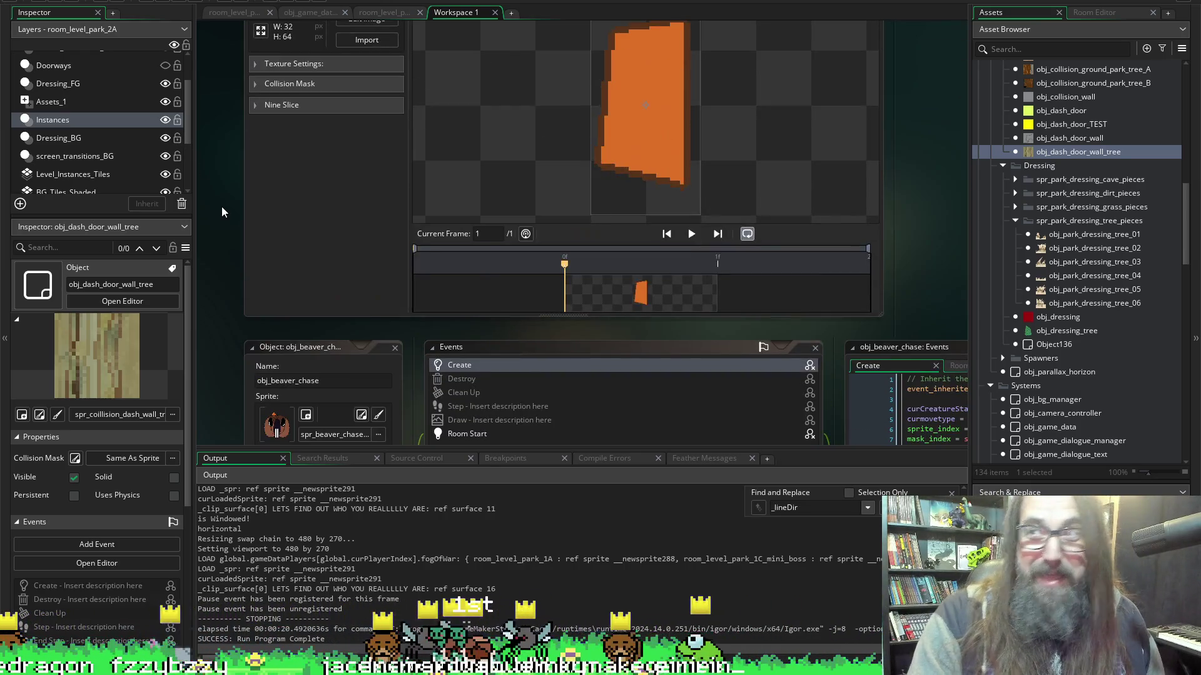
scroll(212, 230, up, 10)
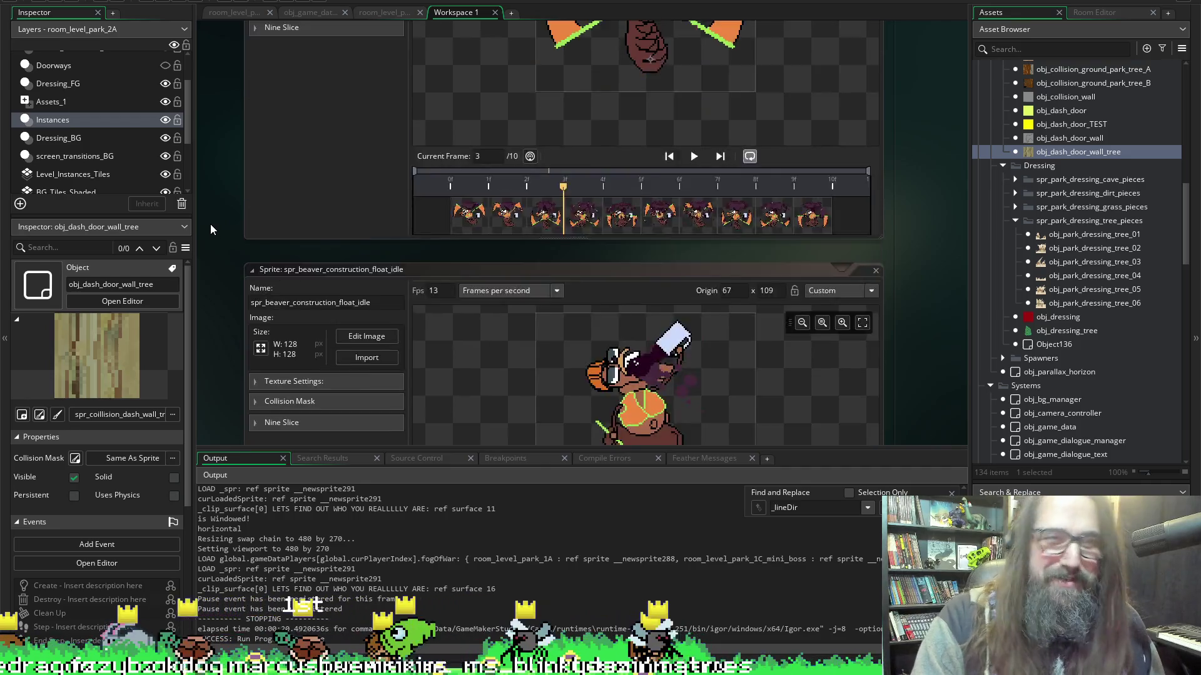
scroll(226, 215, up, 5)
scroll(484, 222, down, 5)
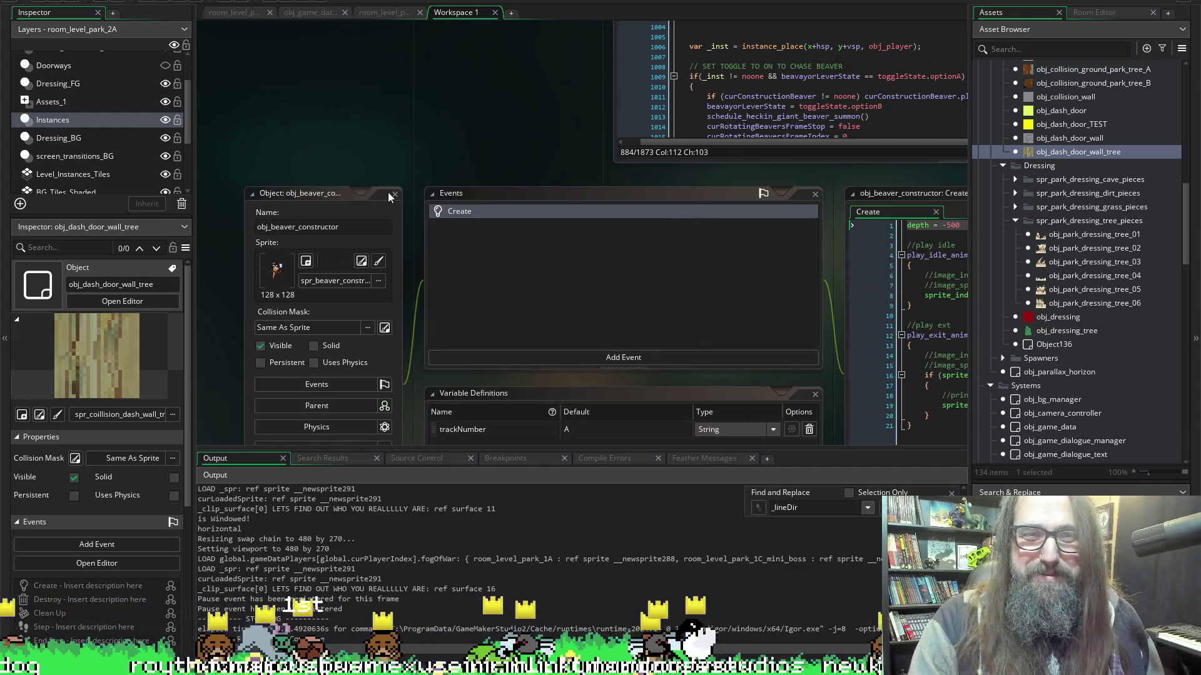
click(61, 2)
key(Escape)
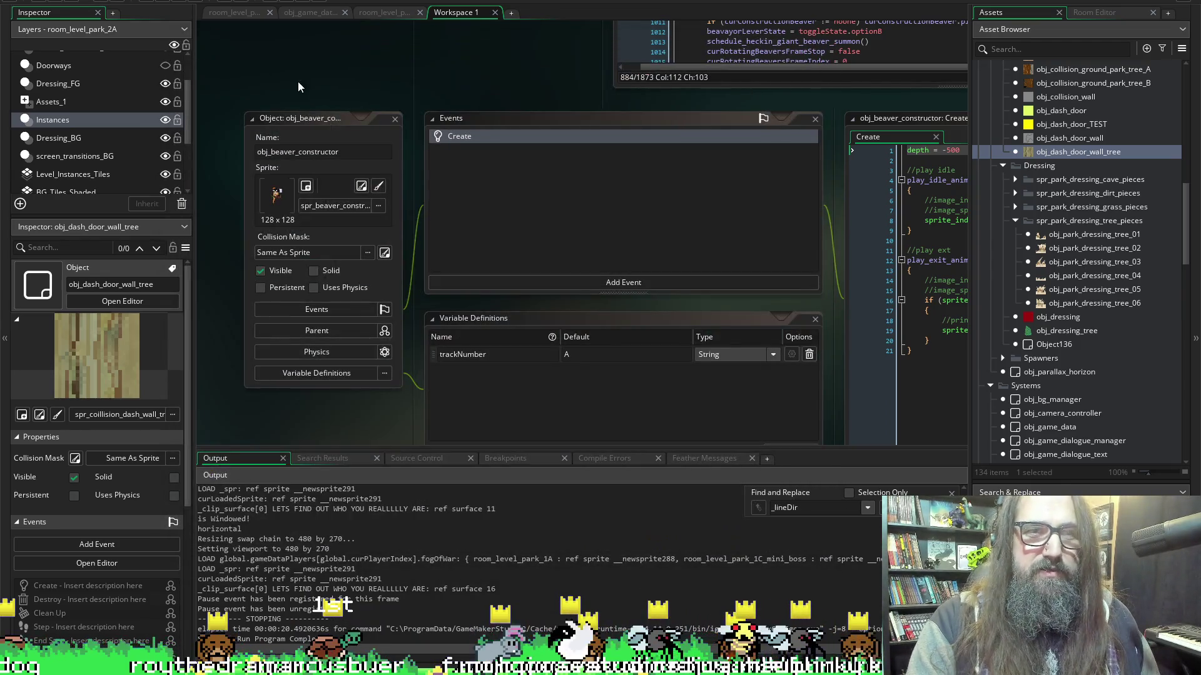
scroll(442, 140, up, 5)
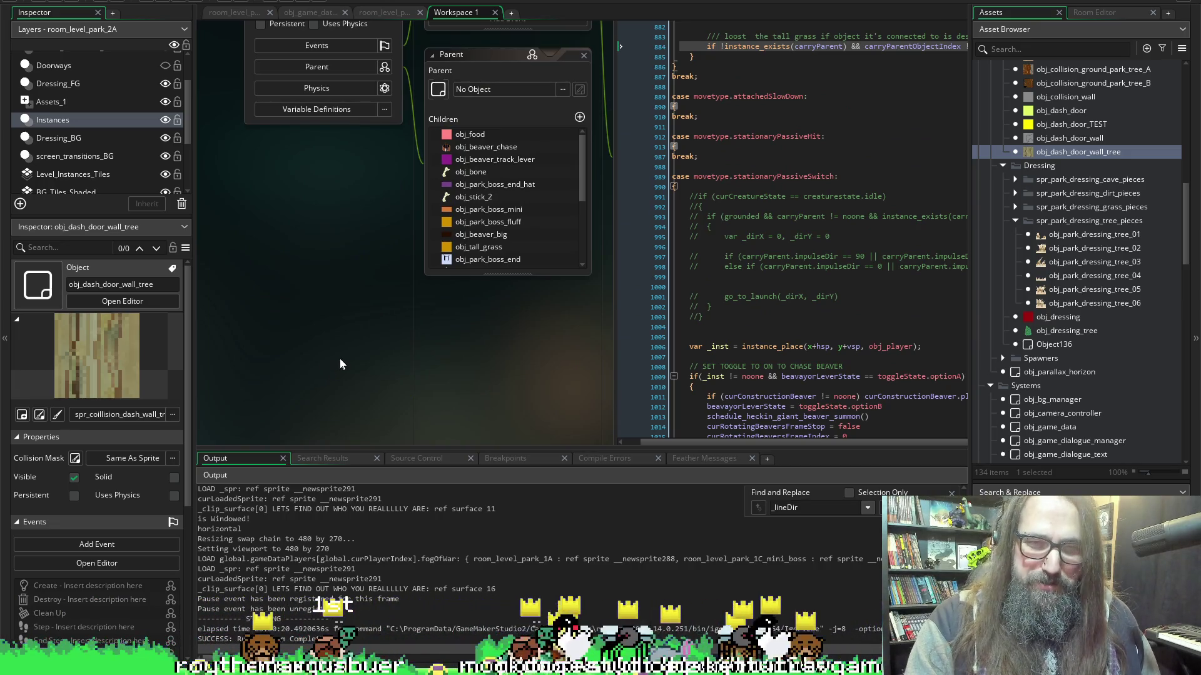
scroll(282, 319, up, 3)
scroll(232, 304, down, 4)
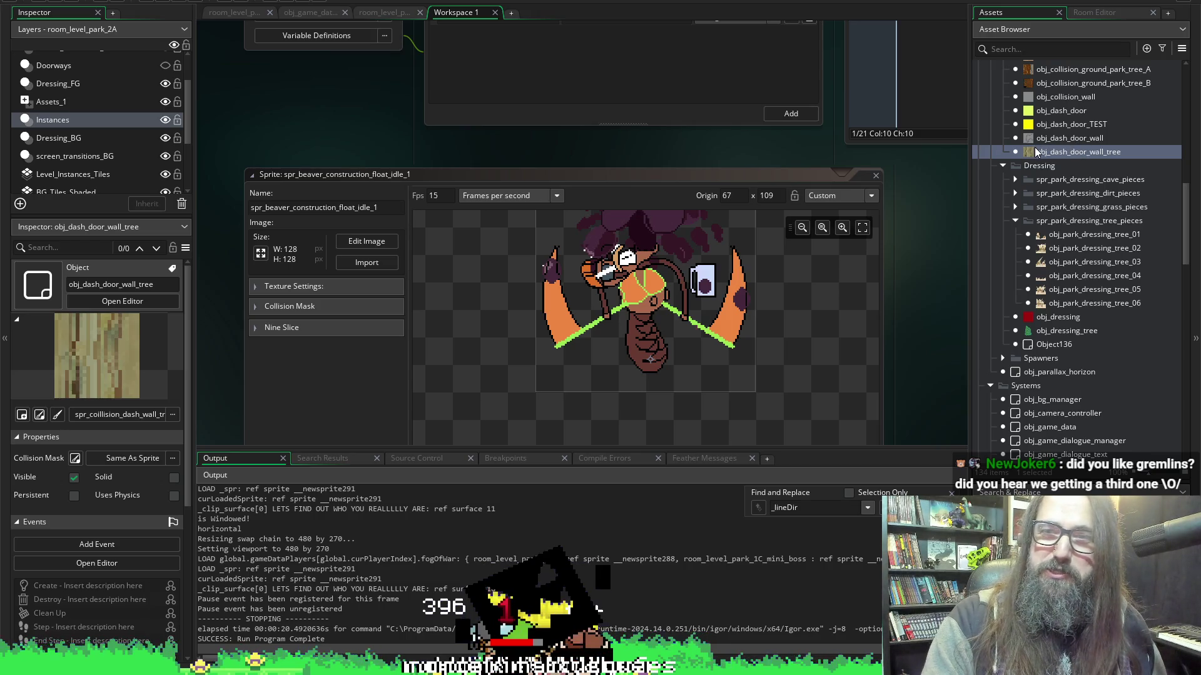
Add image_speed = 0 after event_inherited() in obj_dash_door_wall's Create event, then run the game.
double_click(1064, 138)
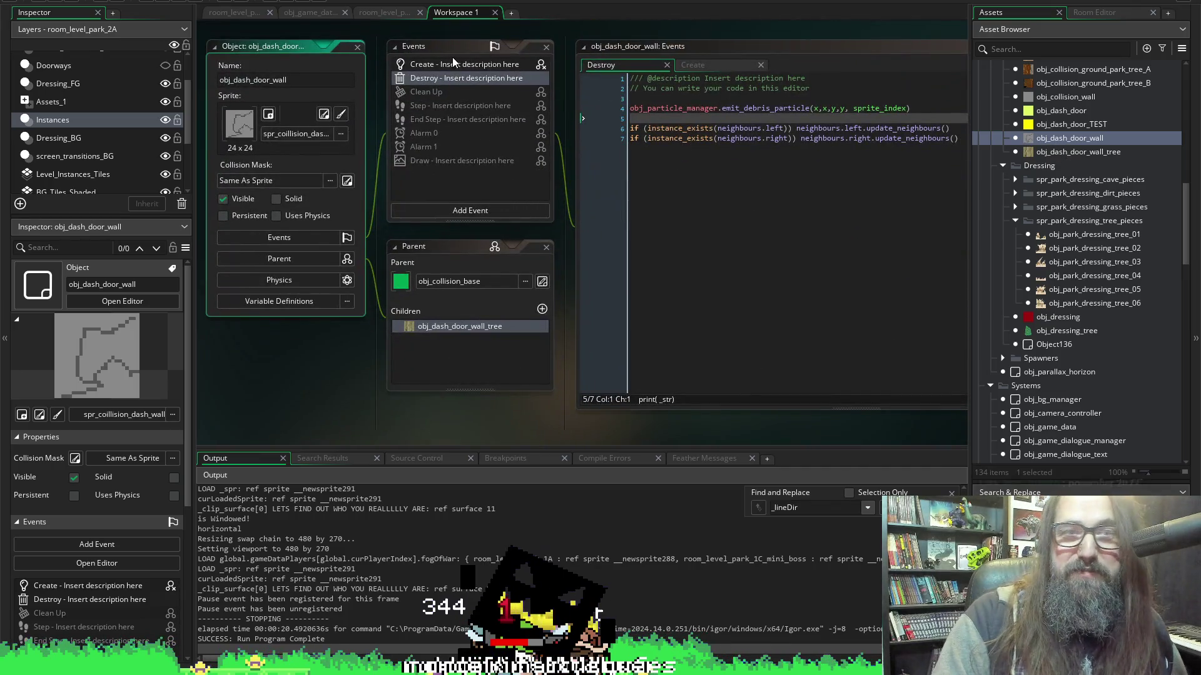
click(456, 66)
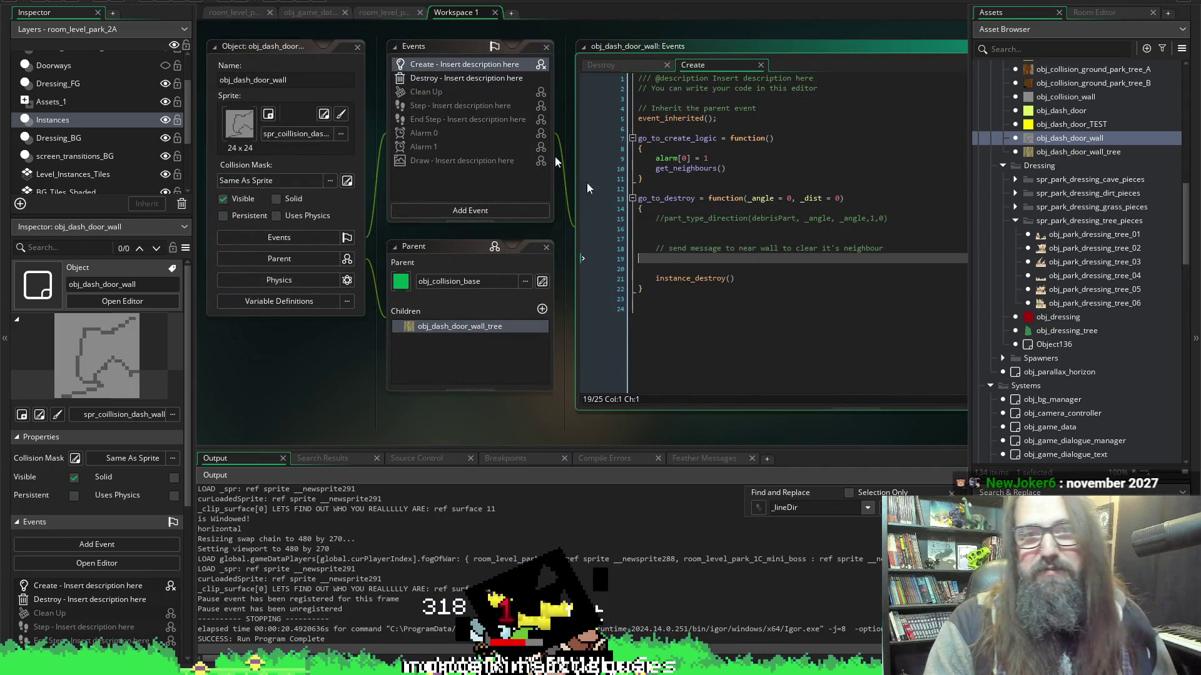
click(657, 130)
key(Return)
key(Return)
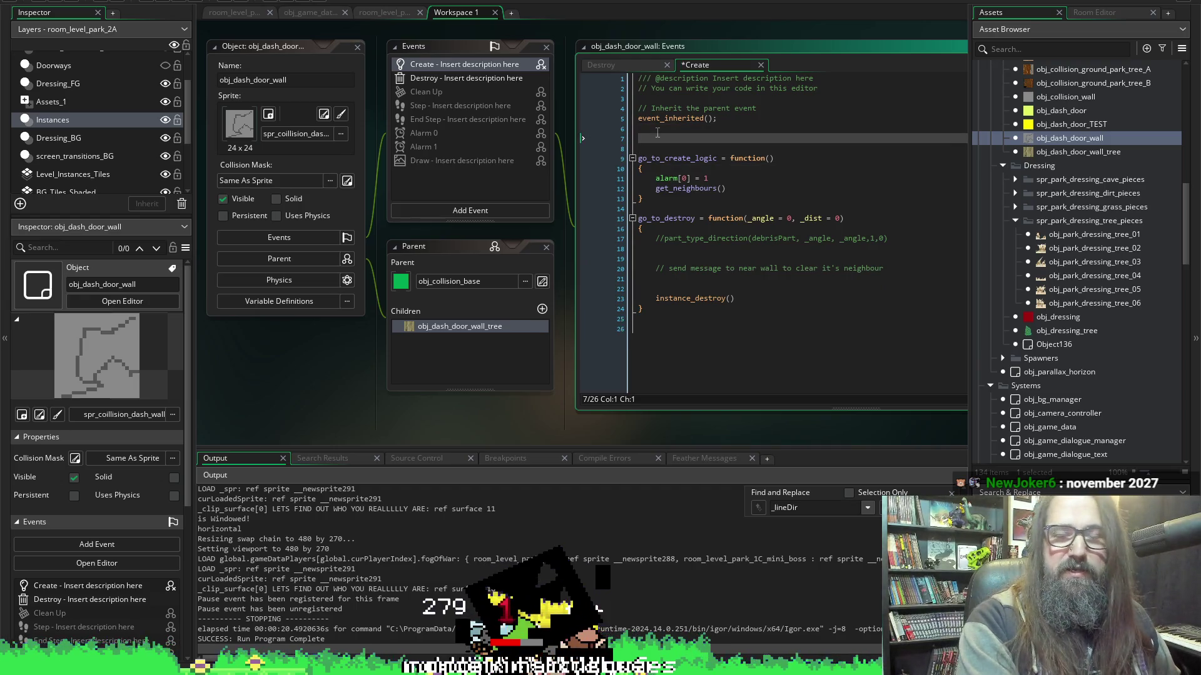
text(image)
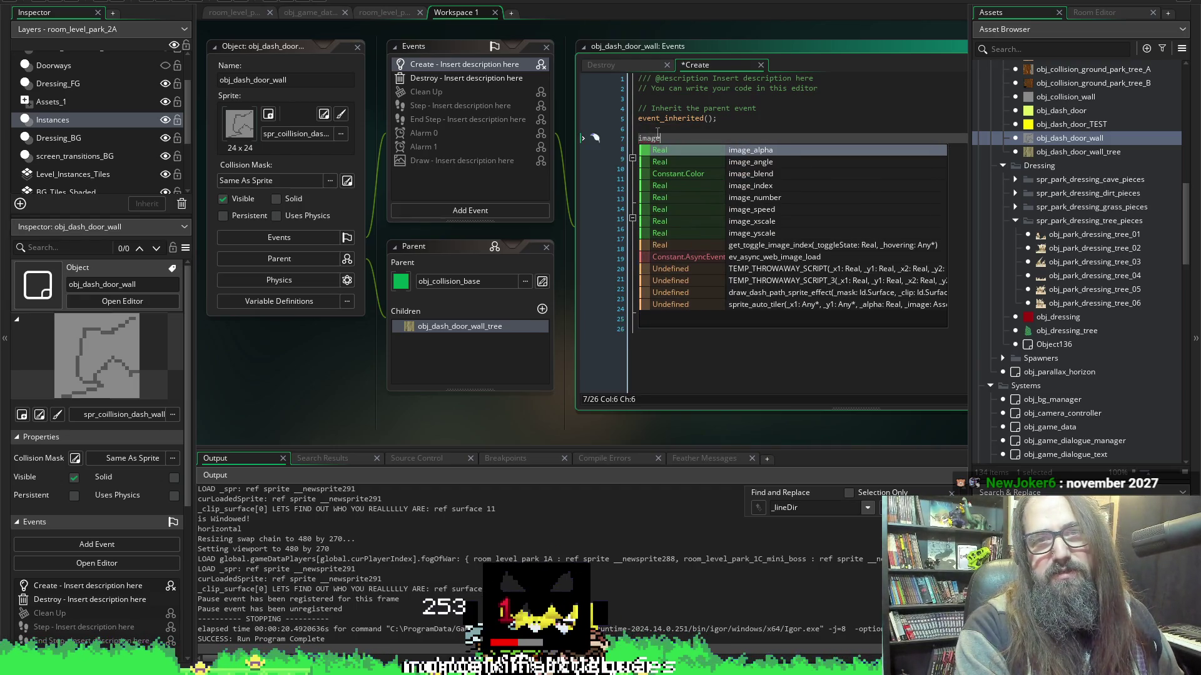
text(_speed =)
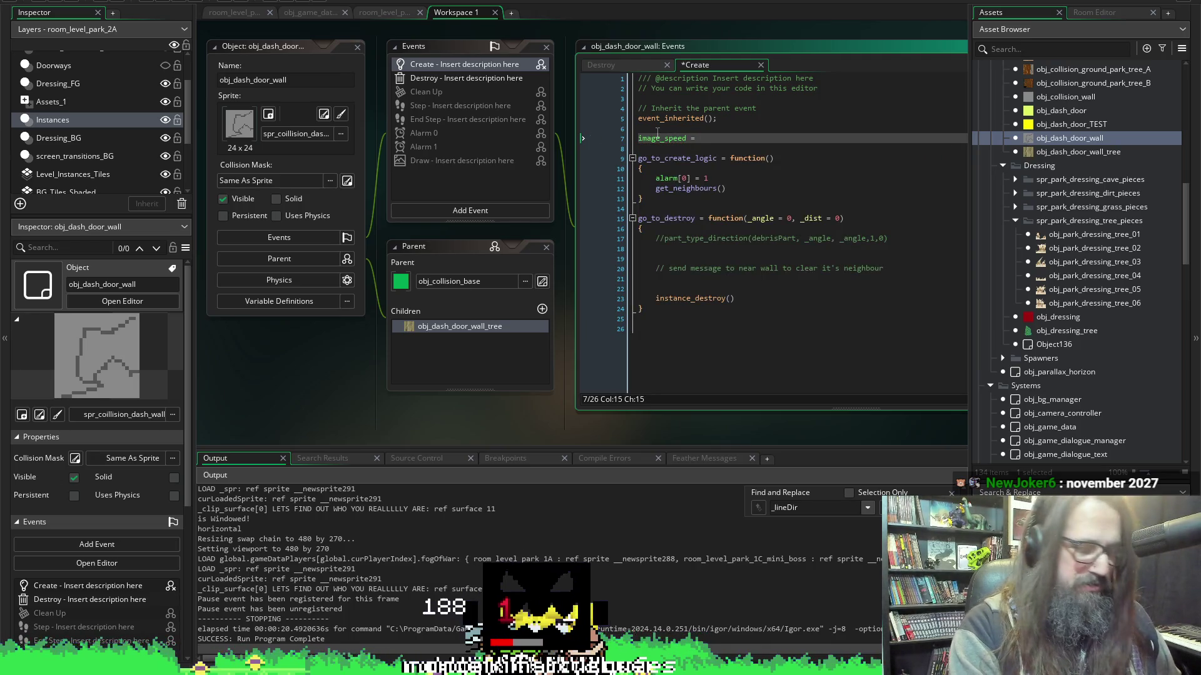
text(0)
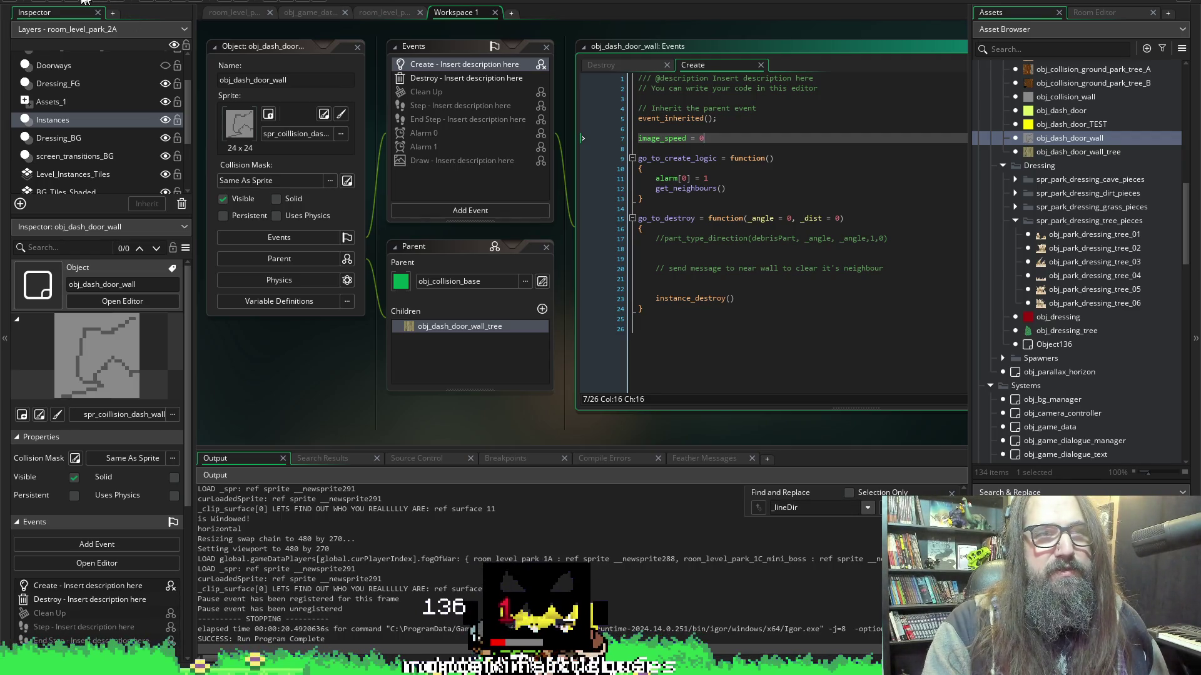
click(162, 3)
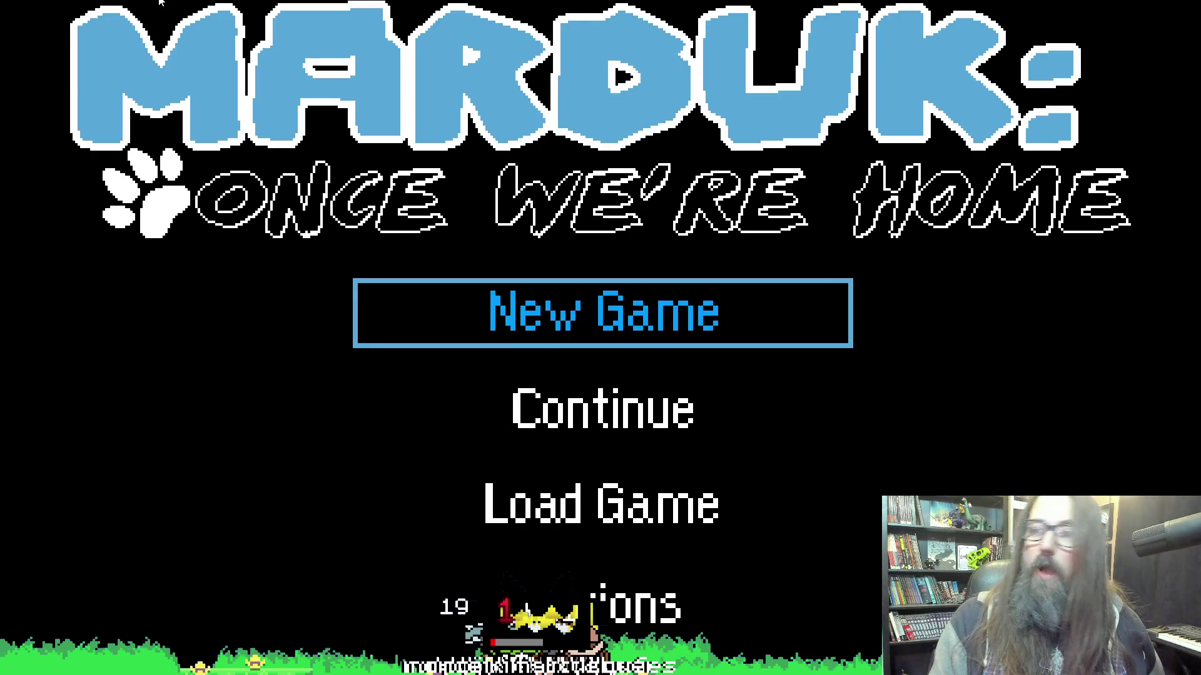
Continue the saved game from the title menu, play the park level, then pause to the map.
key(Down)
key(Return)
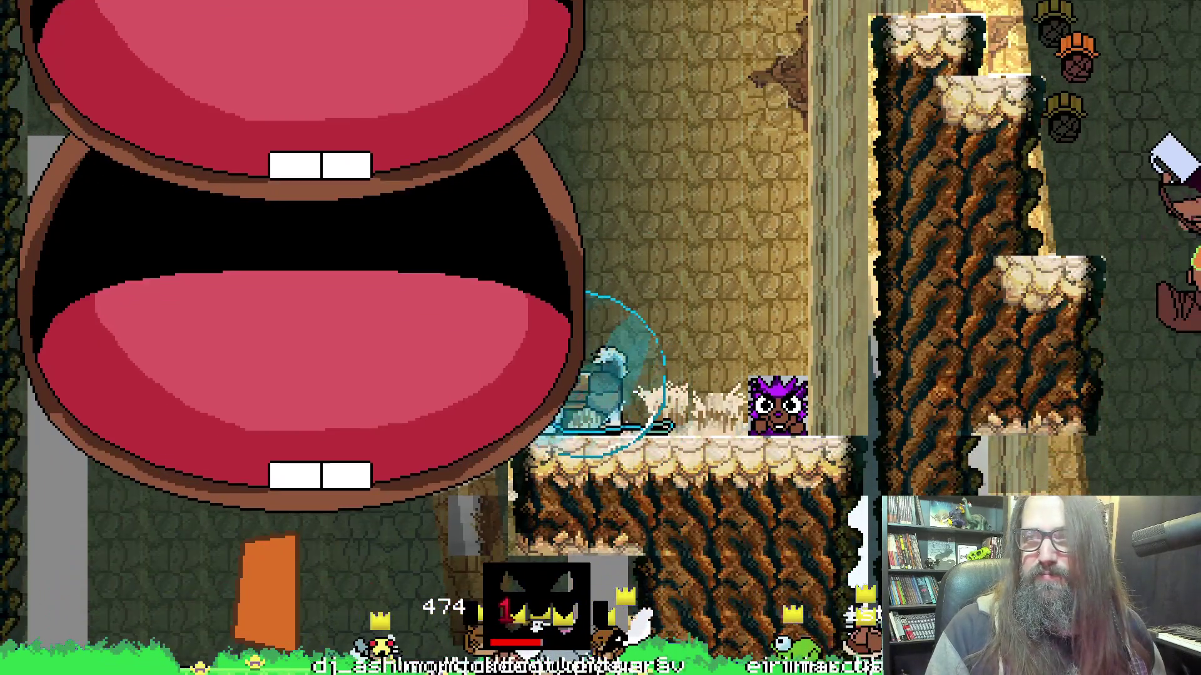
key(Escape)
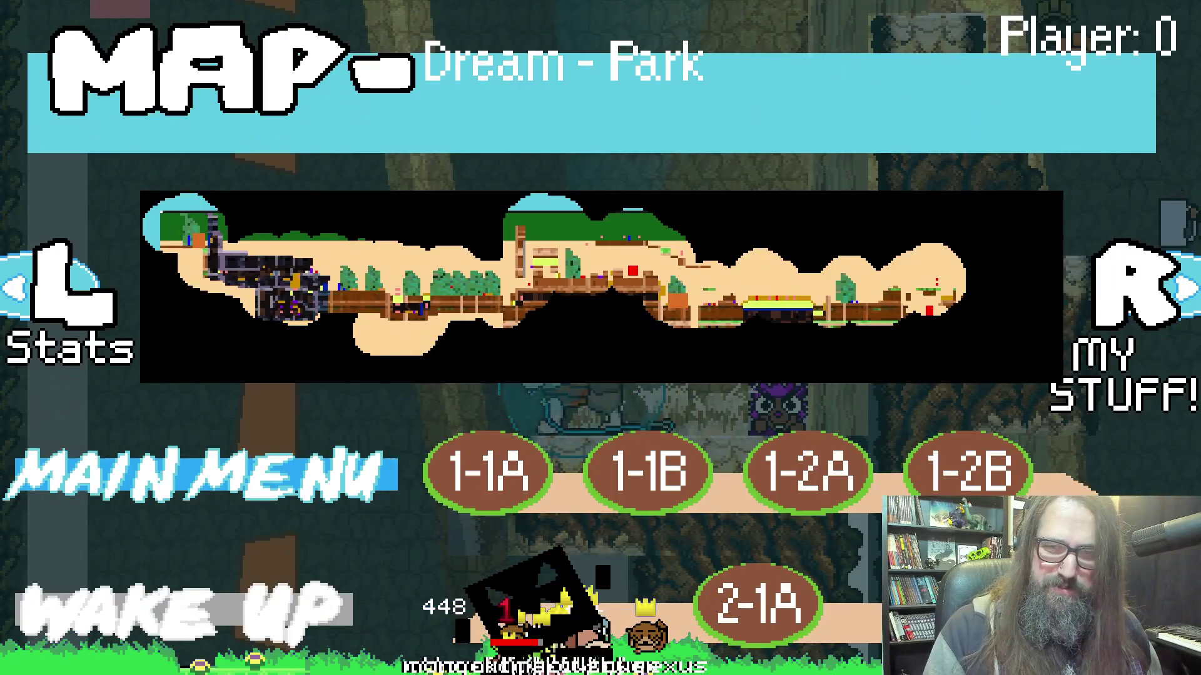
Resume play, move the husky right onto the lower platform, then switch the game to windowed mode.
key(Escape)
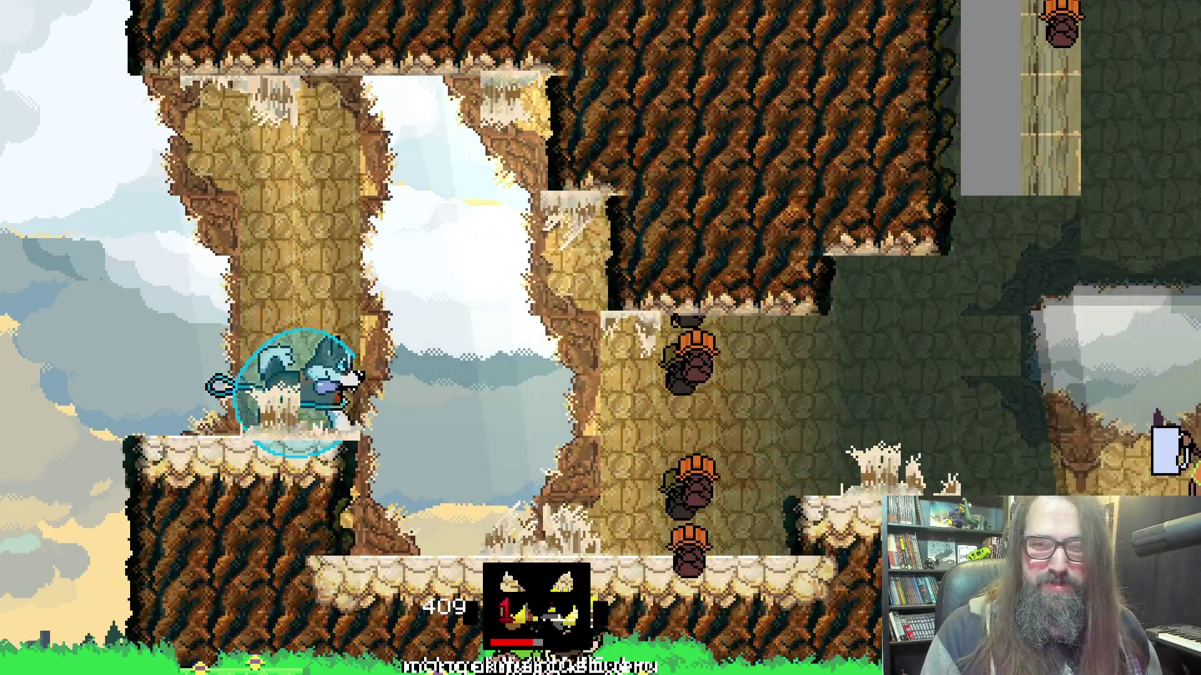
key(Right)
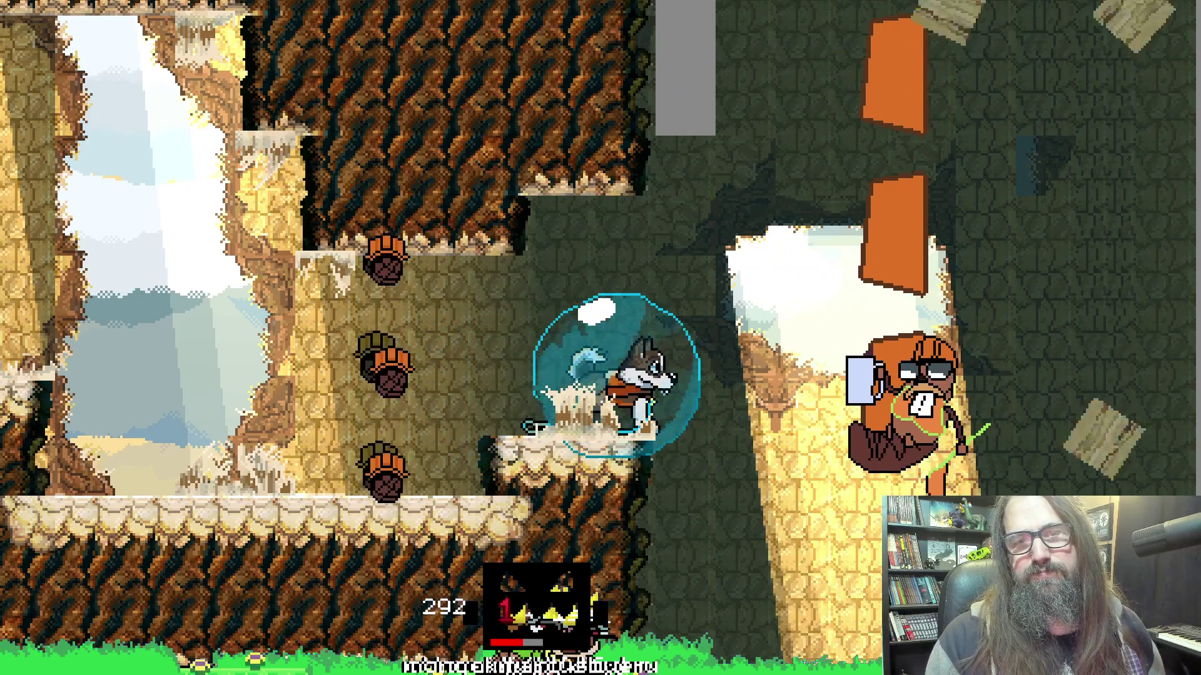
key(Escape)
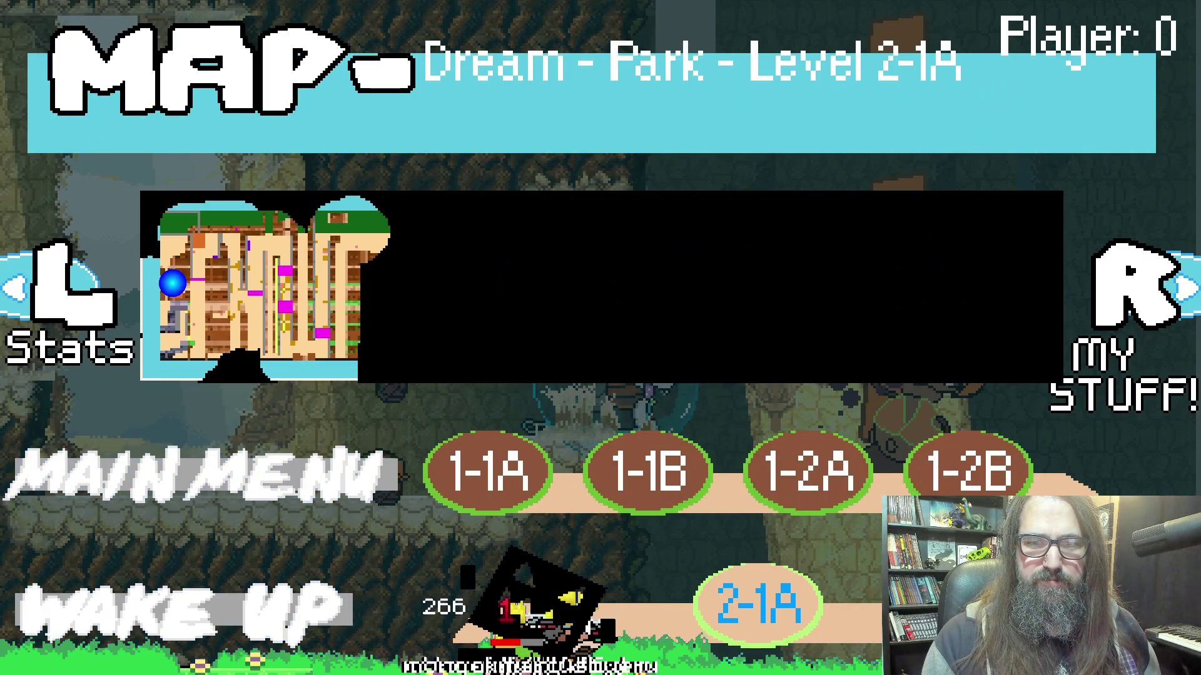
key(Escape)
key(Right)
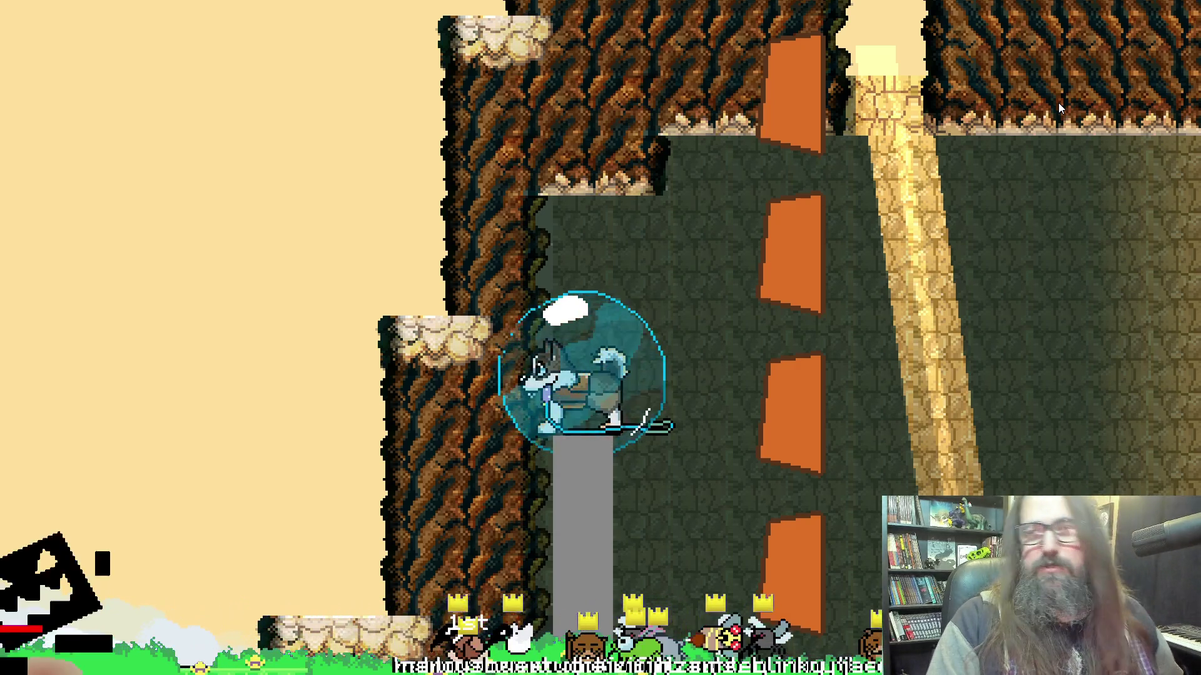
key(F11)
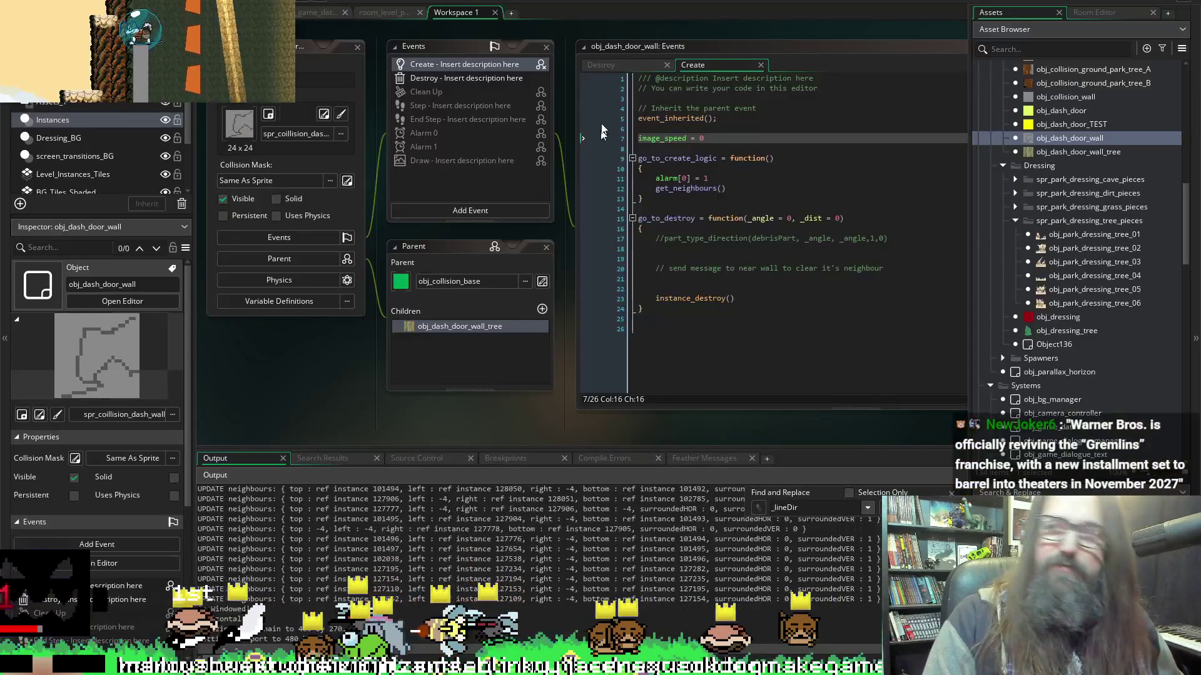
Bring the IDE forward and insert a For Loop code snippet at empty line 26.
click(648, 47)
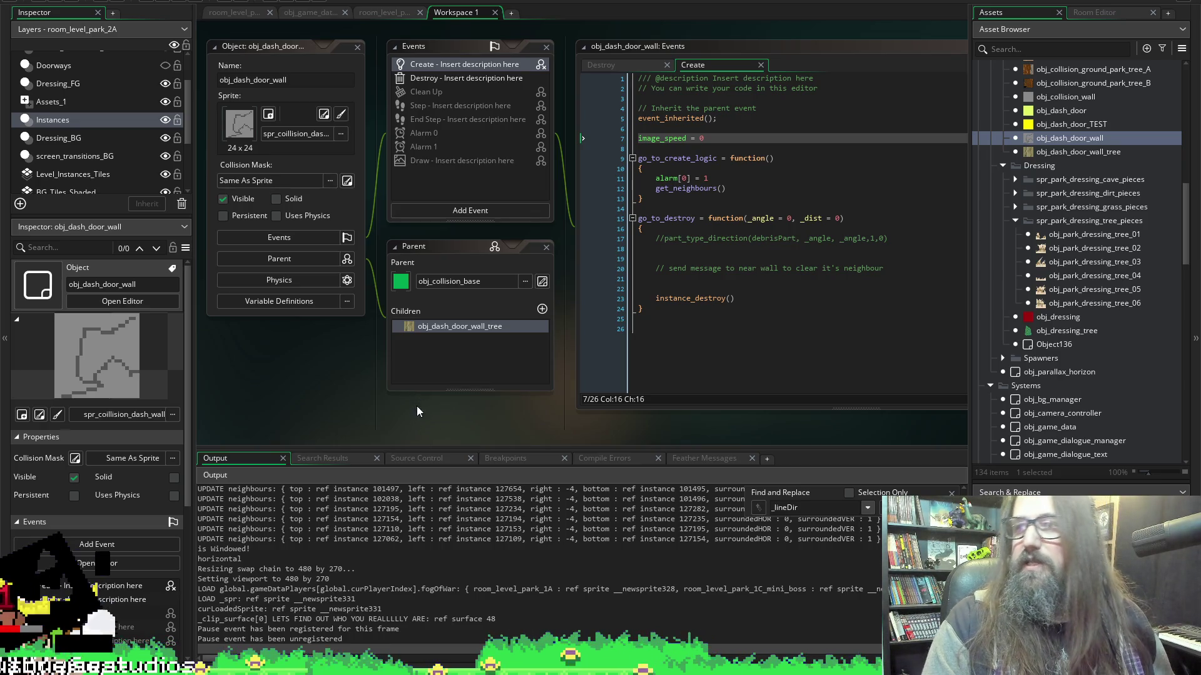
right_click(667, 388)
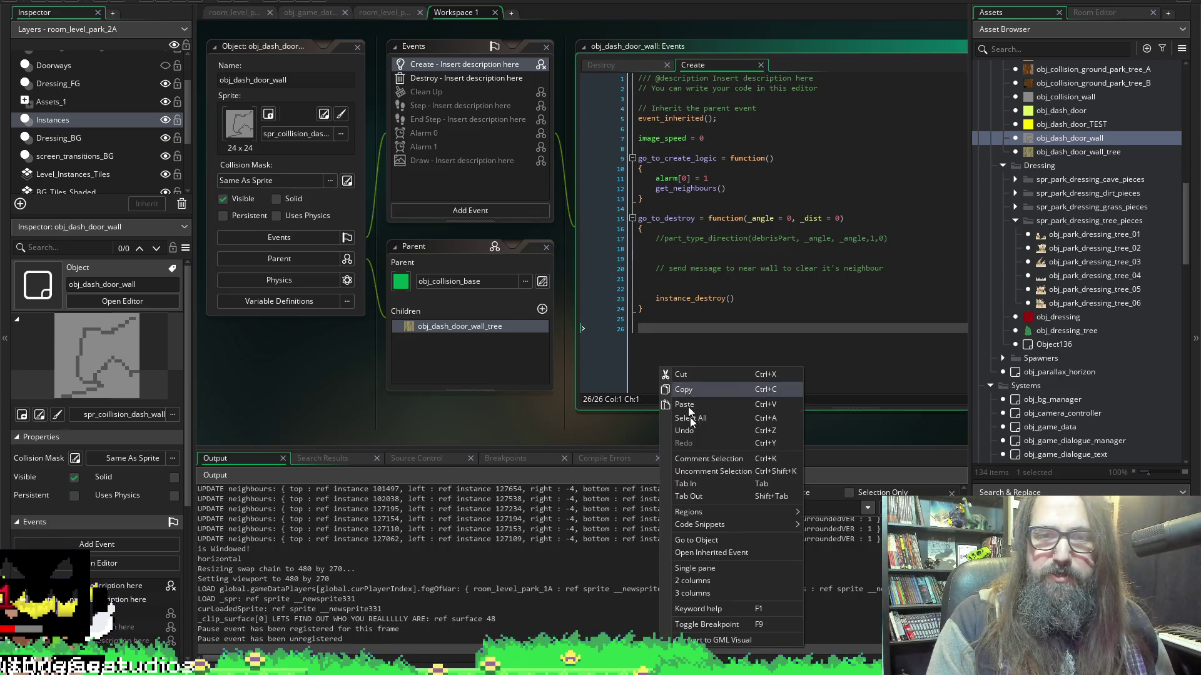
mouse_move(733, 525)
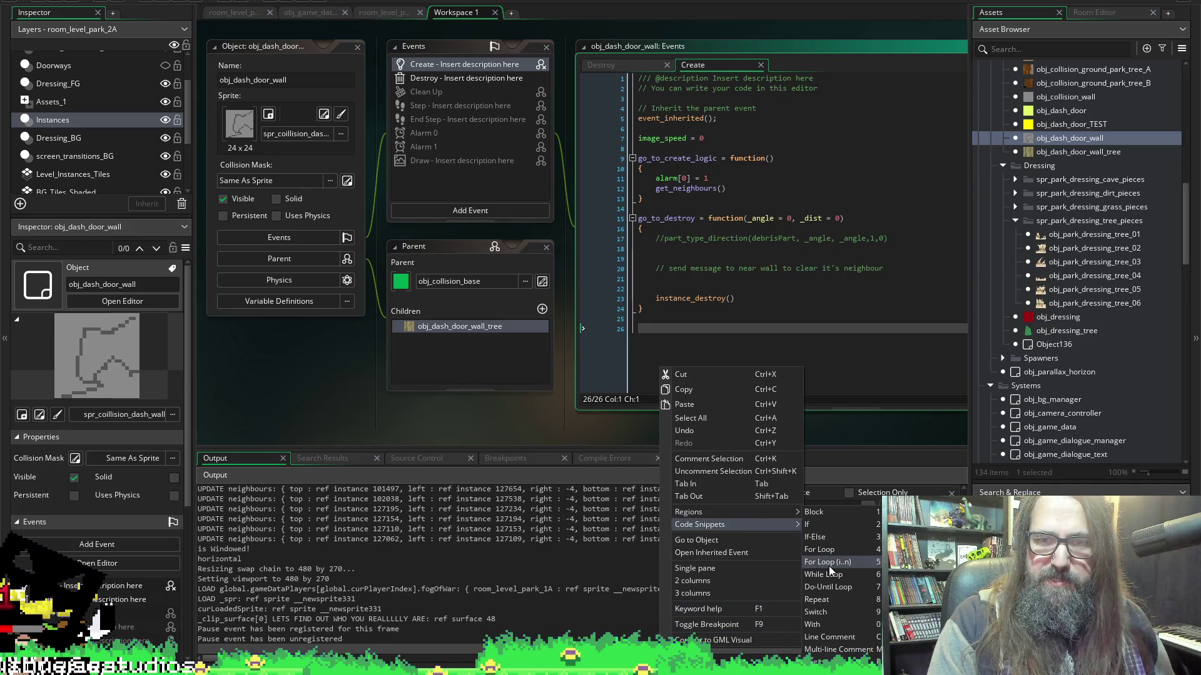
click(829, 550)
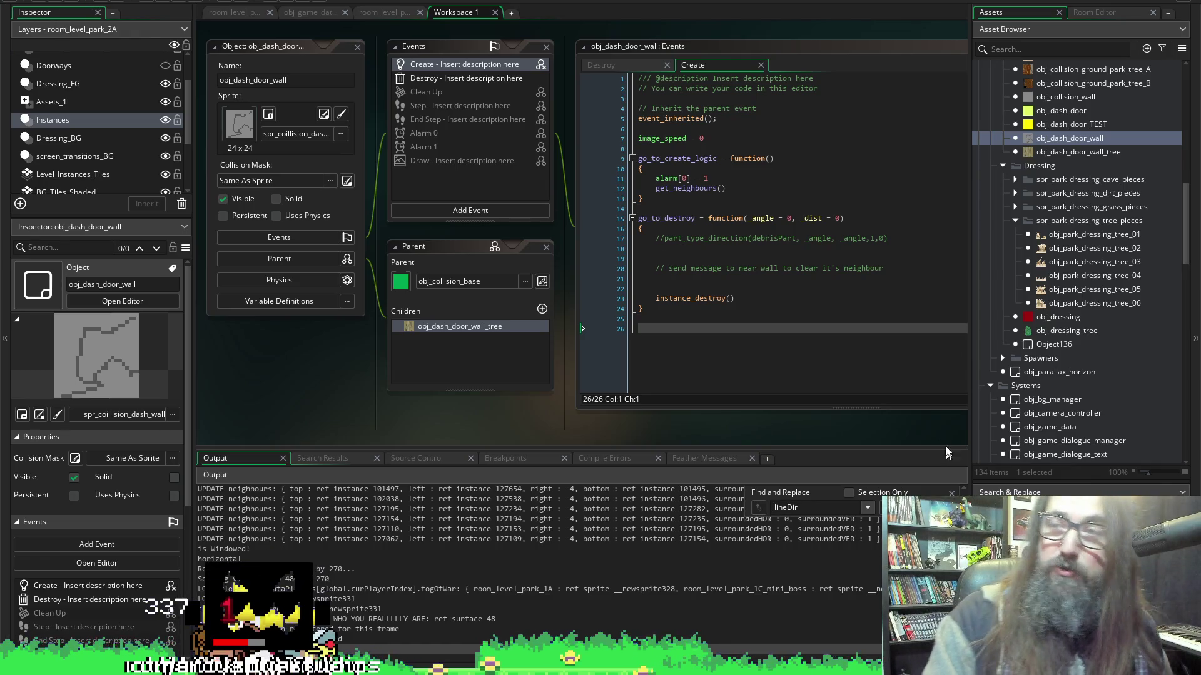
Rebuild and run, continue the save, drop to the lower platform, then window the game behind the IDE.
click(168, 4)
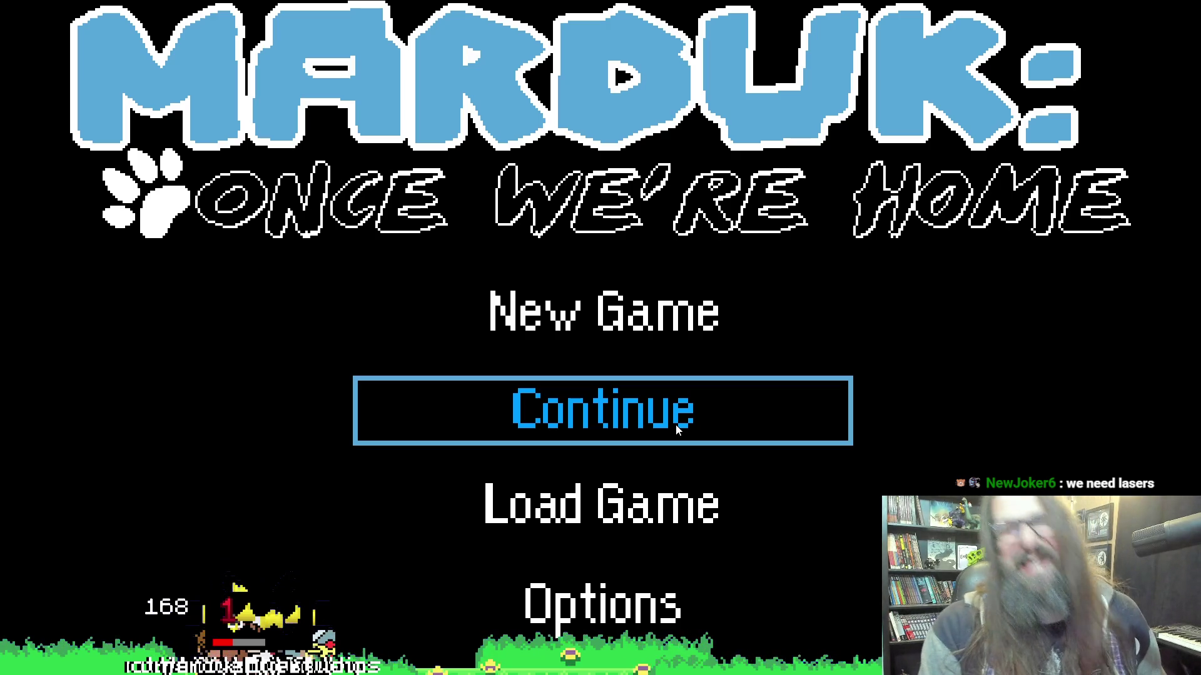
click(675, 426)
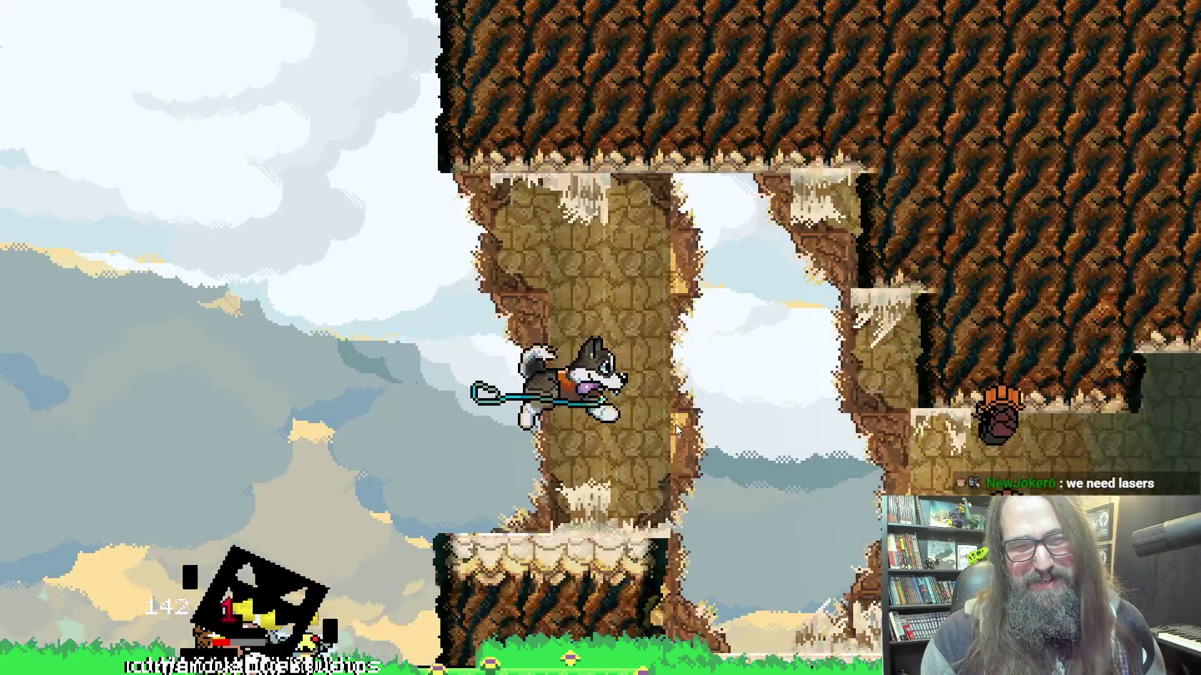
key(Right)
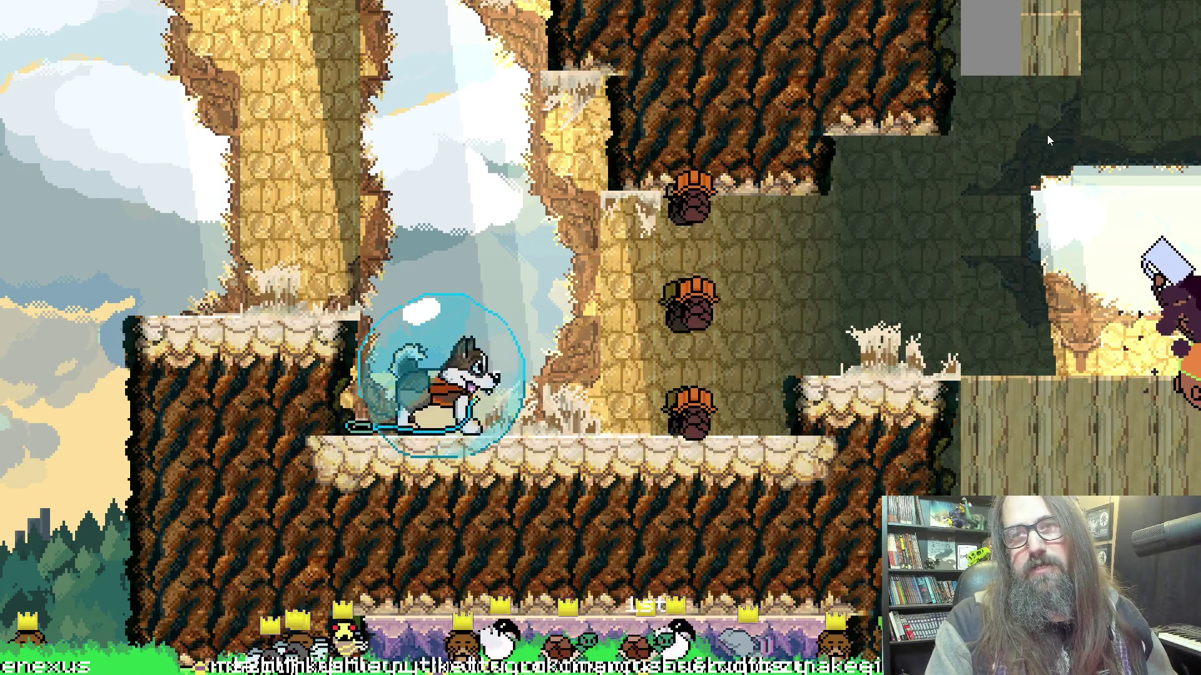
key(F11)
click(461, 5)
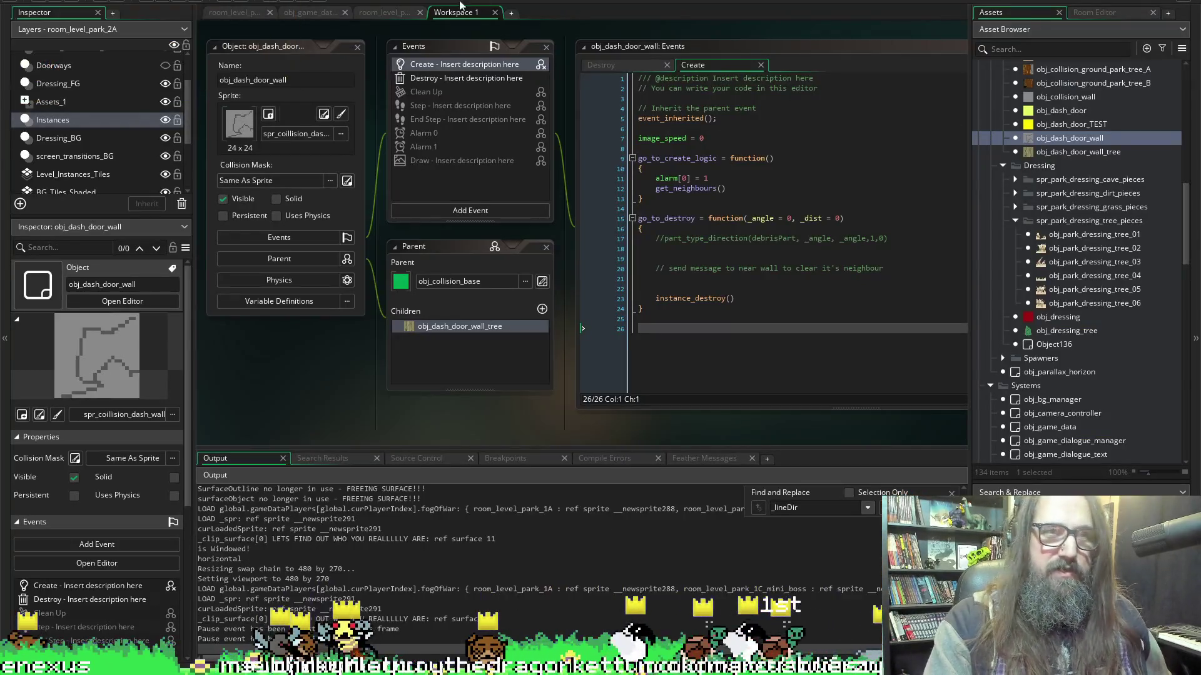
Stop the running test game.
click(184, 2)
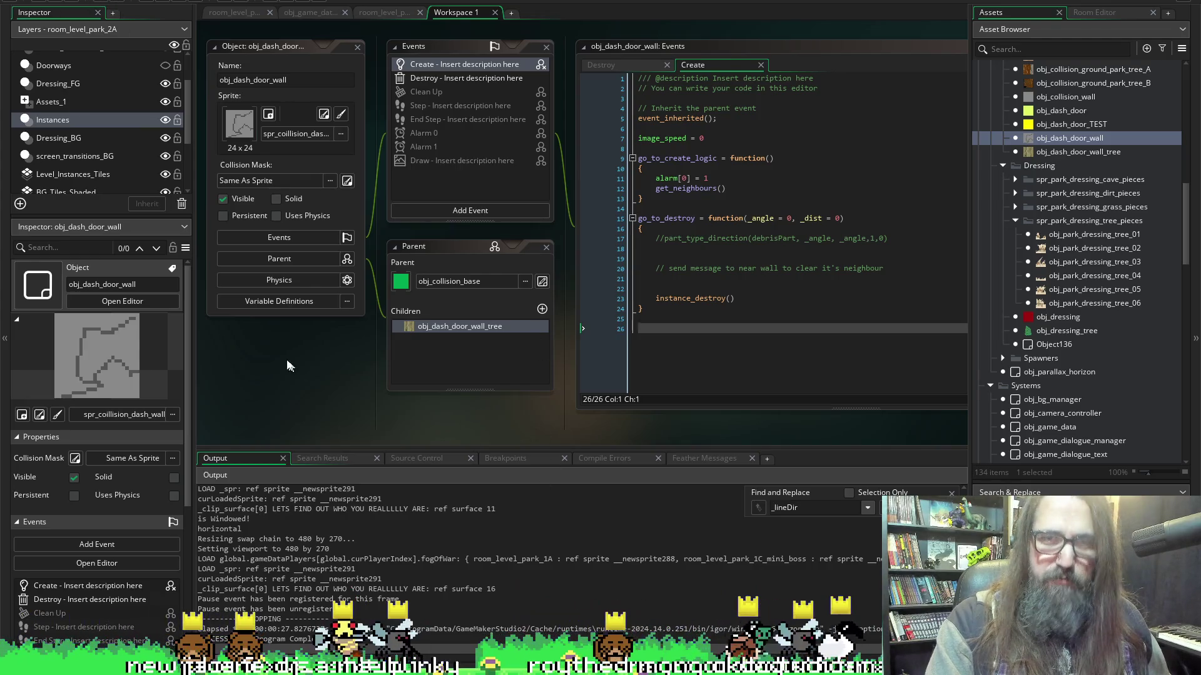
scroll(294, 403, up, 5)
scroll(301, 250, down, 5)
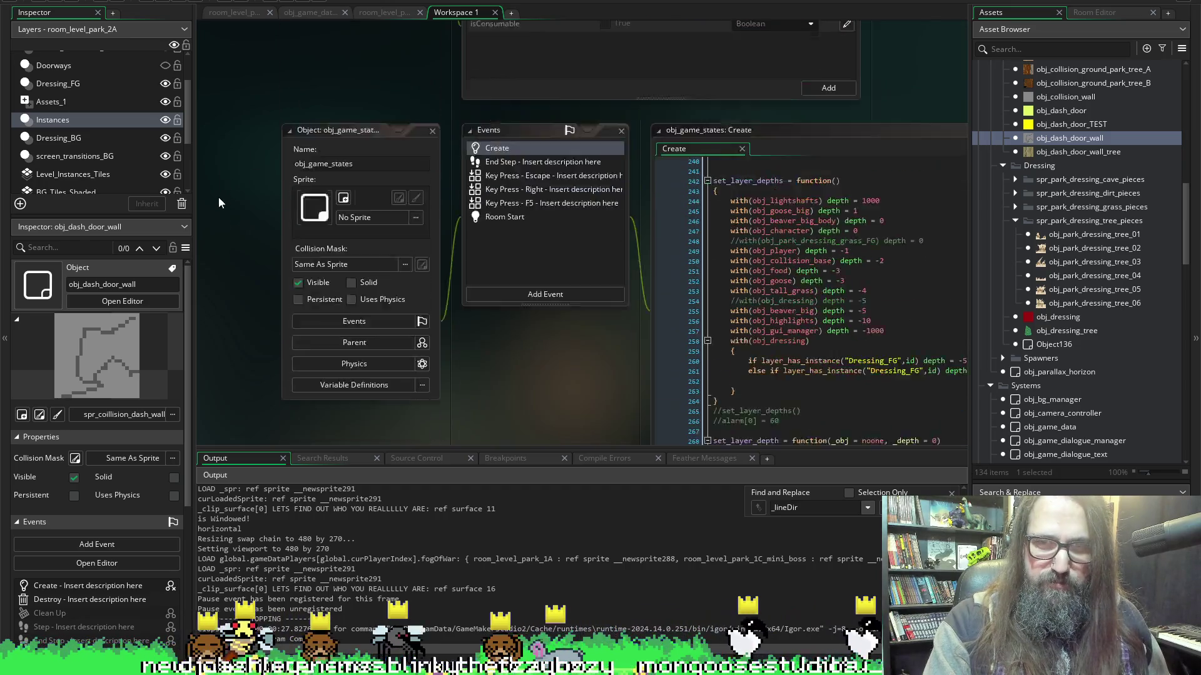
scroll(221, 188, up, 8)
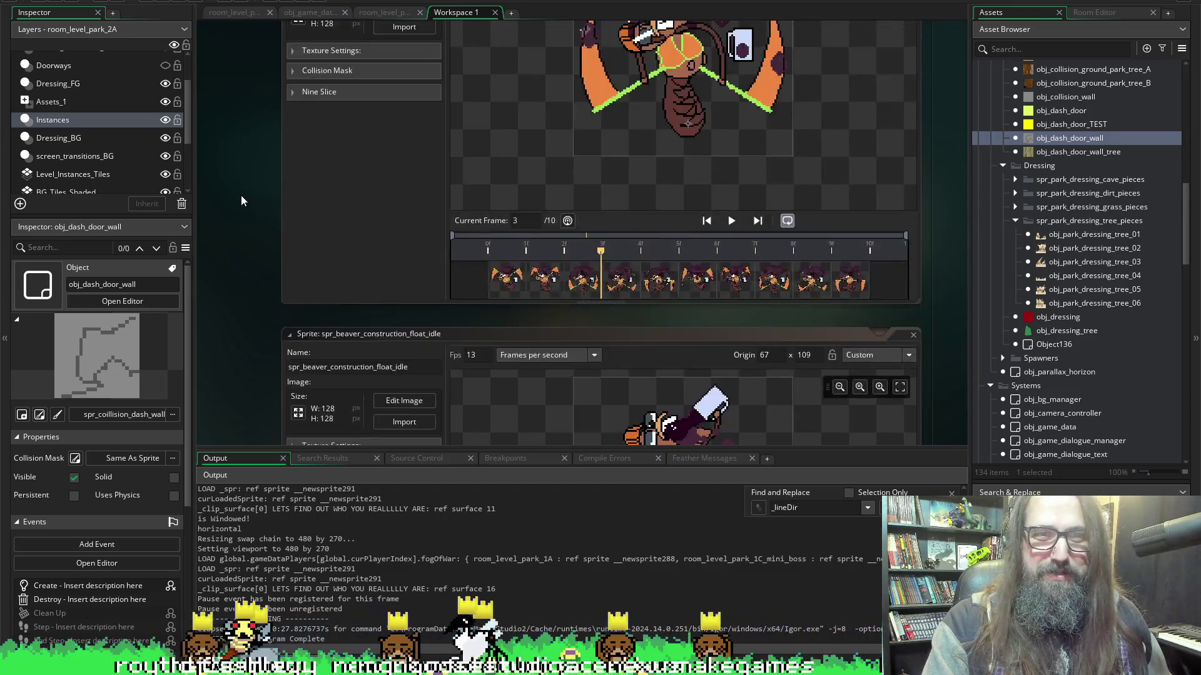
scroll(242, 195, down, 8)
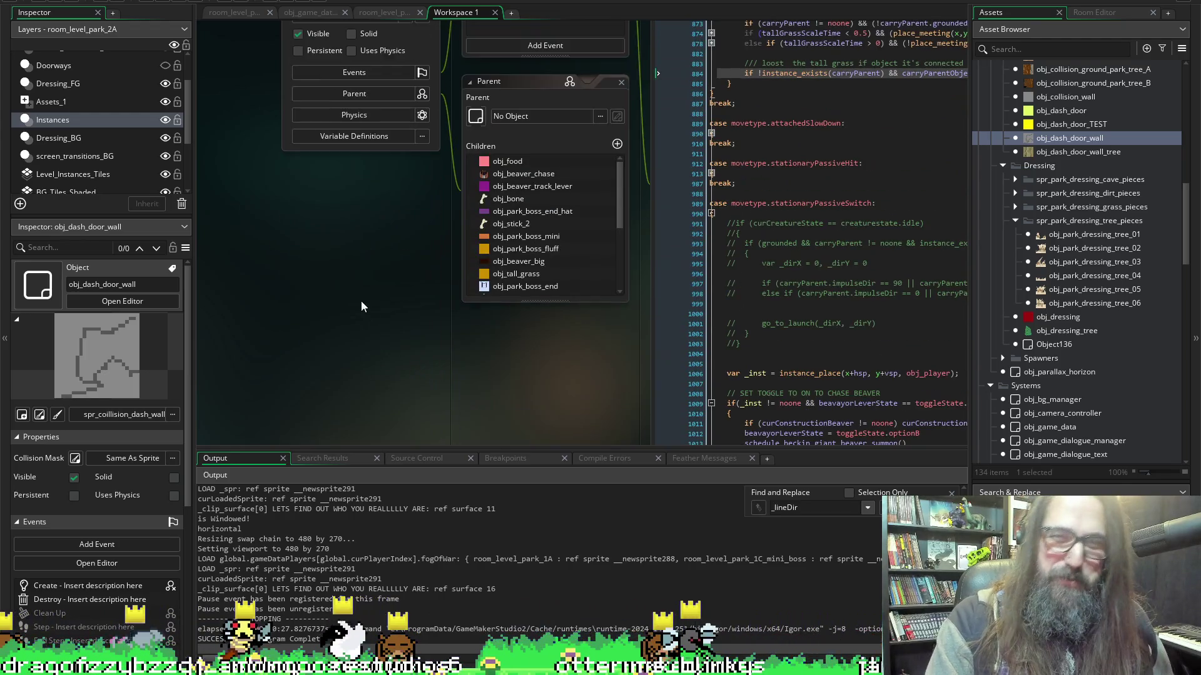
scroll(361, 302, up, 5)
scroll(250, 147, down, 4)
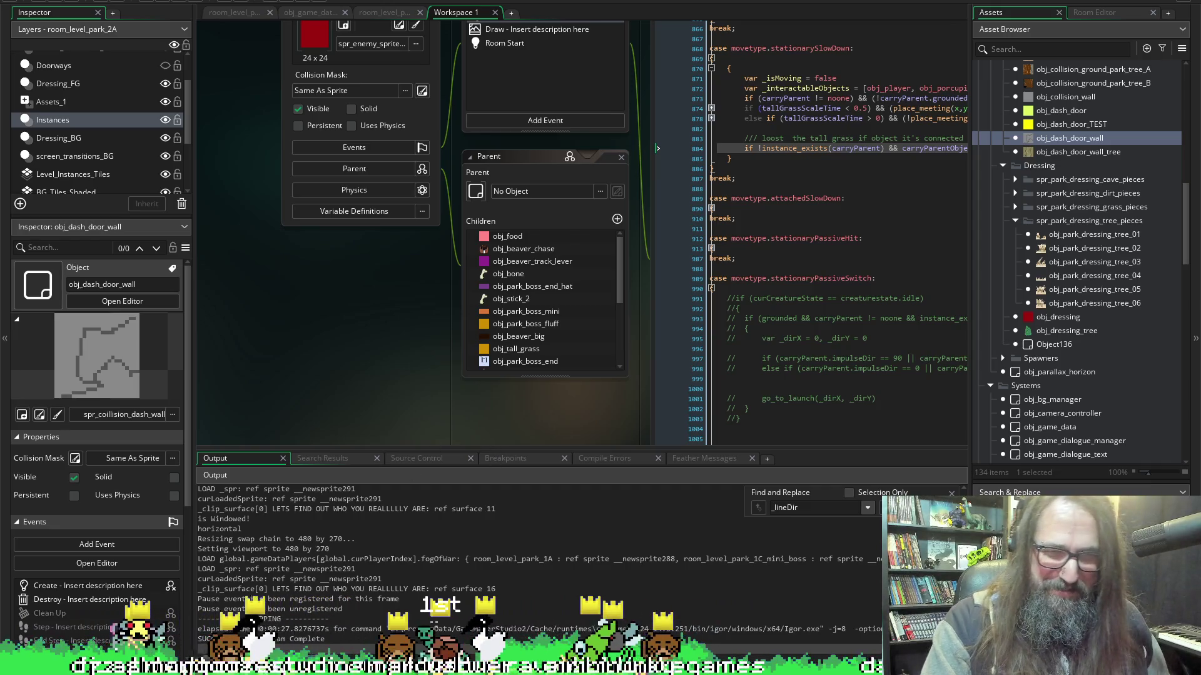
Collapse the Output dock and scroll to the tall-grass code around line 884.
click(413, 427)
scroll(411, 463, right, 6)
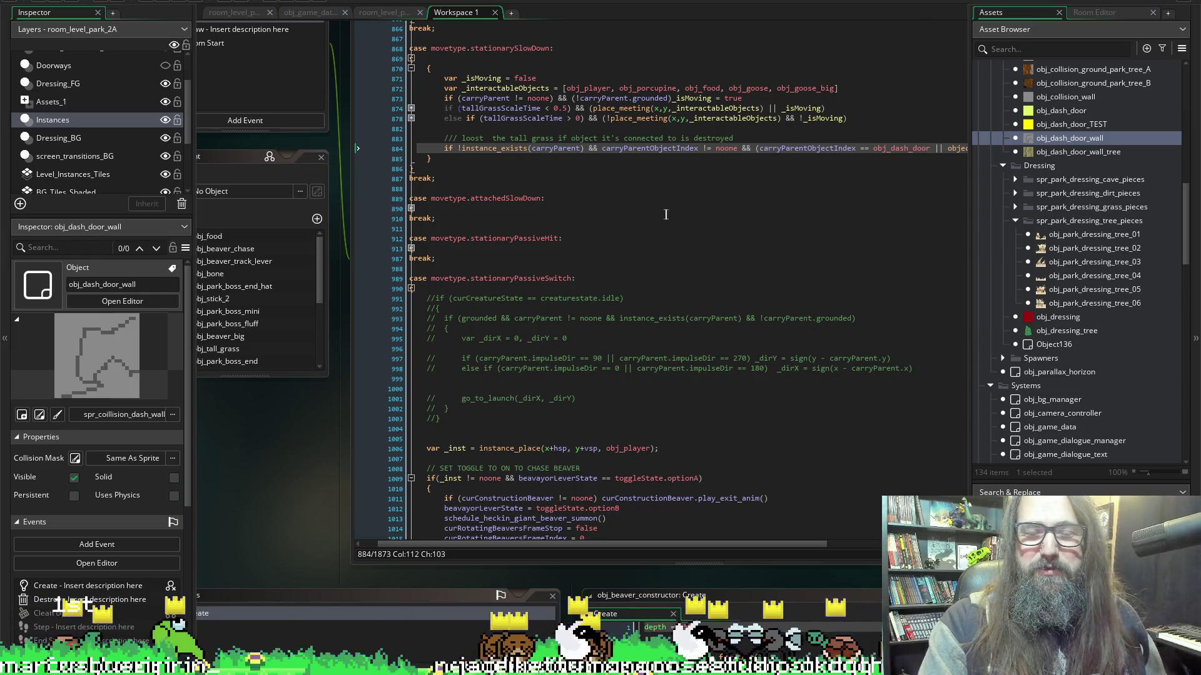
scroll(497, 329, down, 2)
scroll(496, 328, up, 8)
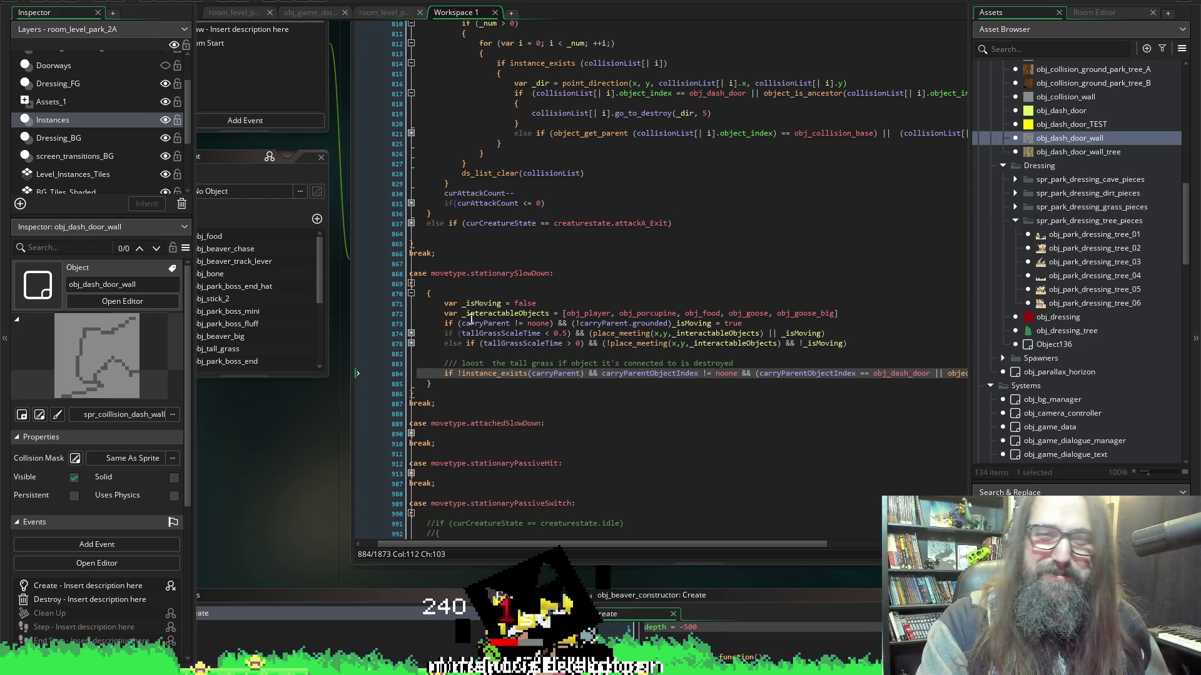
scroll(290, 486, up, 2)
scroll(259, 451, down, 2)
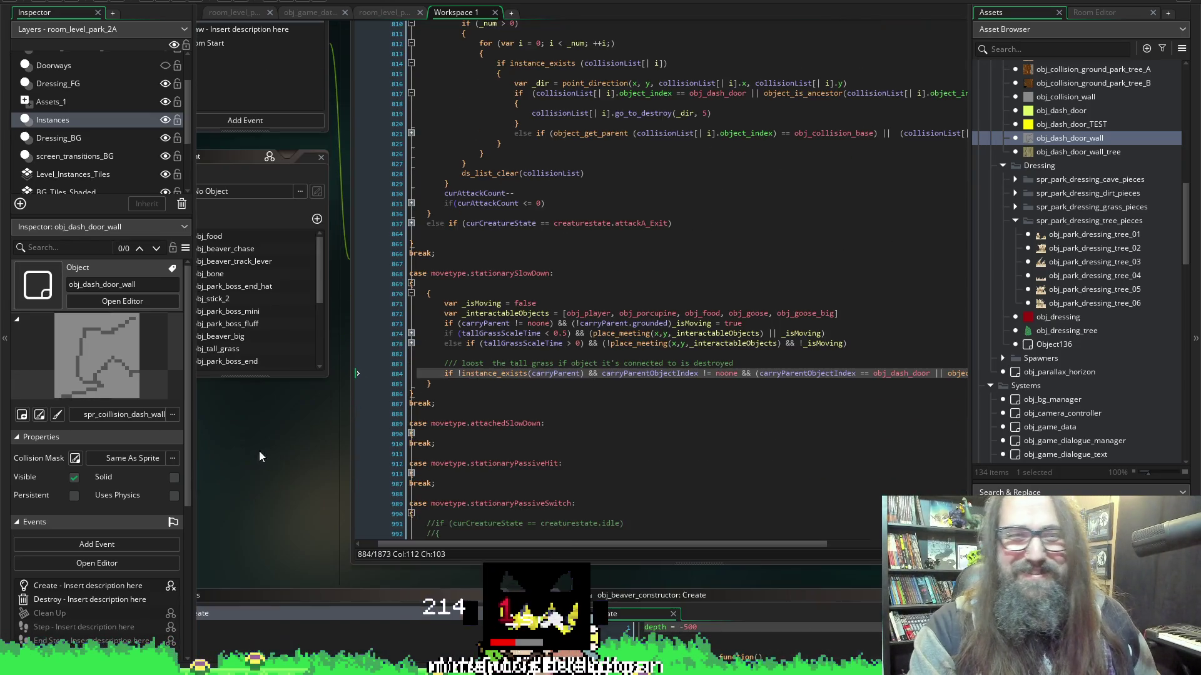
scroll(260, 535, left, 3)
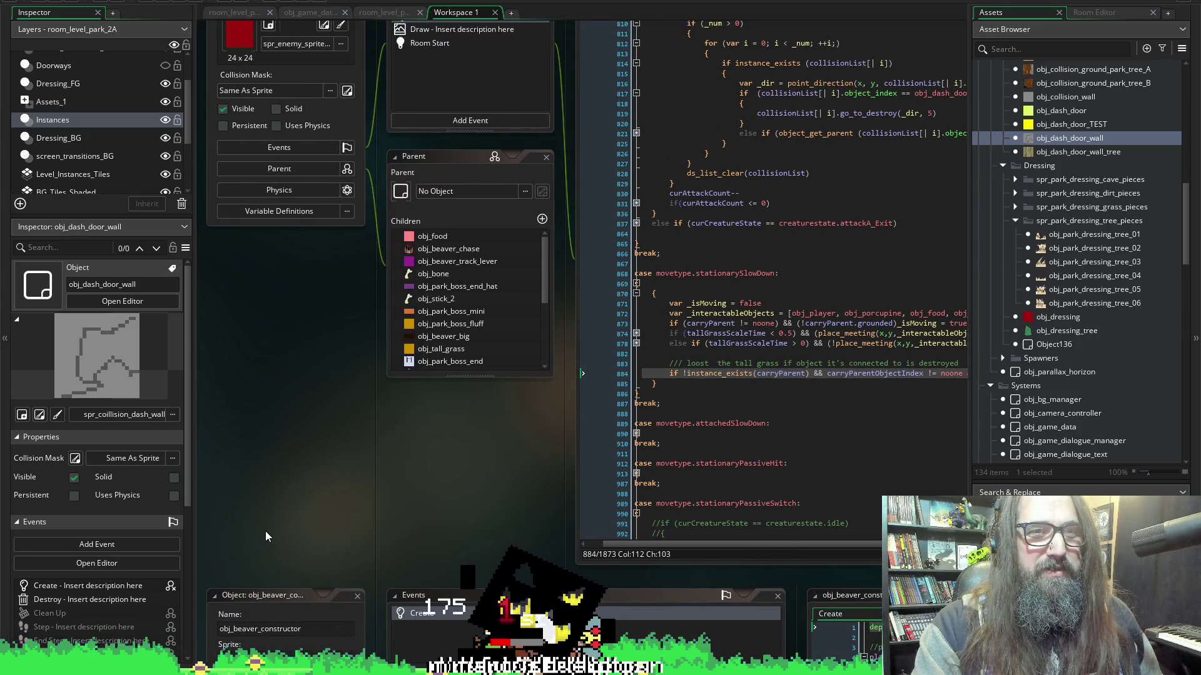
scroll(351, 406, down, 1)
scroll(360, 400, down, 3)
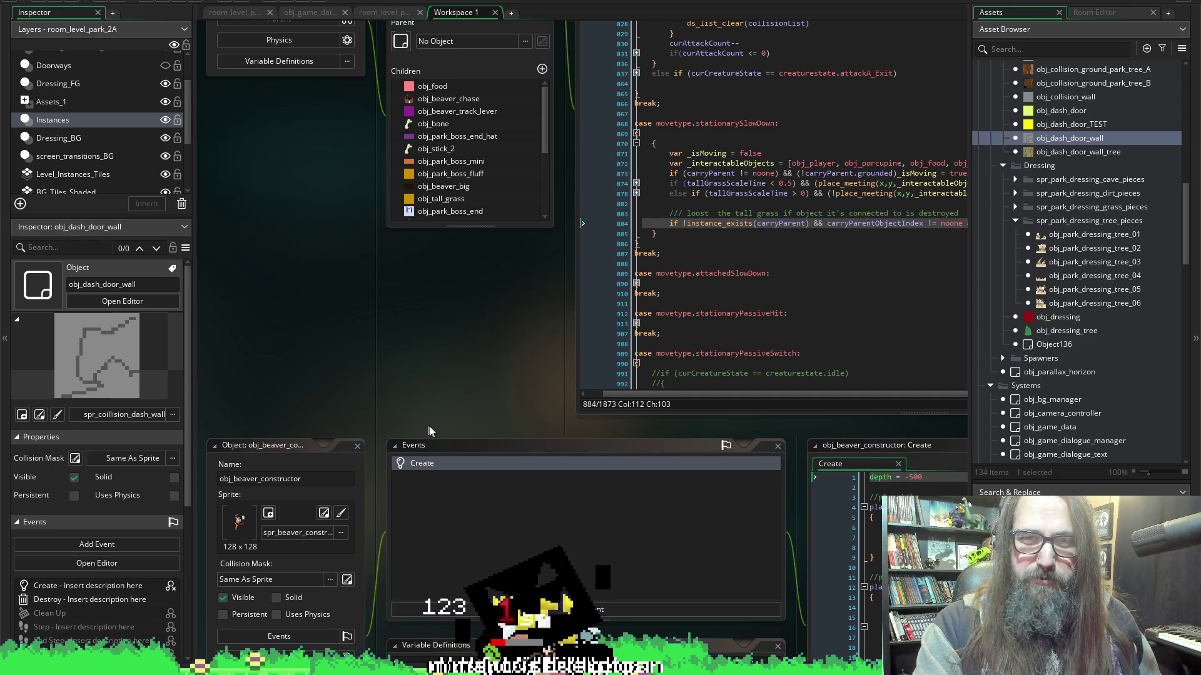
Scroll past the sprite editors to obj_dash_door_wall's Create event and the obj_collision_base events below.
scroll(332, 355, right, 2)
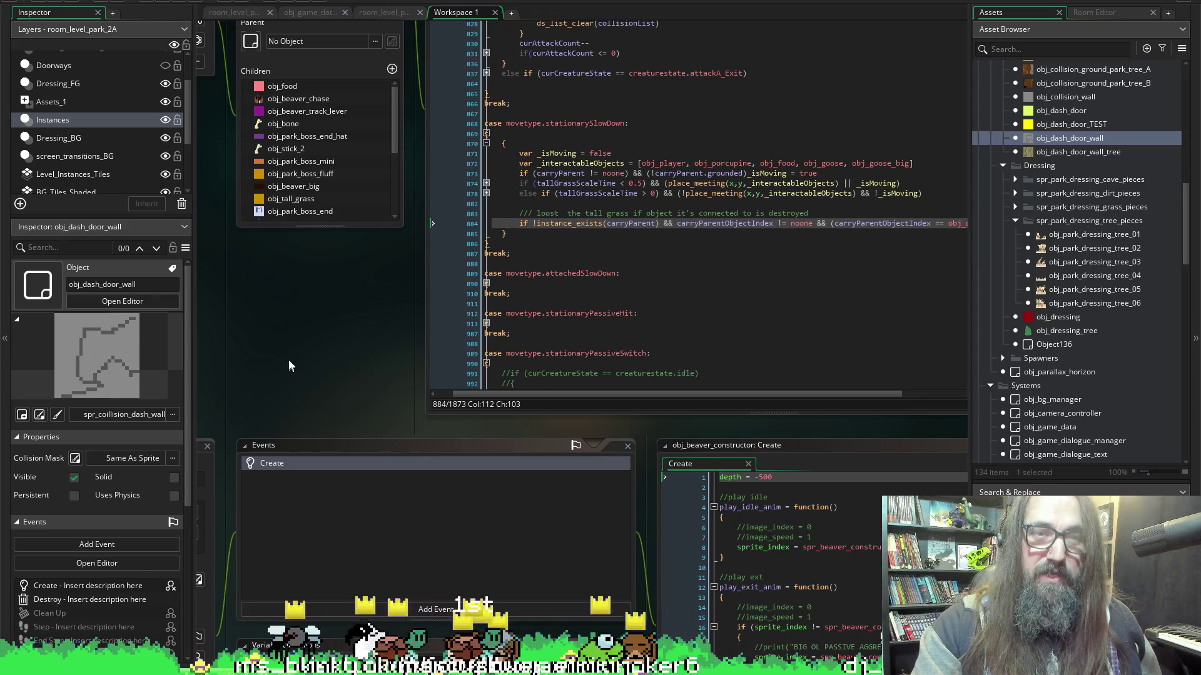
scroll(299, 350, down, 10)
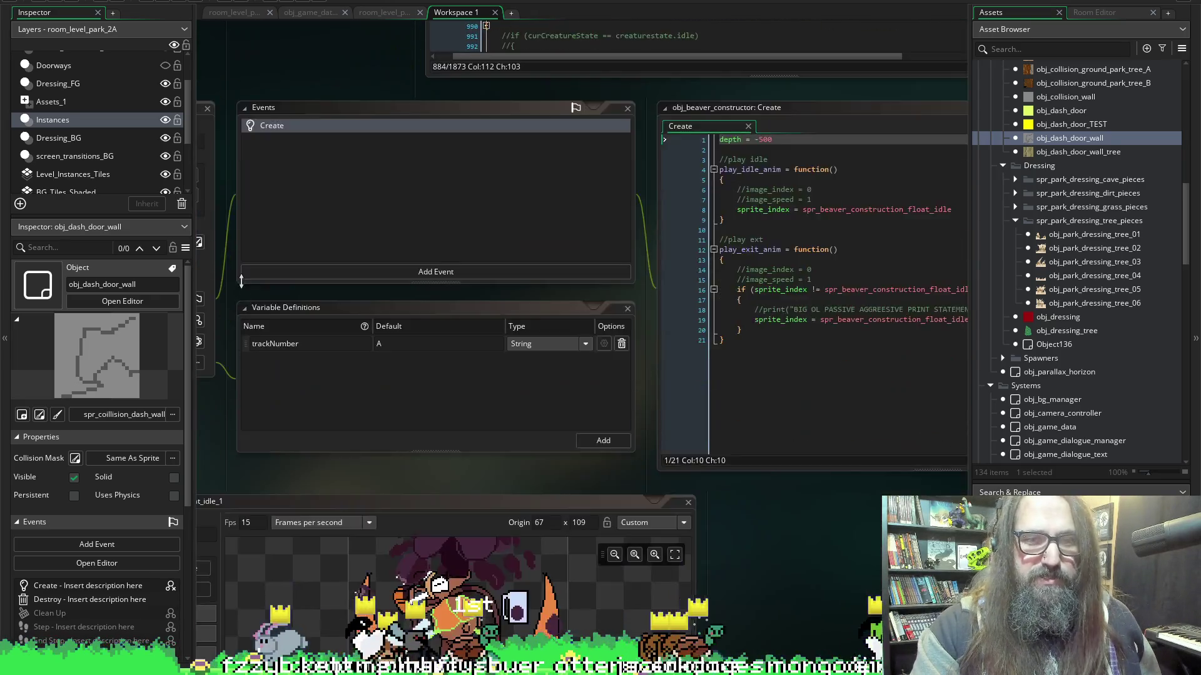
scroll(640, 448, down, 15)
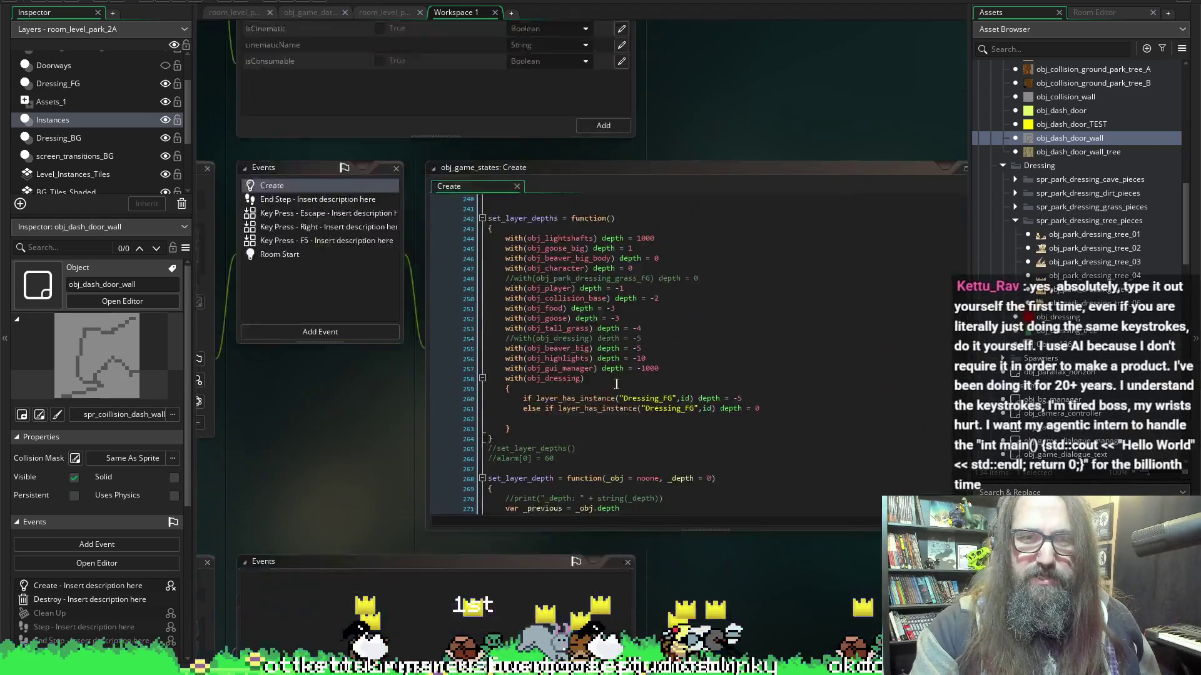
scroll(733, 461, up, 5)
scroll(563, 425, down, 10)
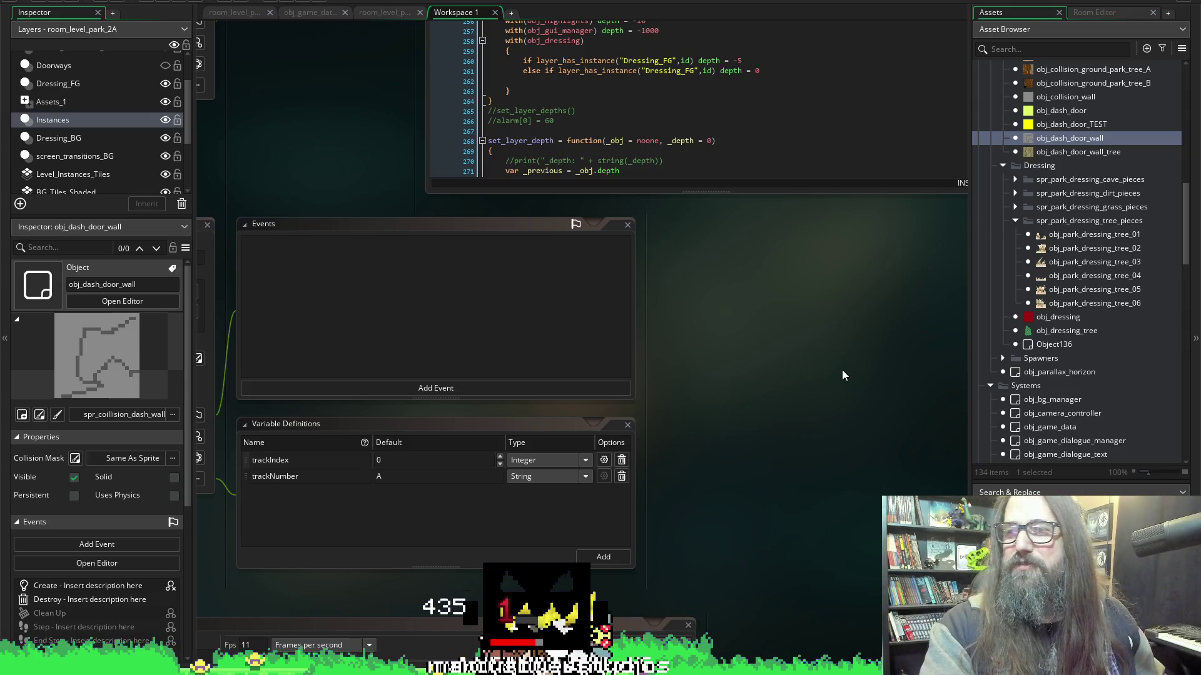
scroll(793, 429, down, 1)
scroll(789, 378, up, 5)
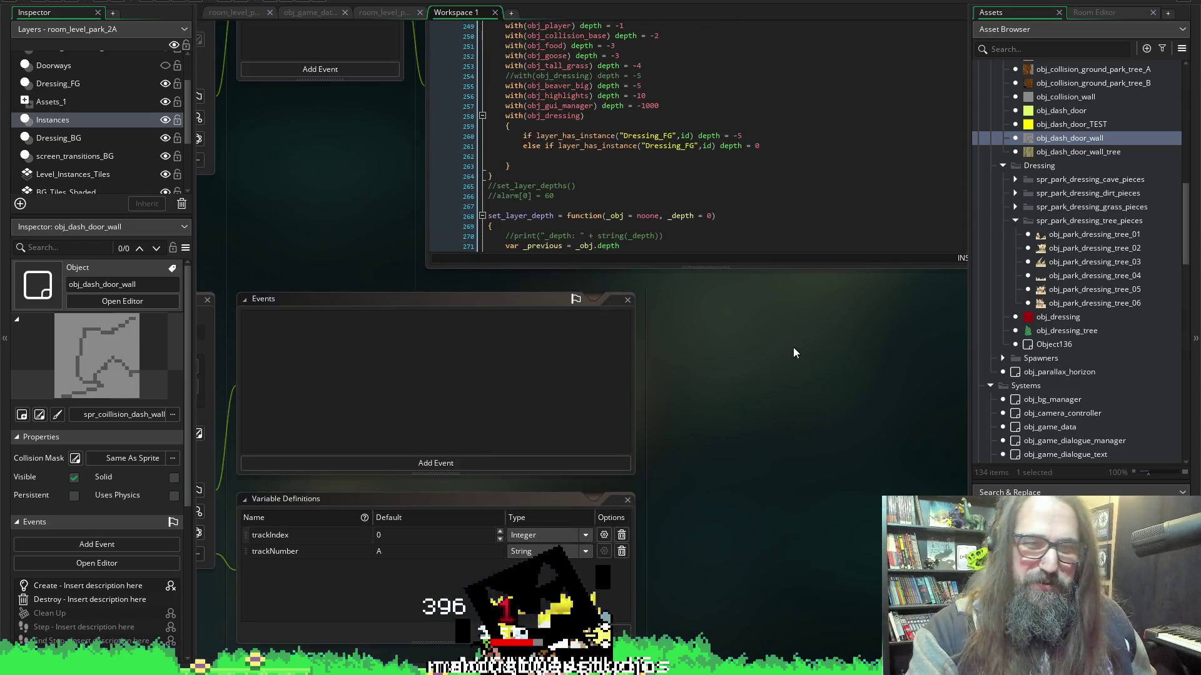
scroll(763, 390, down, 3)
scroll(761, 392, right, 2)
scroll(706, 379, up, 2)
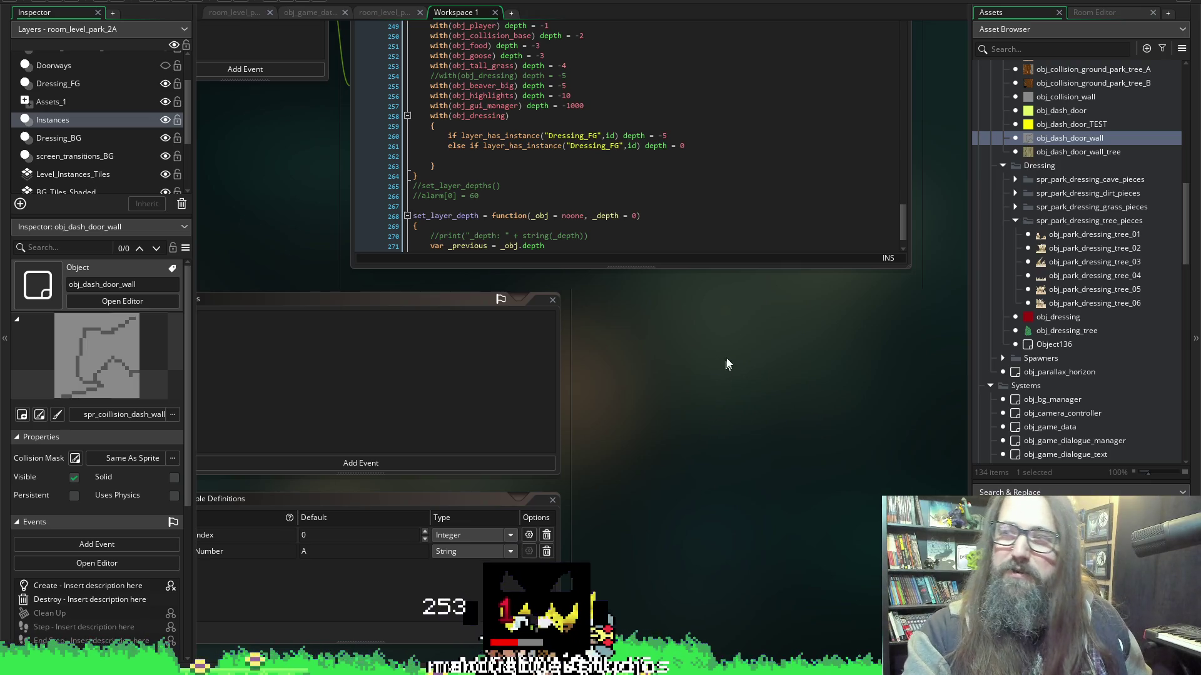
scroll(701, 386, down, 2)
scroll(711, 389, down, 10)
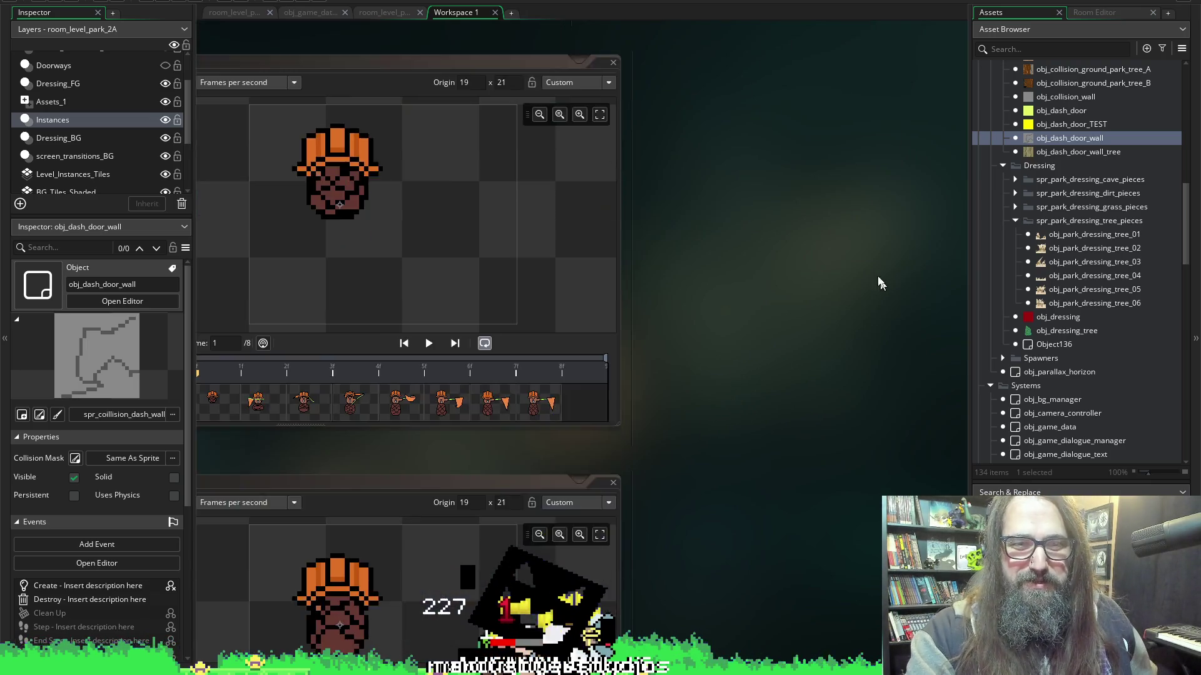
scroll(813, 326, down, 3)
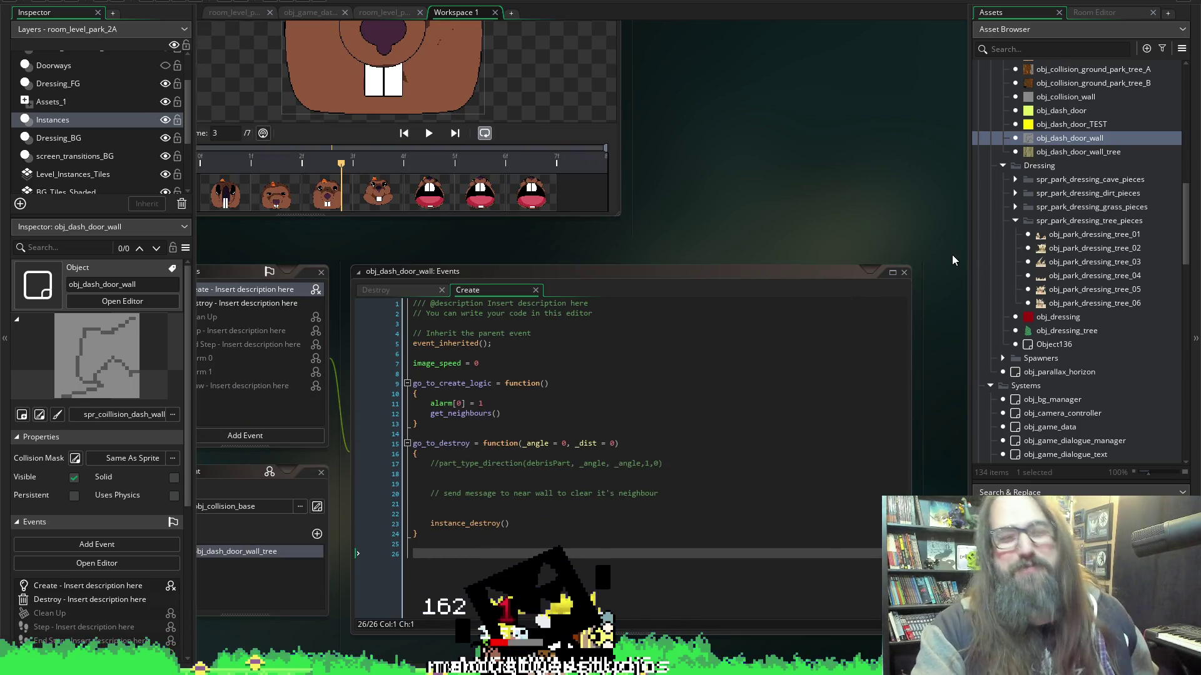
scroll(931, 294, down, 1)
scroll(916, 318, down, 1)
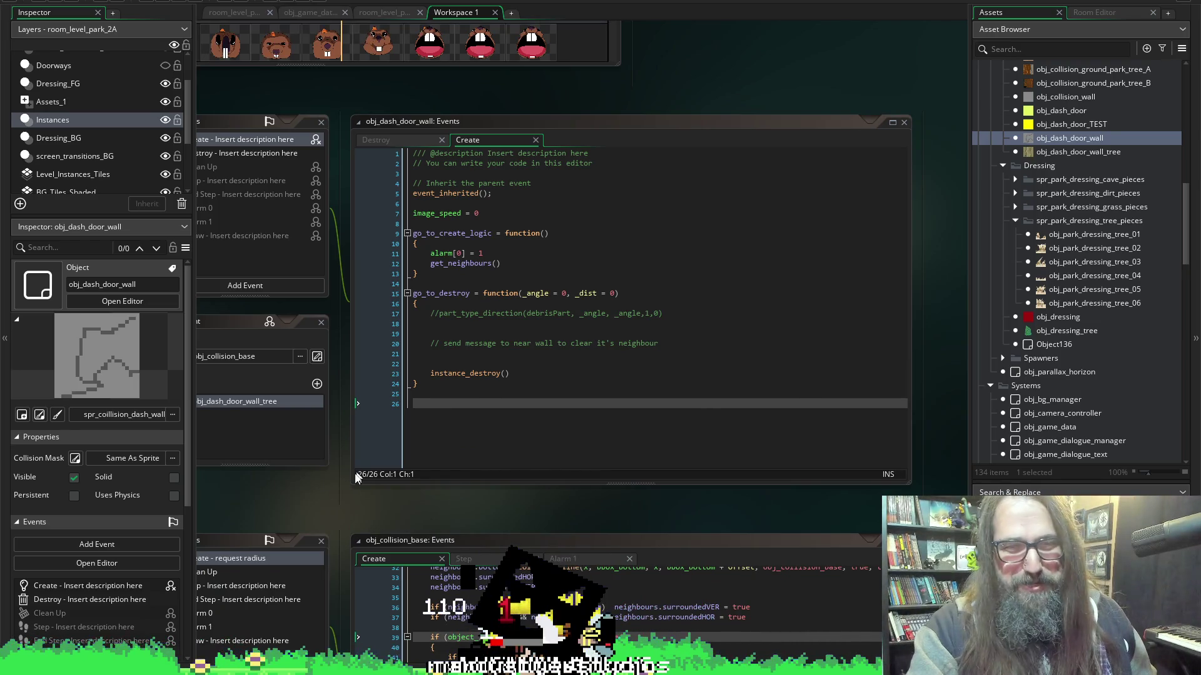
scroll(344, 501, down, 3)
scroll(343, 499, down, 3)
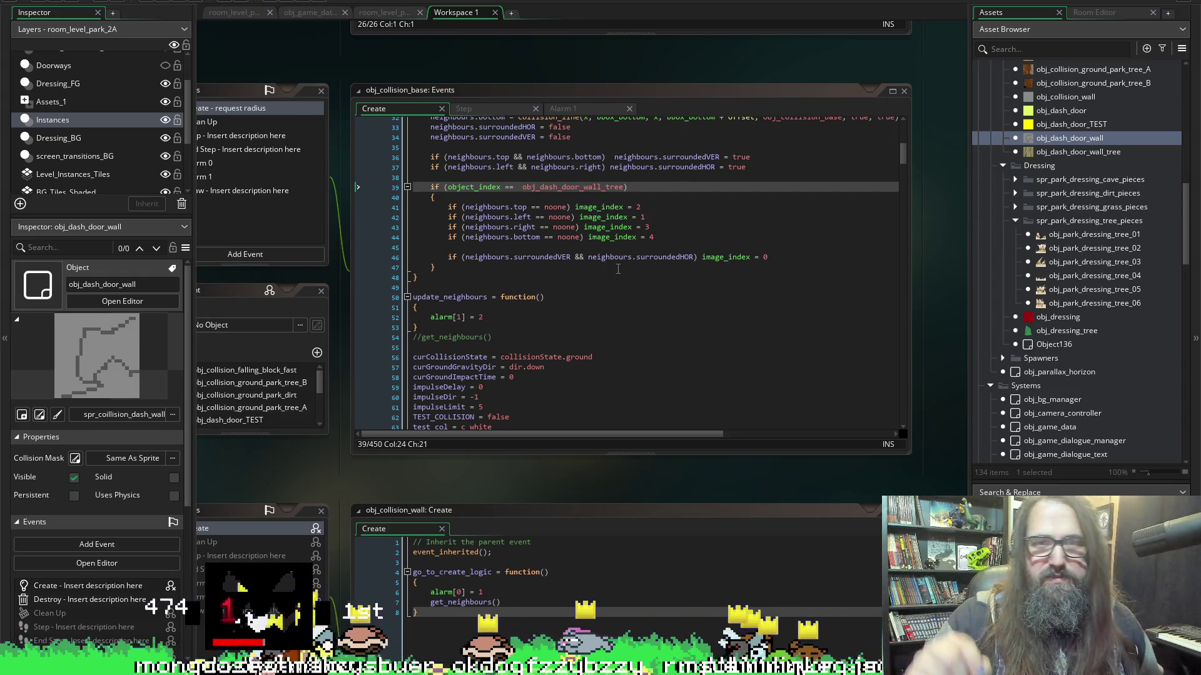
Break line 42 so the left-neighbour check's image_index = 1 sits on its own line.
click(580, 217)
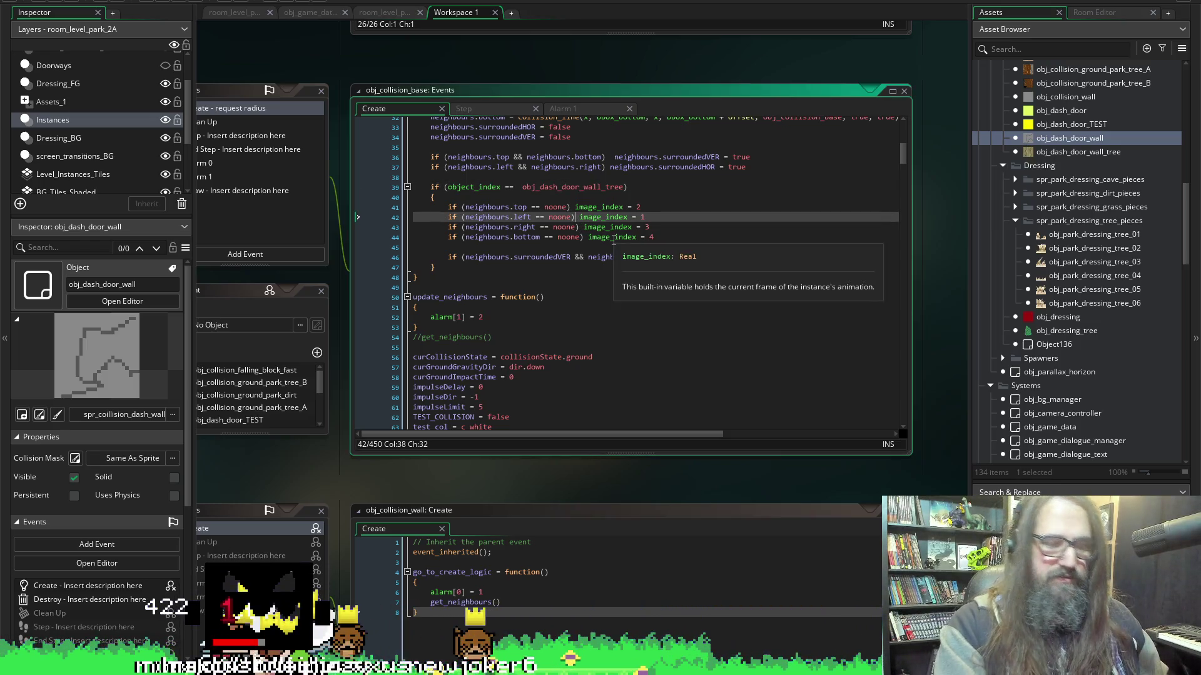
key(Return)
Wrap the left-neighbour image_index = 1 in a braced block and save.
key(Tab)
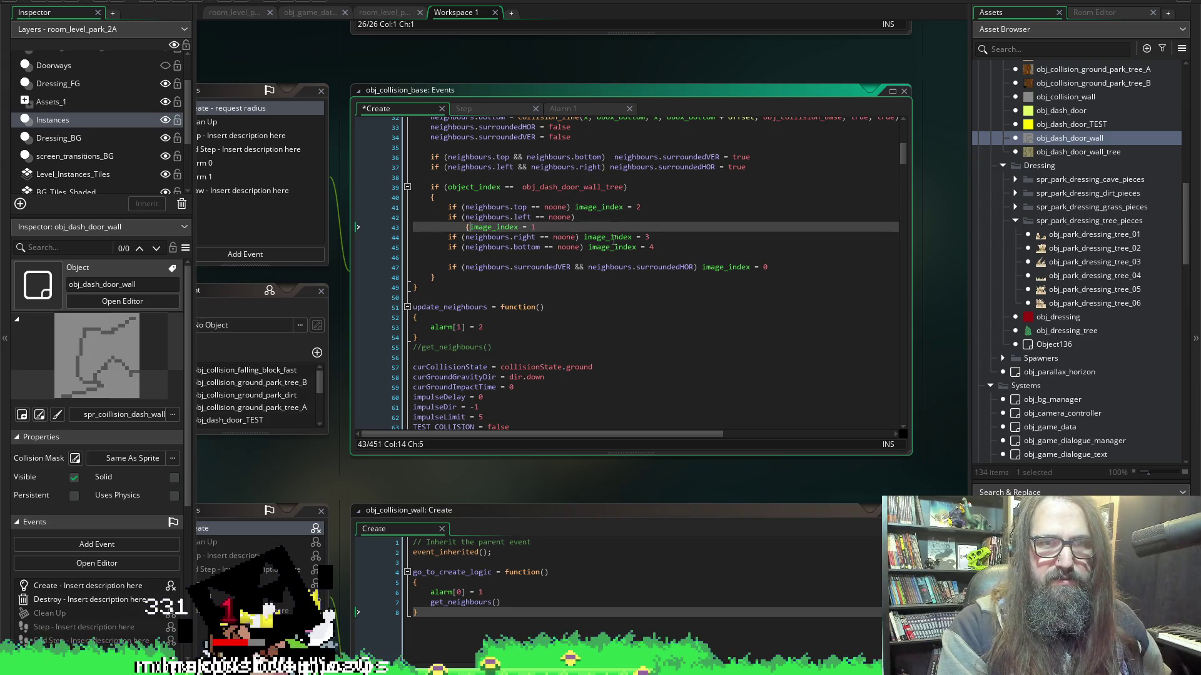
key(Left)
key(BackSpace)
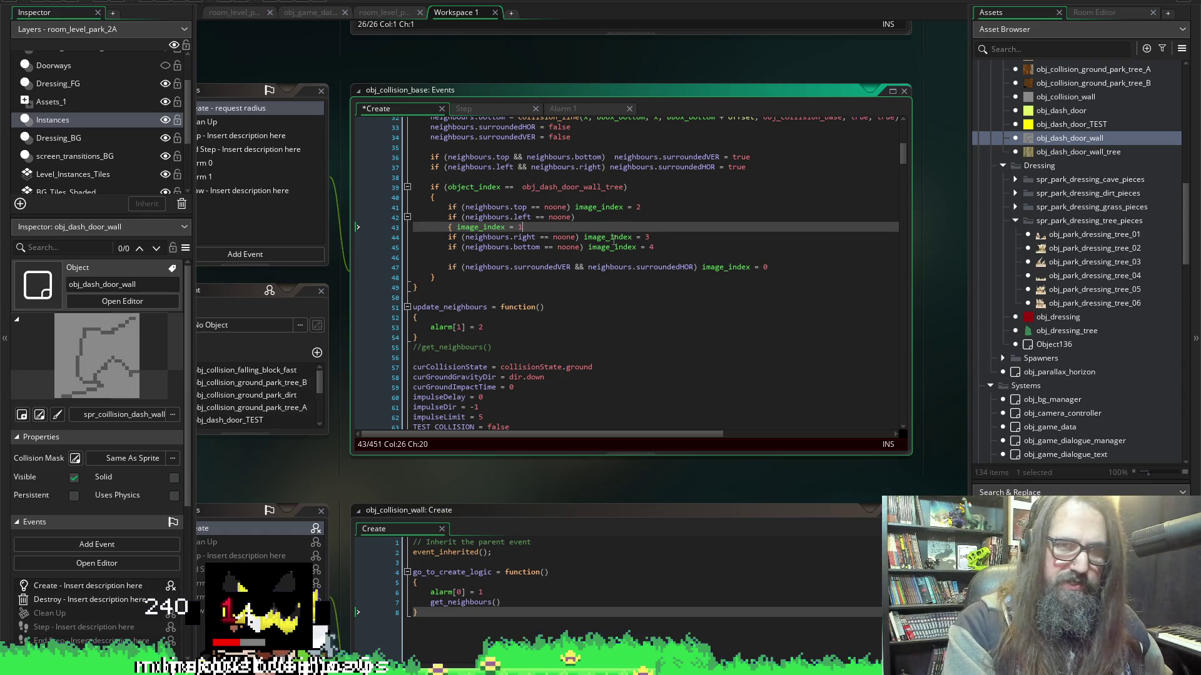
key(Return)
key(Up)
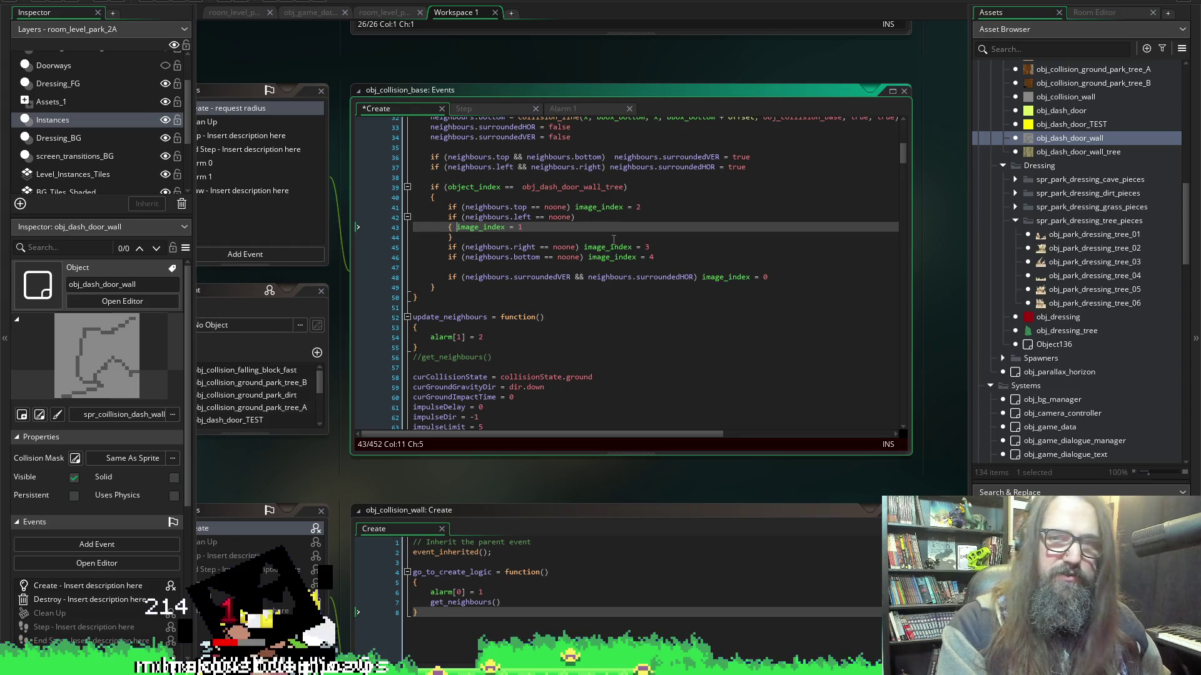
key(Return)
key(ctrl+s)
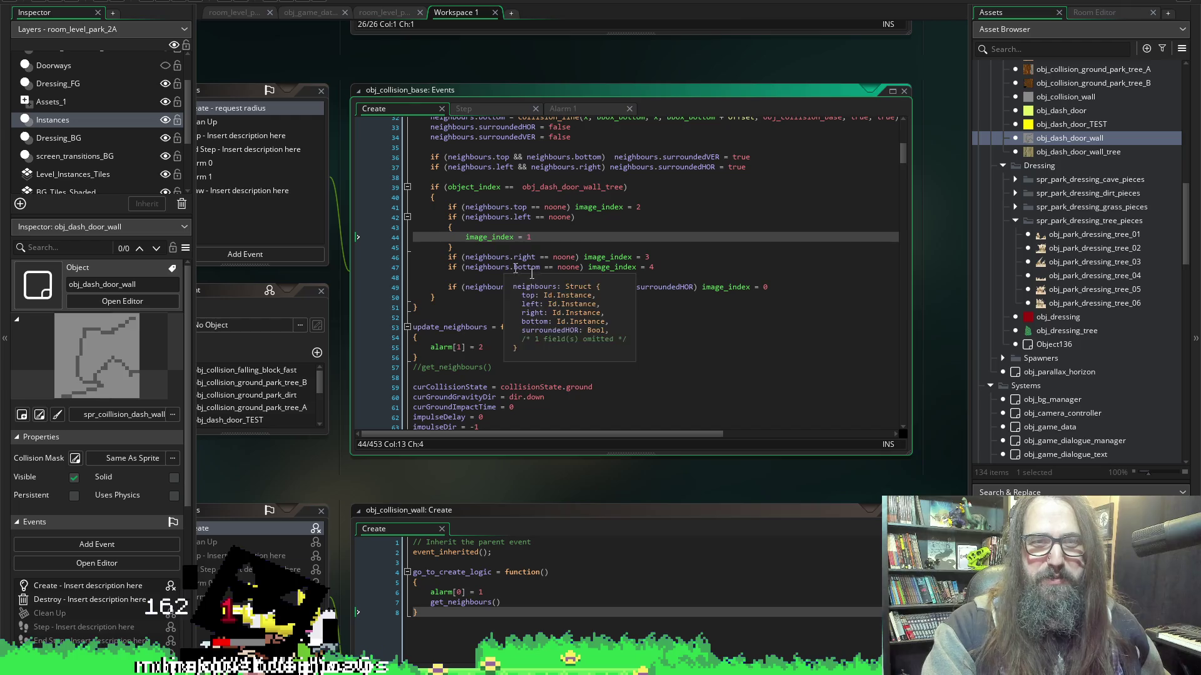
Add an if (neighbours.top == noone) check inside the block and duplicate it onto the next line.
drag(463, 207, 496, 207)
click(464, 207)
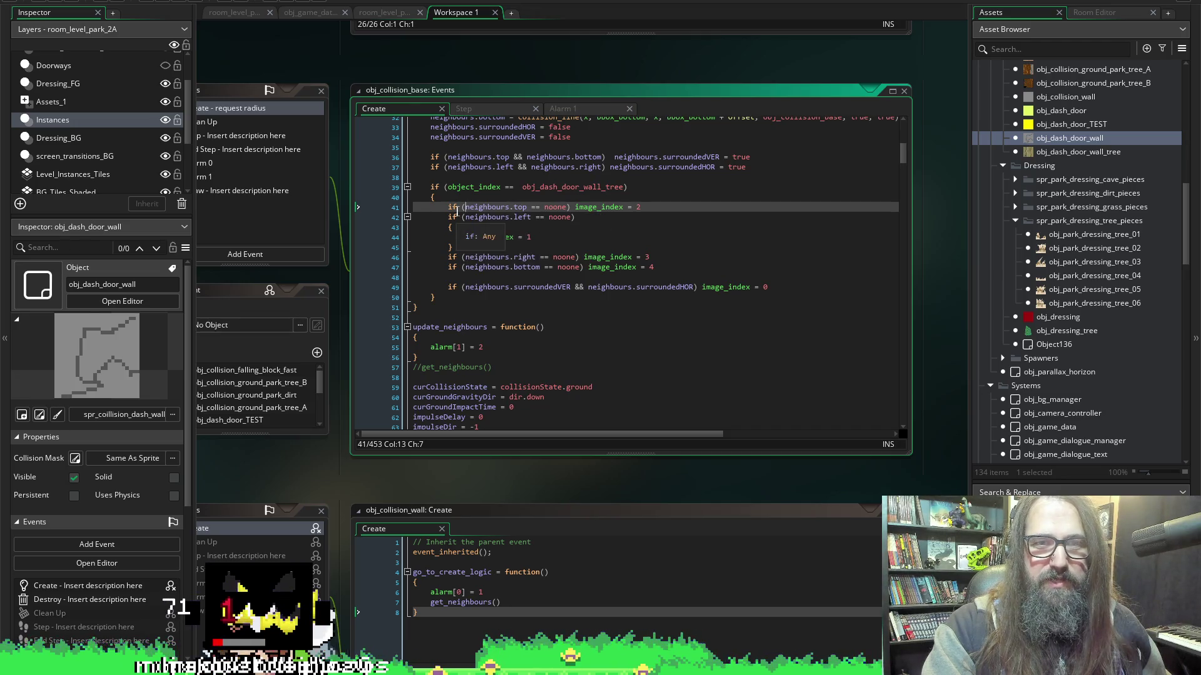
drag(465, 207, 569, 211)
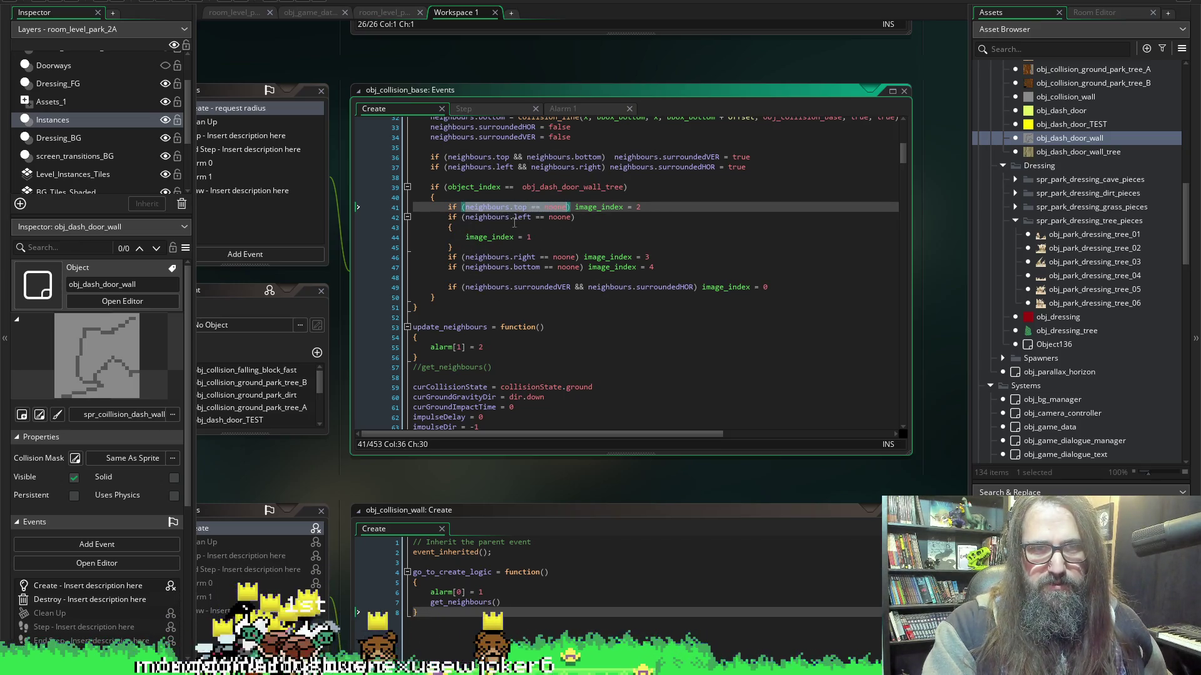
click(543, 238)
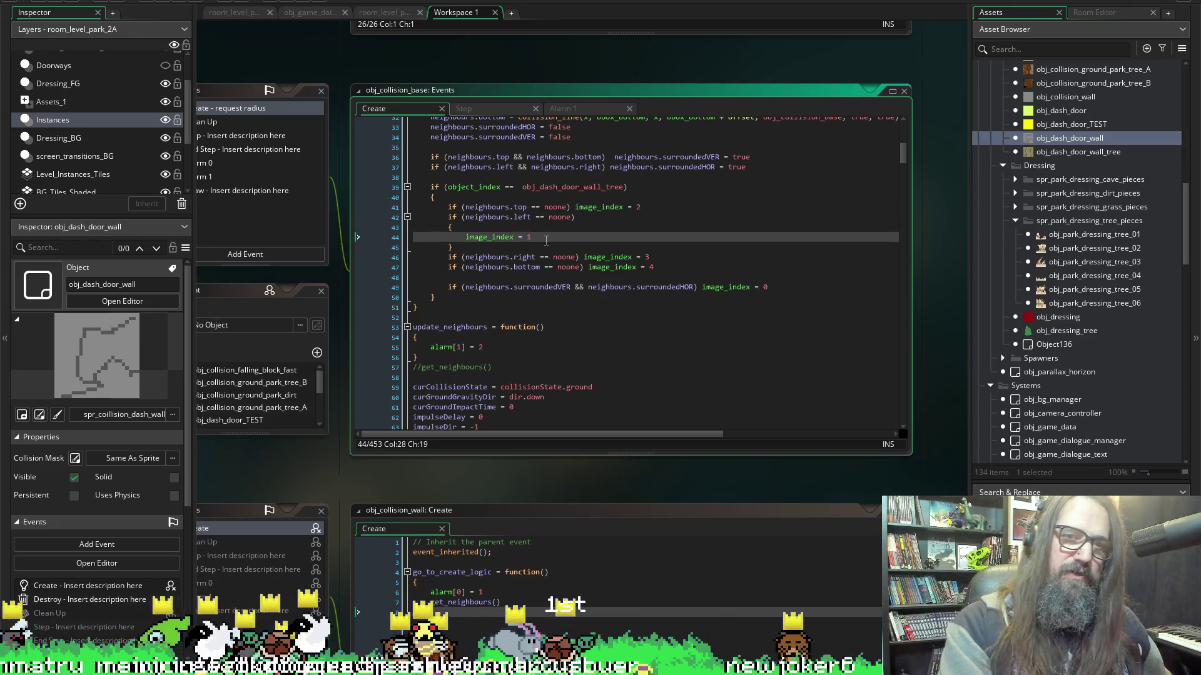
key(Return)
key(ctrl+space)
key(Escape)
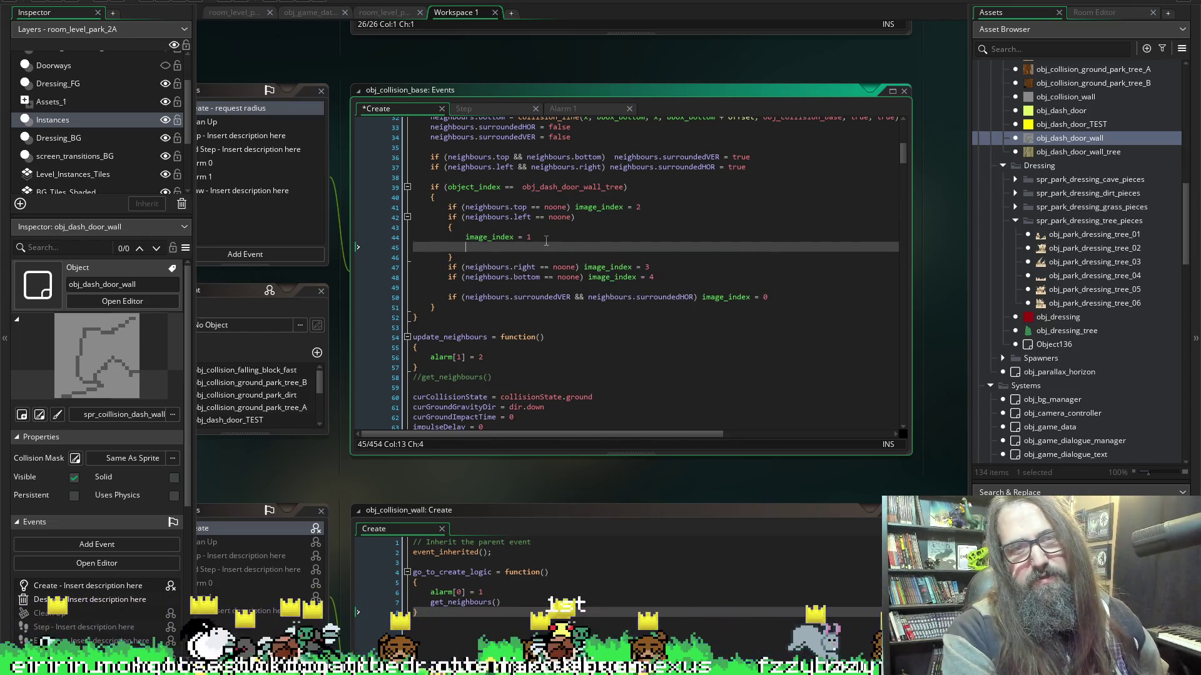
text(if ()
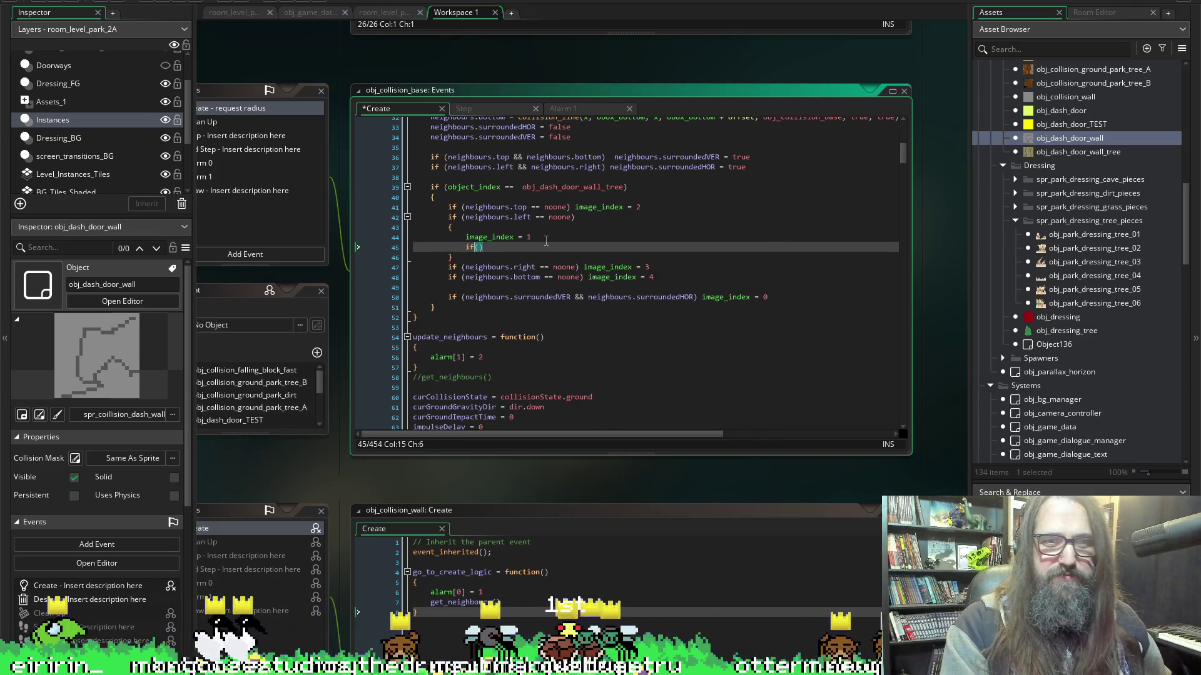
text(neighbours.top == noone)
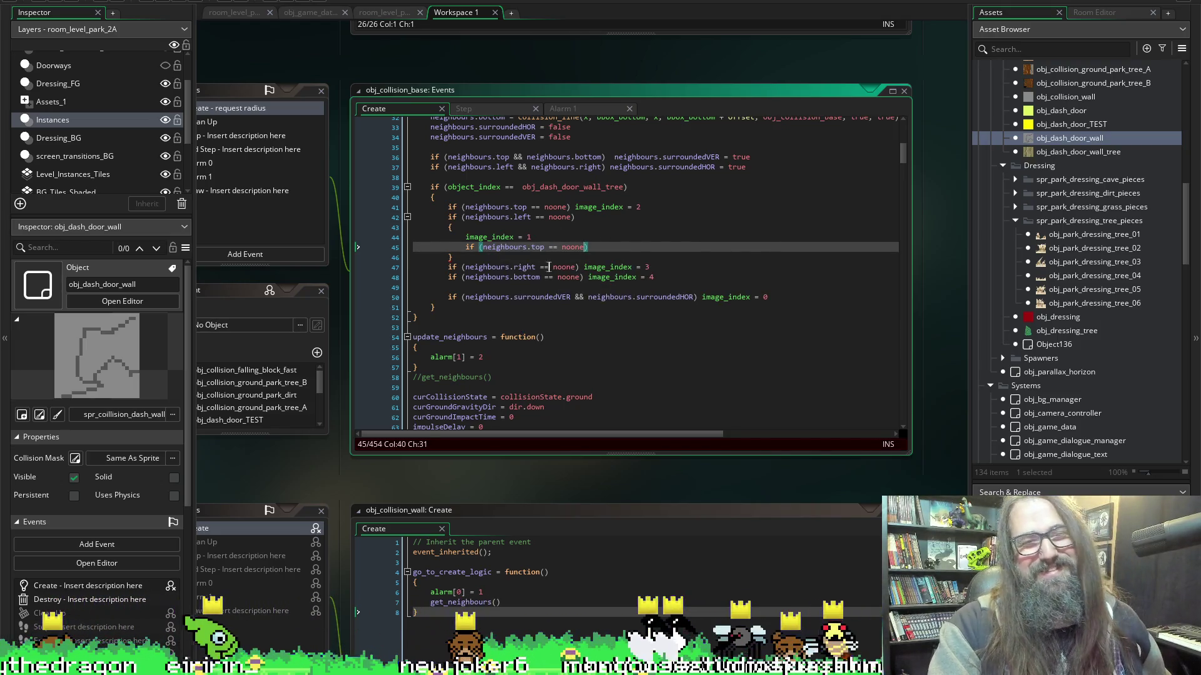
text())
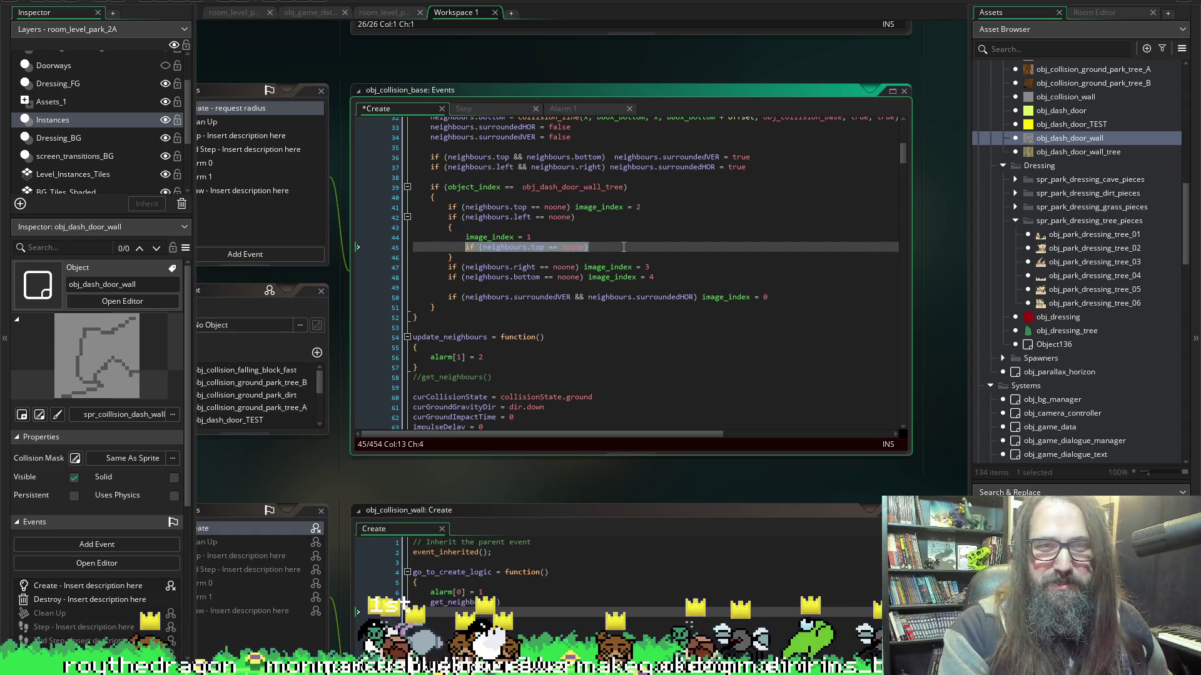
key(ctrl+d)
key(ctrl+s)
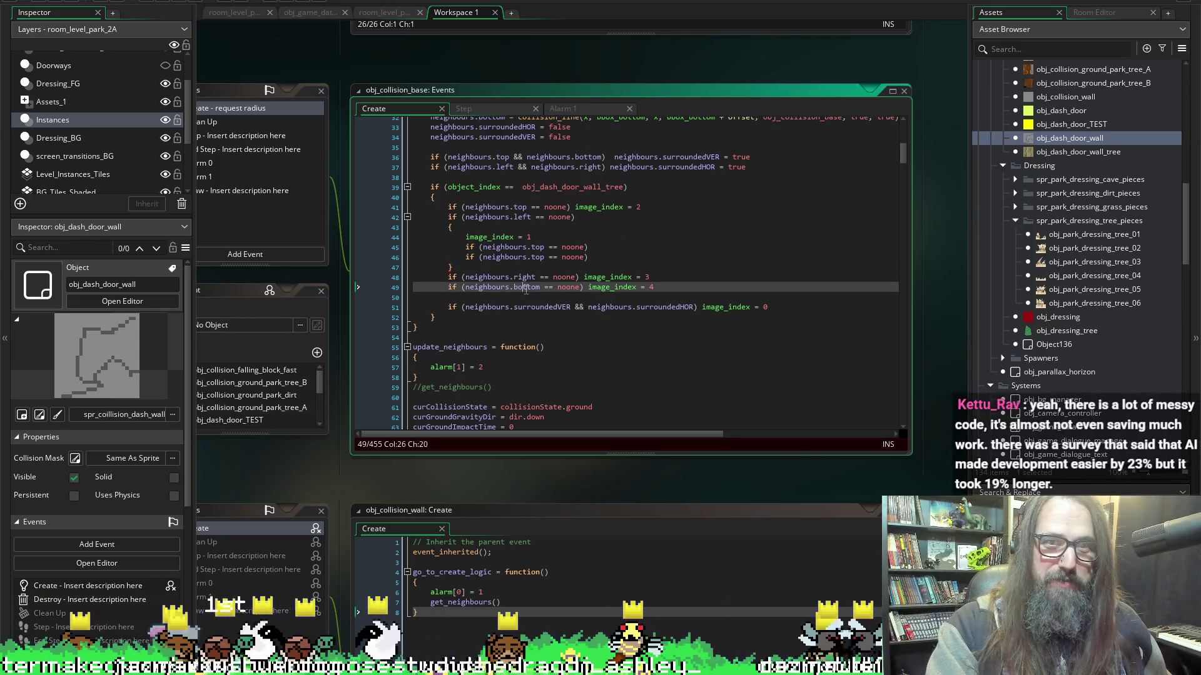
Change the copy to neighbours.bottom, give both checks image_index = 1, and save.
click(543, 257)
double_click(543, 257)
text(bottom)
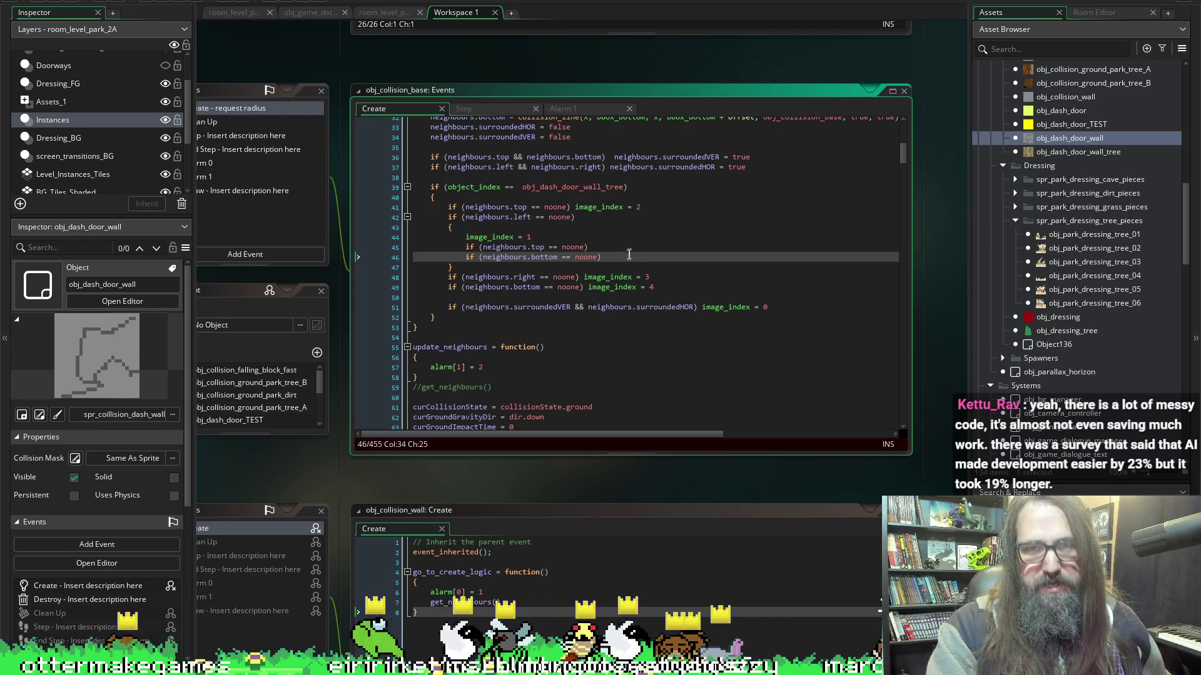
click(623, 248)
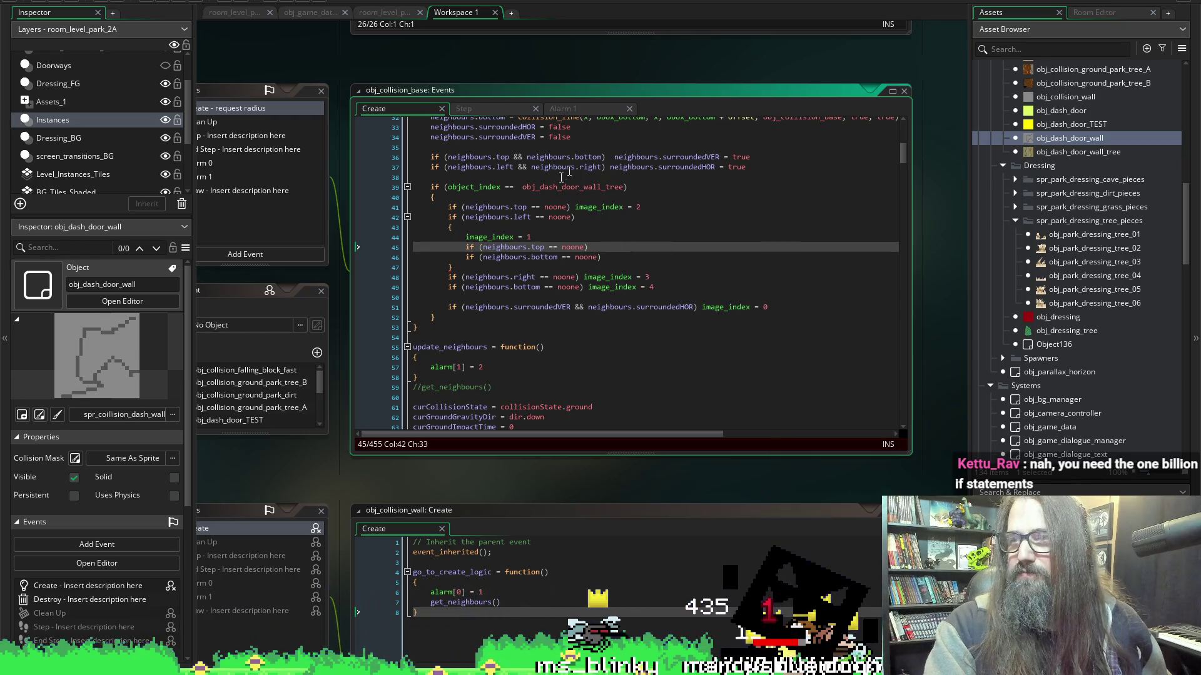
drag(530, 237, 465, 238)
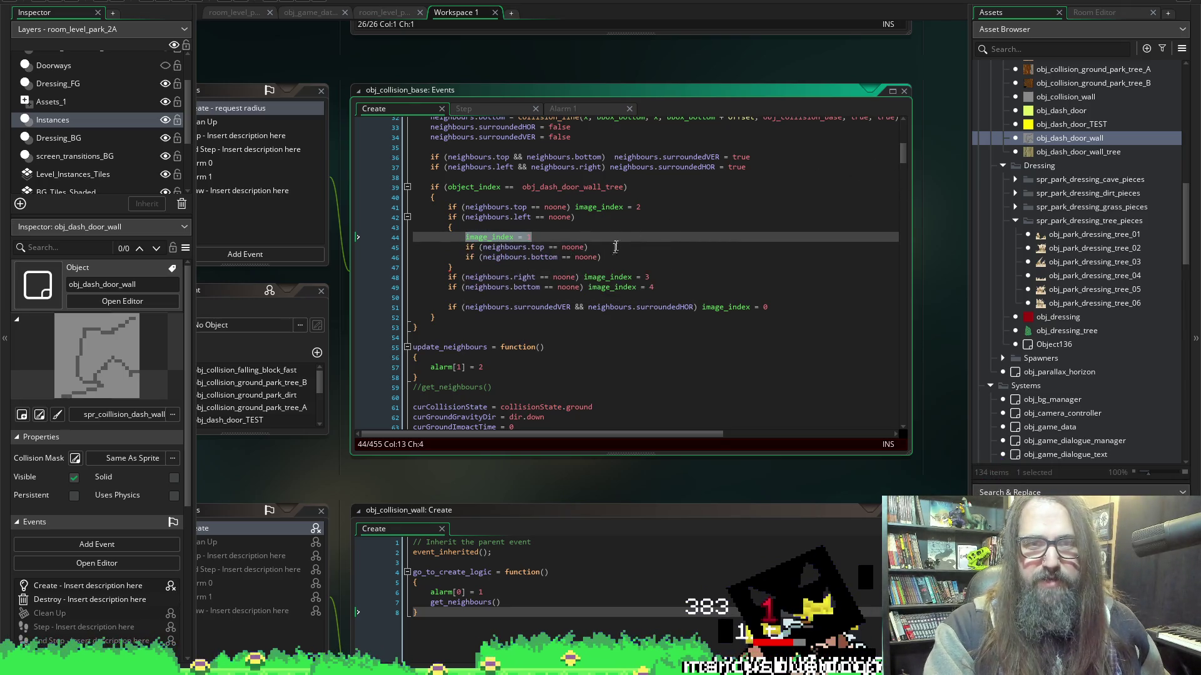
click(615, 248)
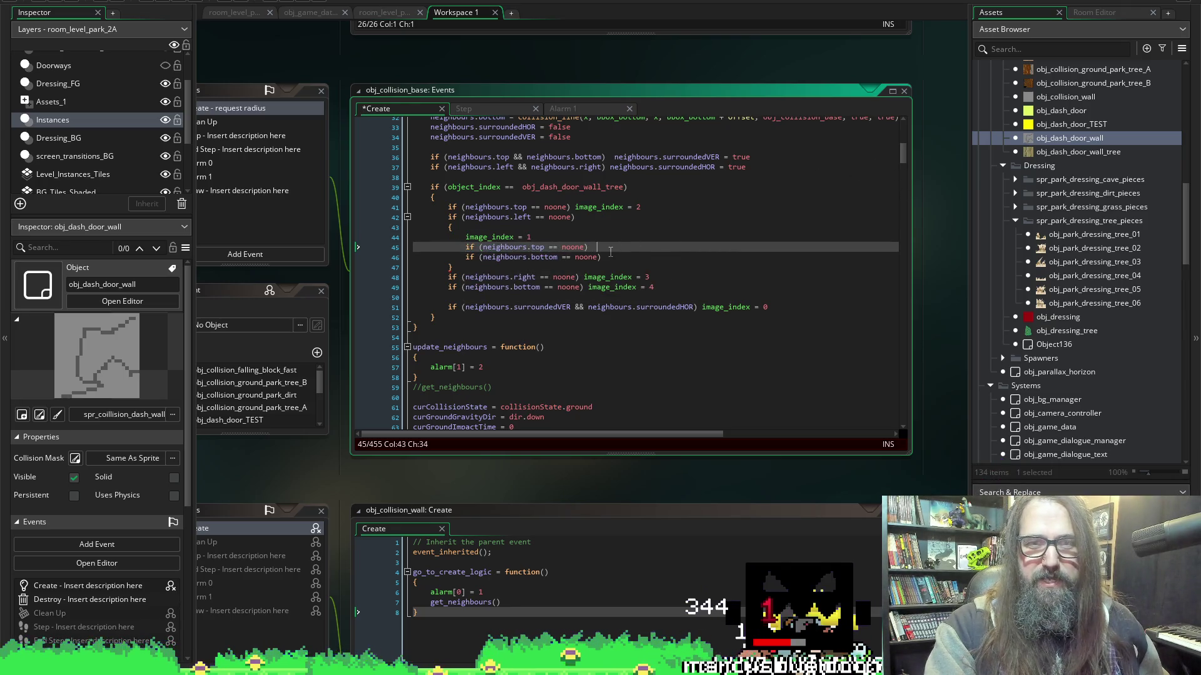
text(image_index = 1)
click(628, 258)
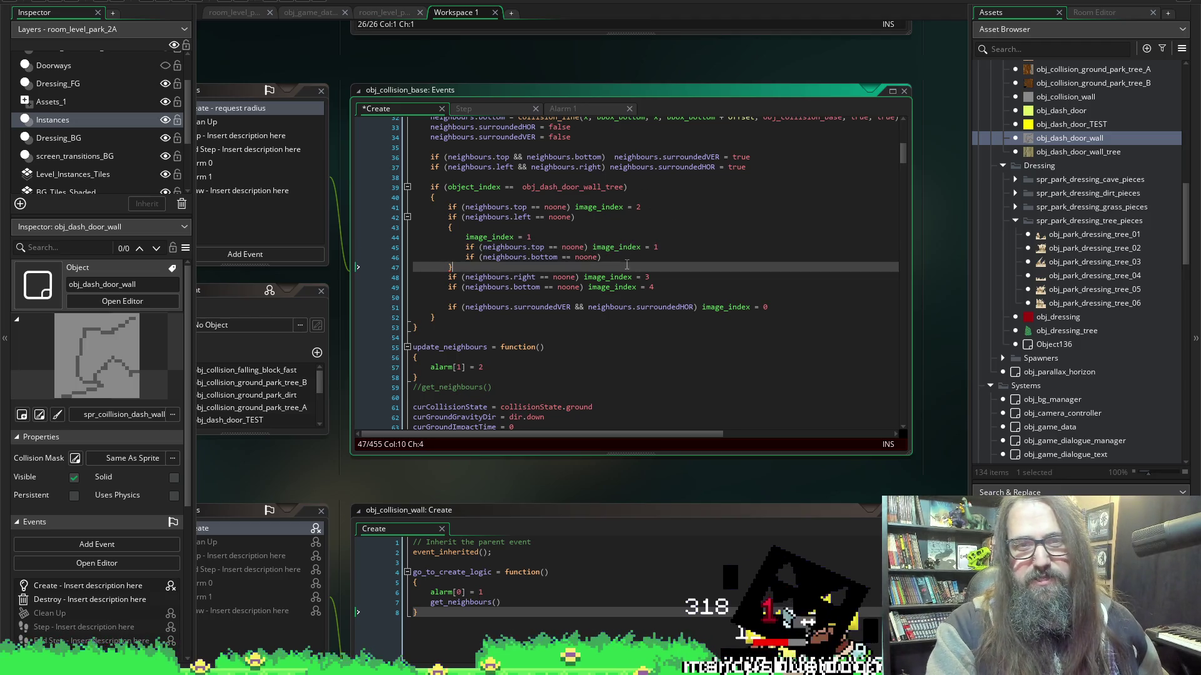
text(image_index = 1)
key(ctrl+s)
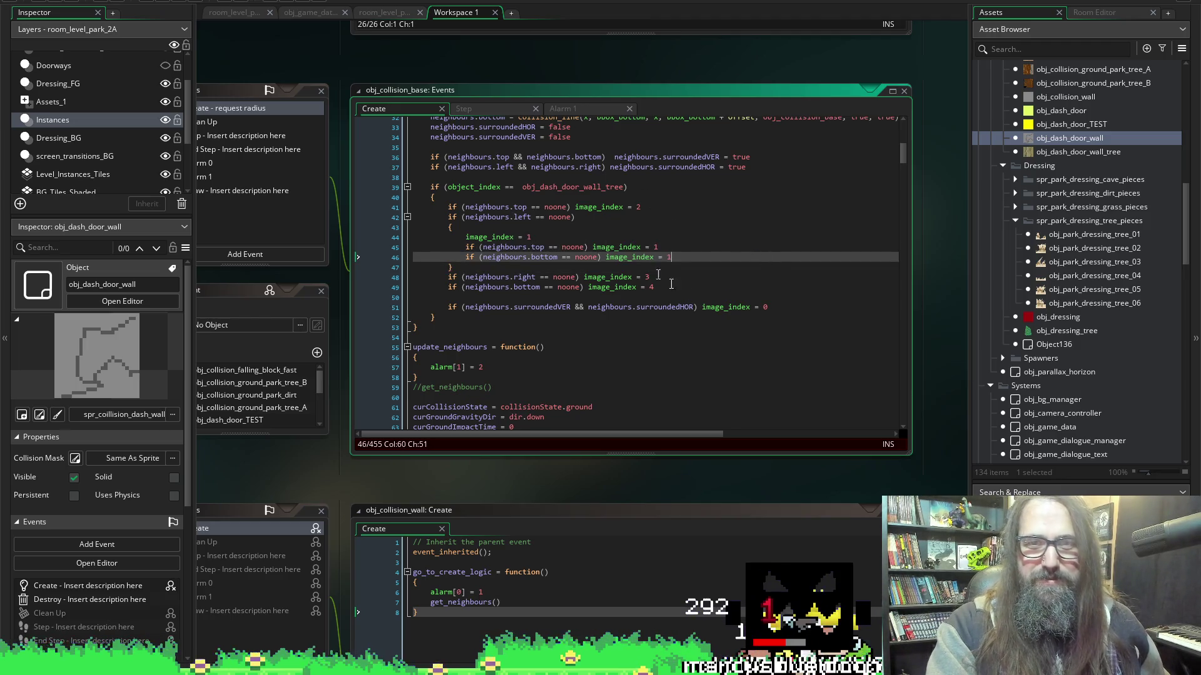
mouse_move(462, 669)
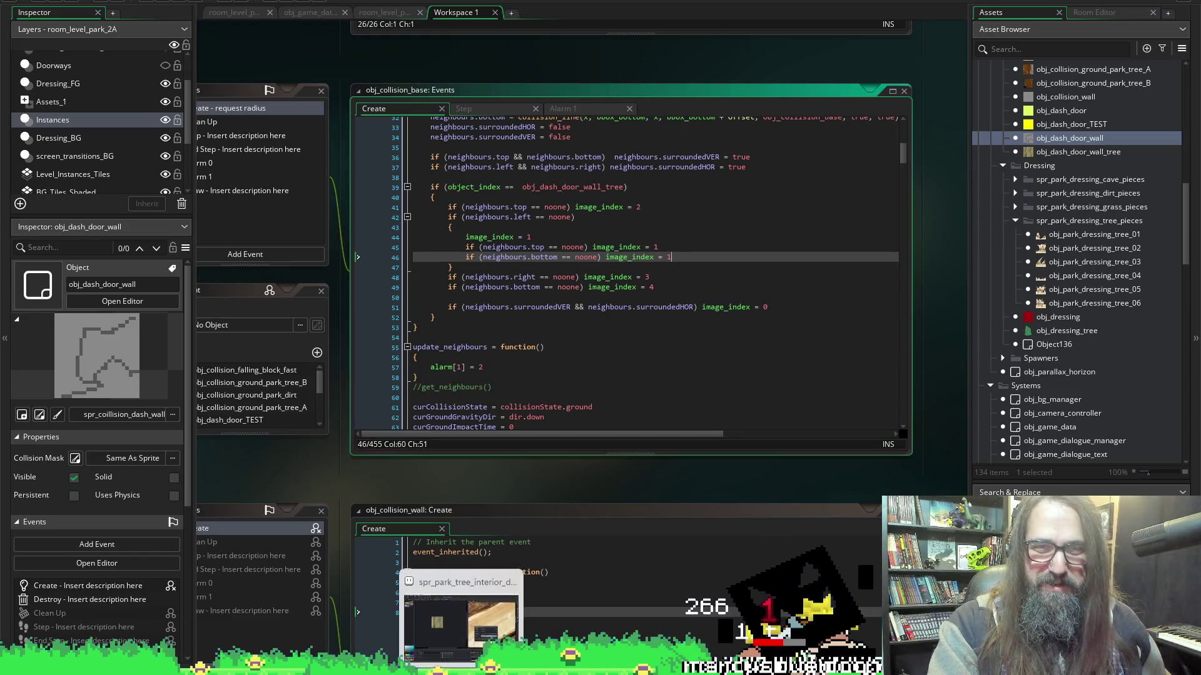
click(487, 638)
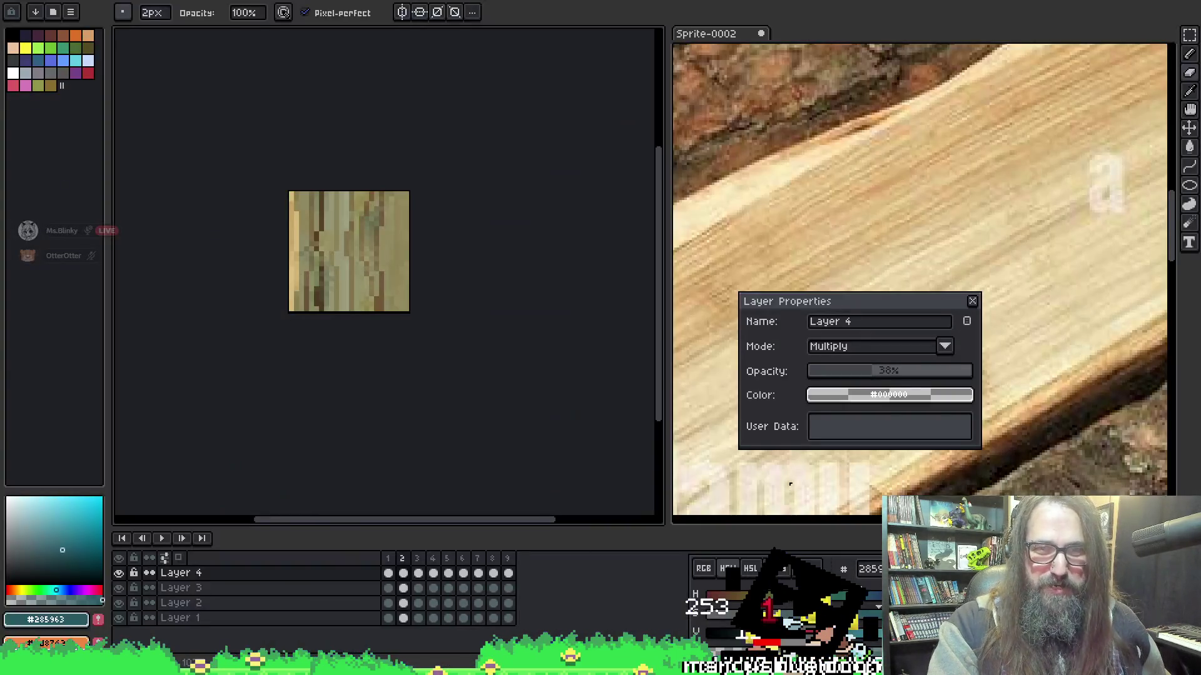
Step the bark sprite through frames 8, 7, 8 and 9 to compare them.
click(495, 570)
key(Left)
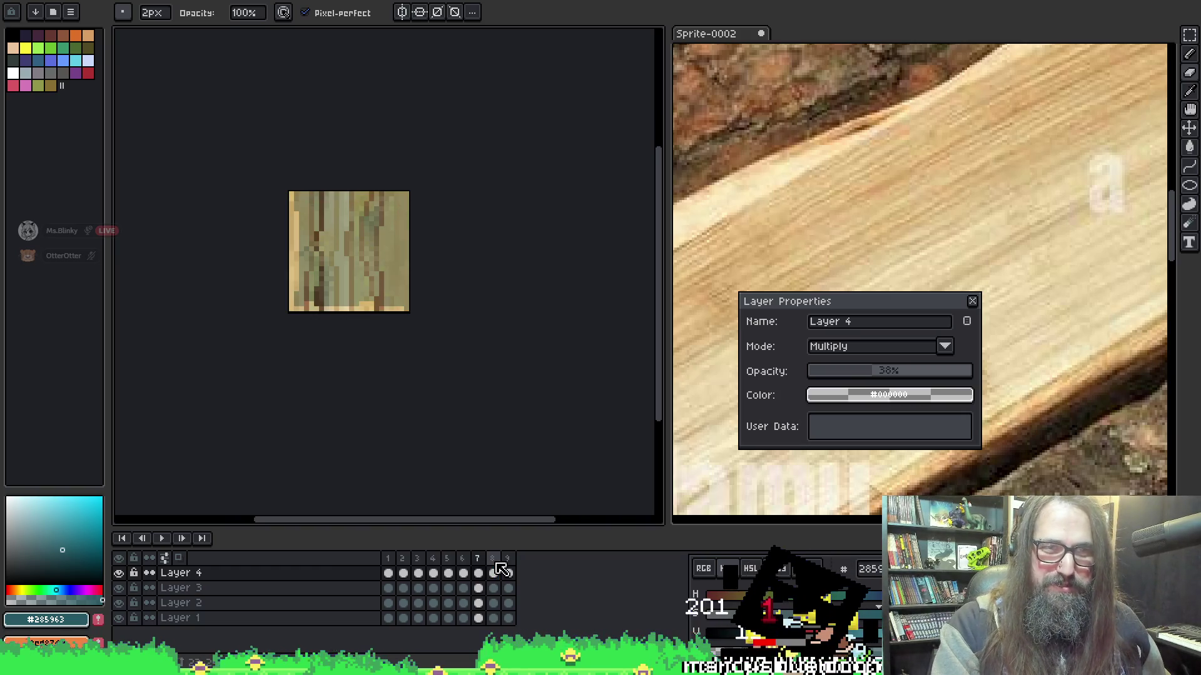
key(Right)
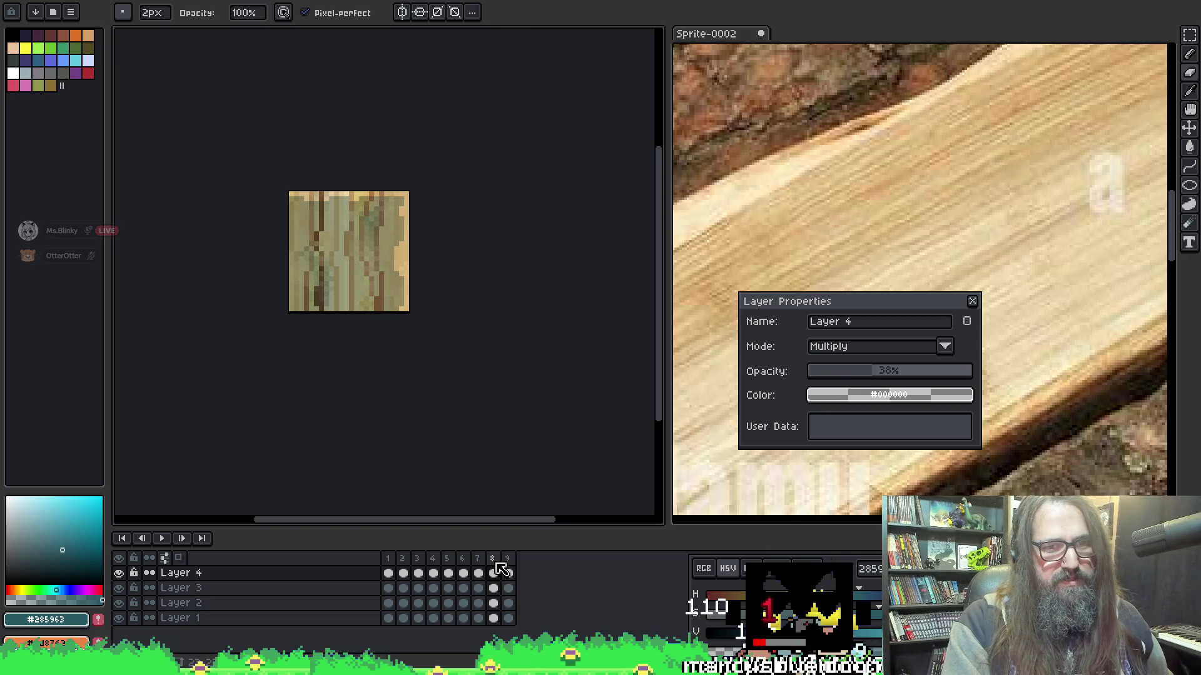
key(Right)
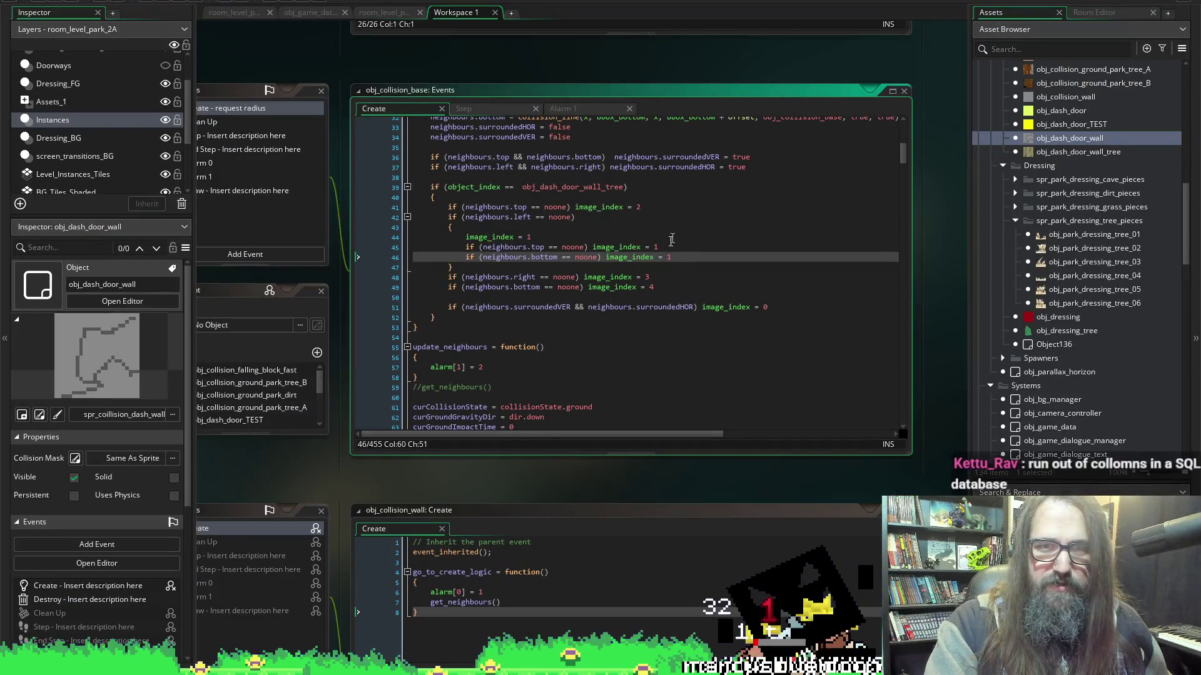
Set the missing-top tree-wall image_index to 8 and missing-bottom to 9, then save the code.
click(667, 250)
key(BackSpace)
text(8)
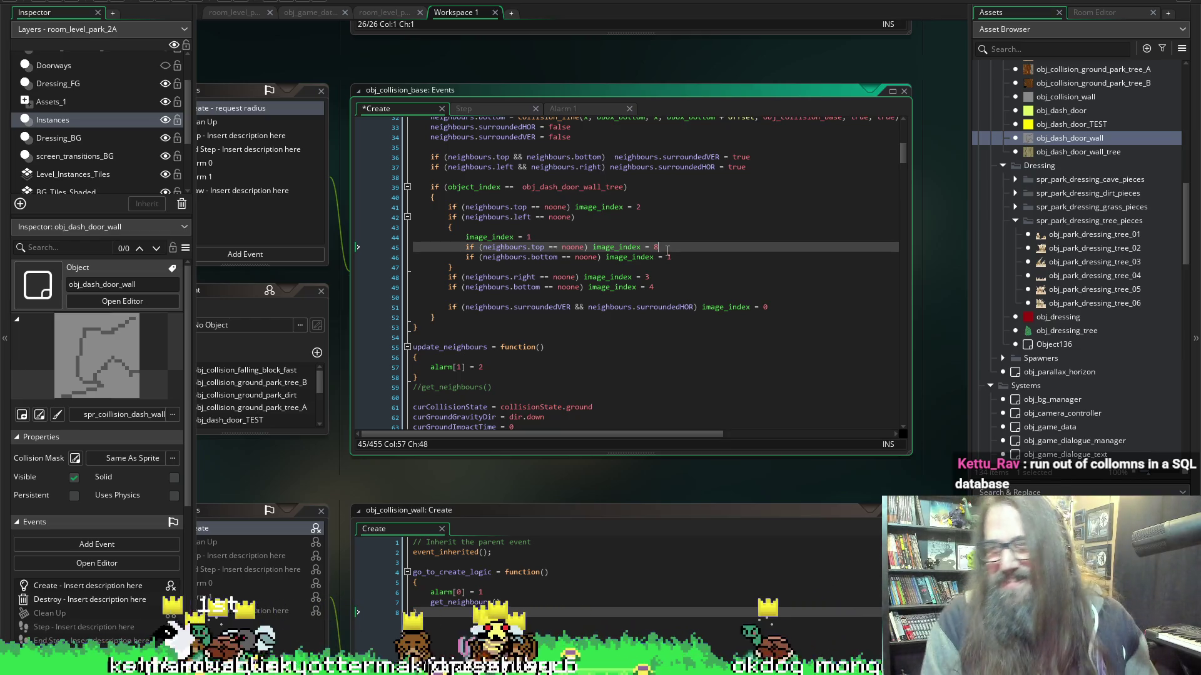
click(667, 256)
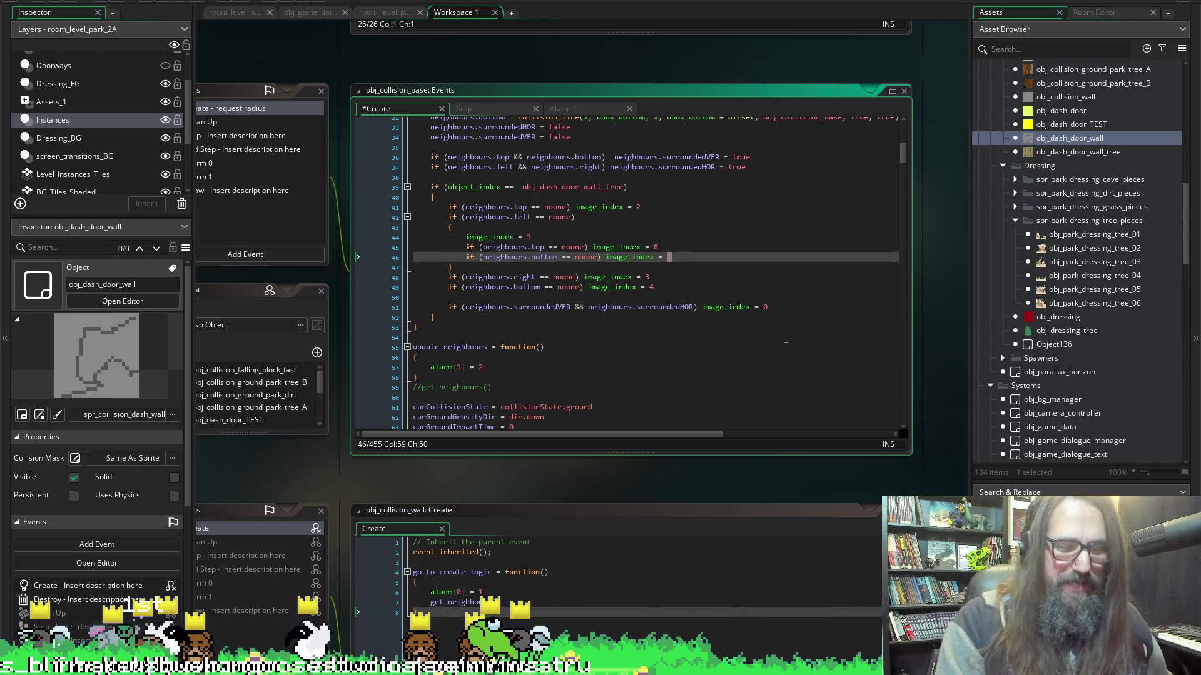
text(9)
key(ctrl+s)
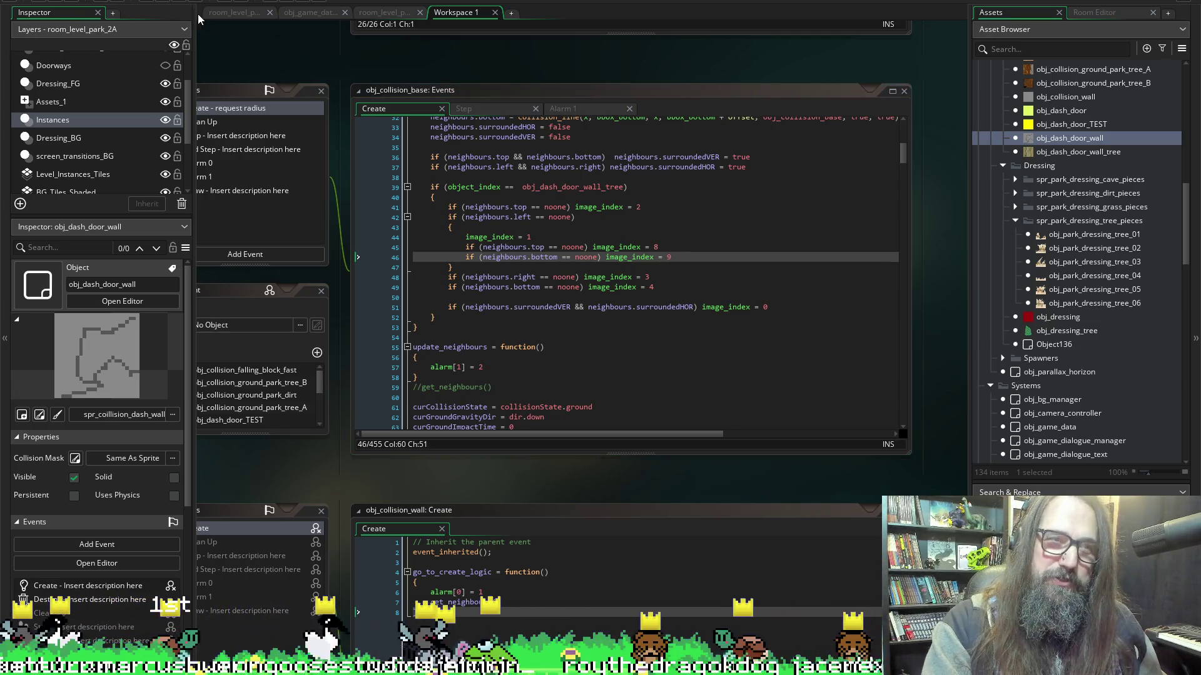
Run the game, choose Continue to load the park level, then leave fullscreen and close it.
click(153, 1)
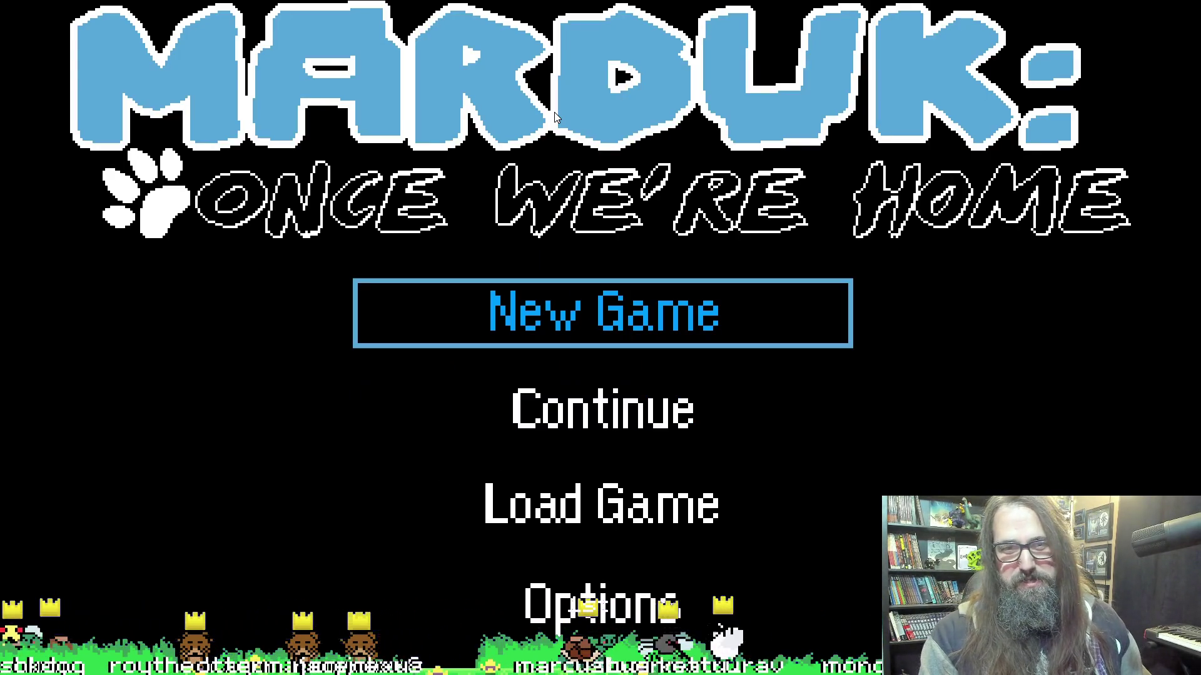
key(Down)
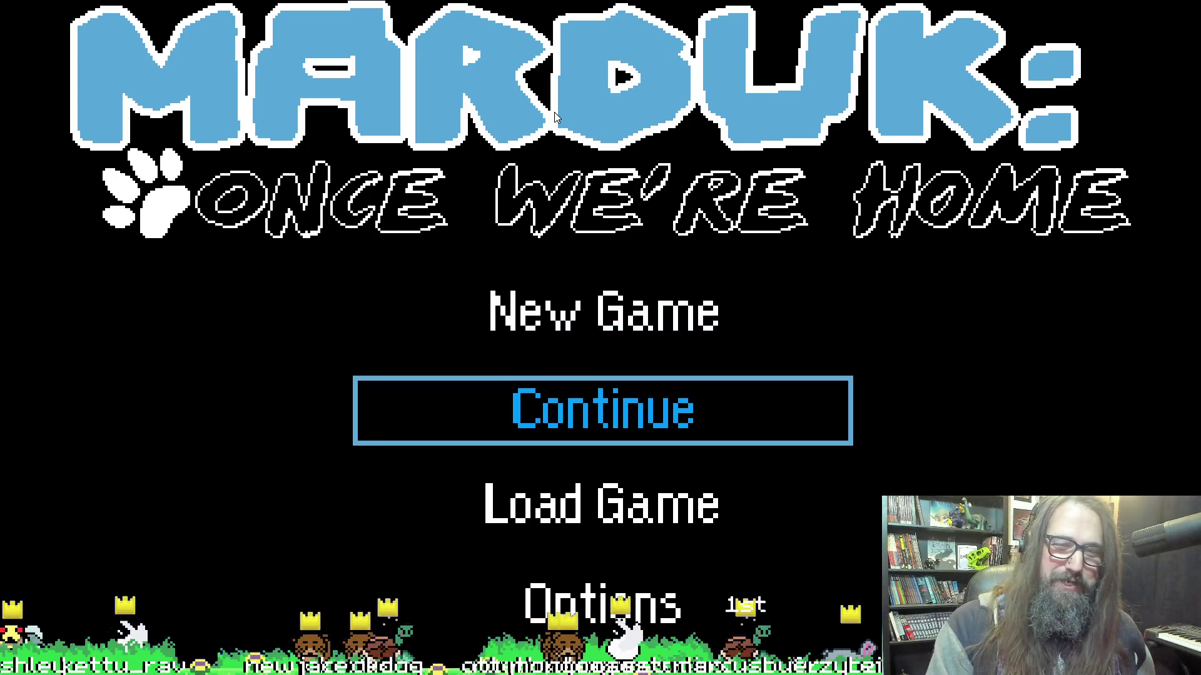
key(Return)
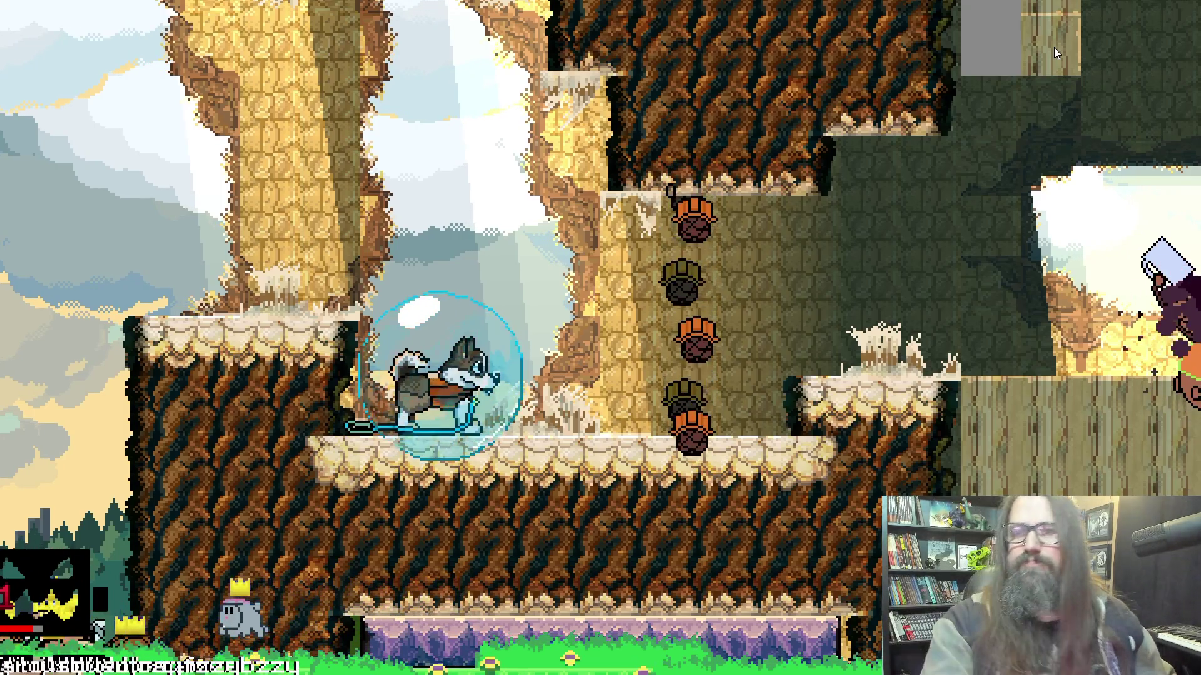
key(F11)
key(Escape)
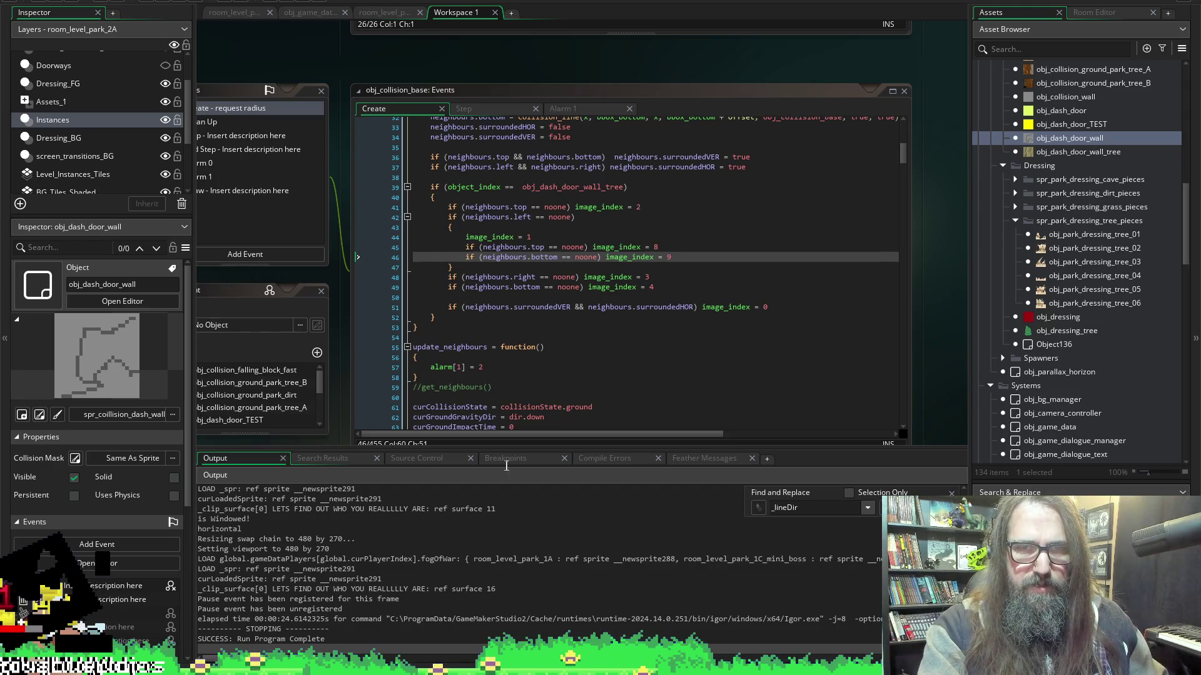
View frame 5 of the bark sprite in Aseprite, then switch back to GameMaker.
key(alt+Tab)
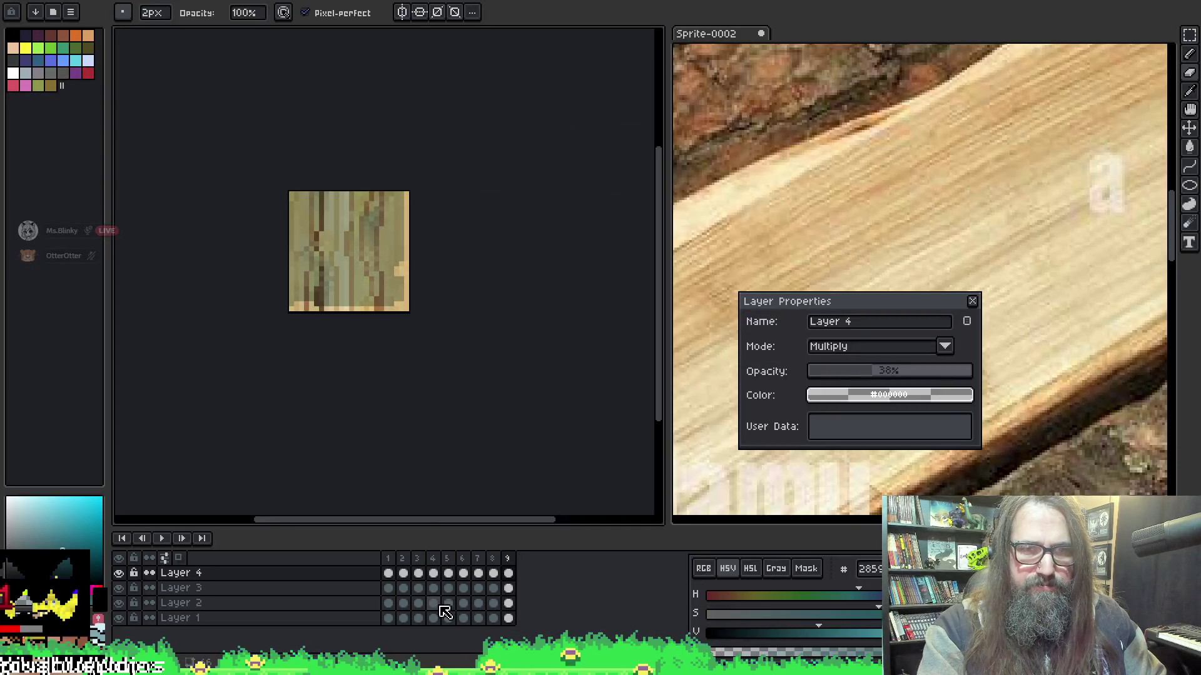
click(448, 560)
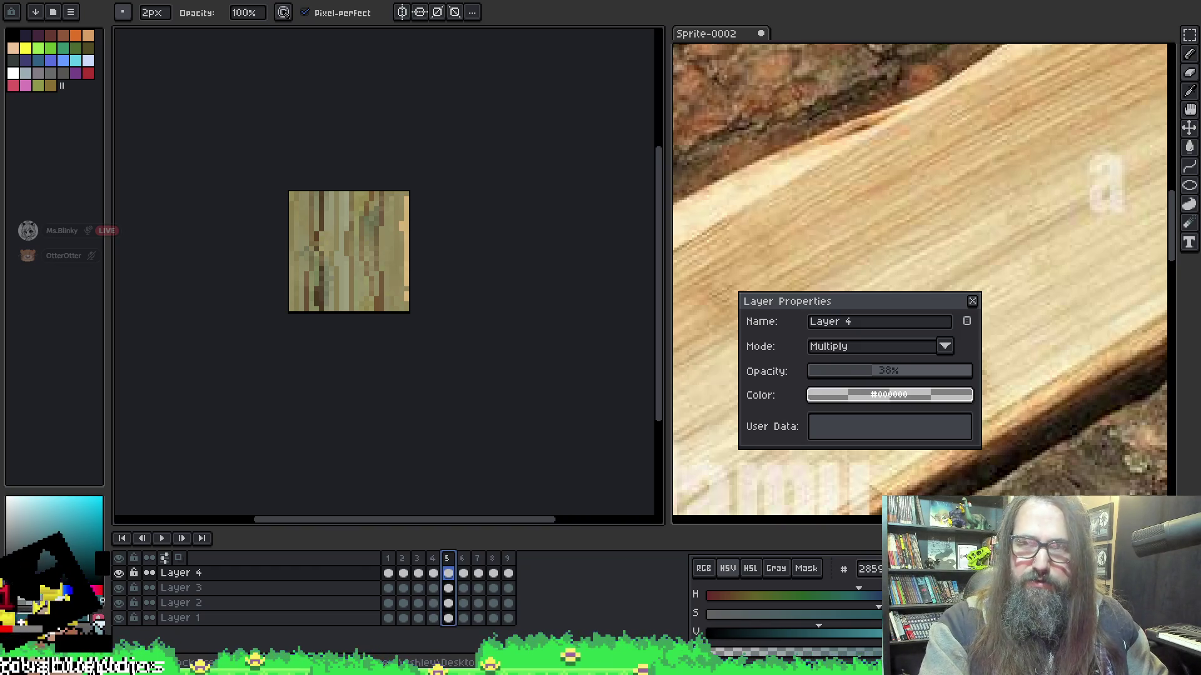
mouse_move(461, 669)
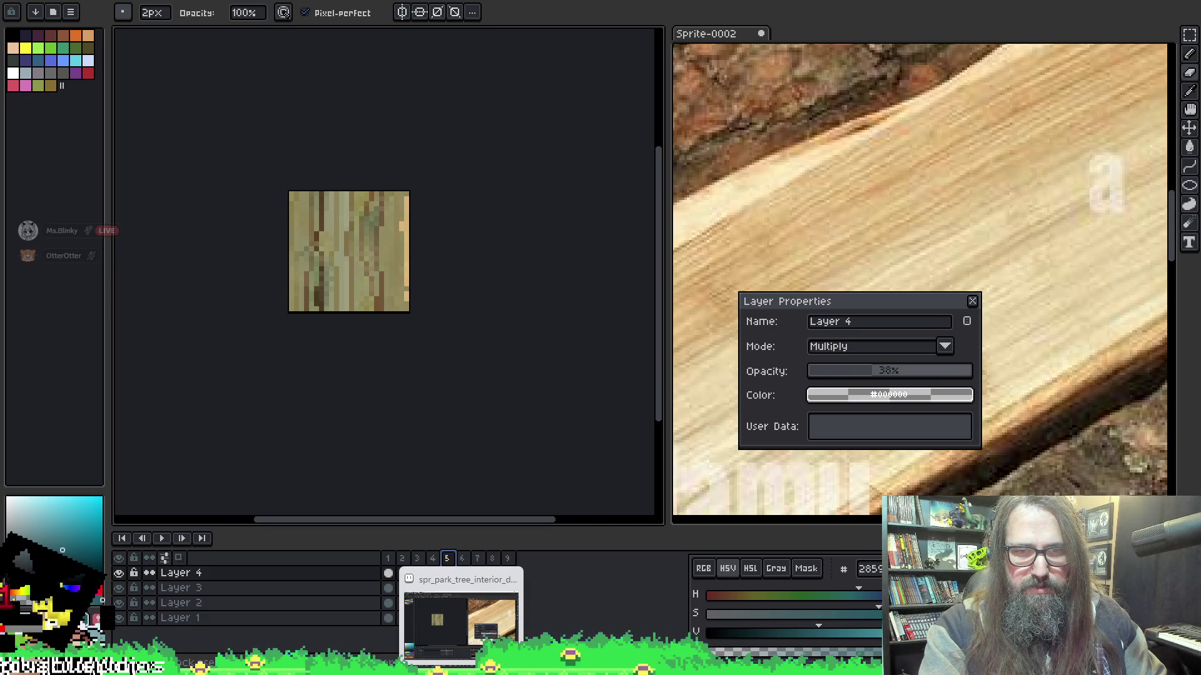
click(486, 668)
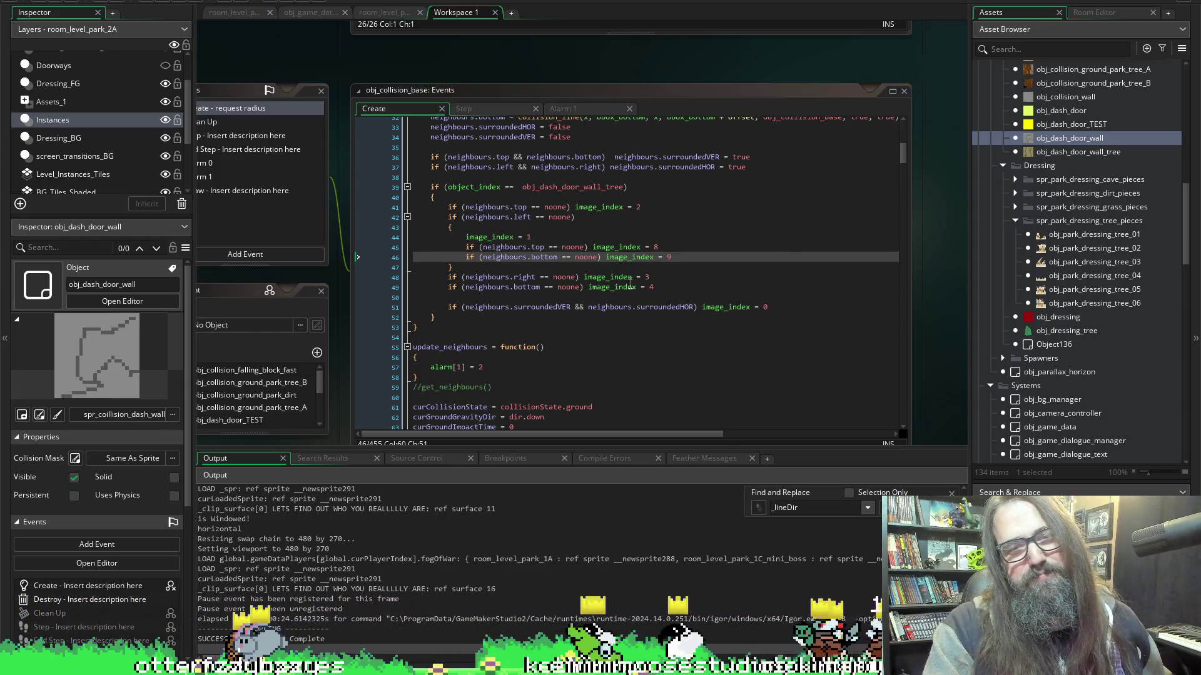
Comment out line 49's missing-bottom image_index = 4 rule with // and save the project.
mouse_move(627, 276)
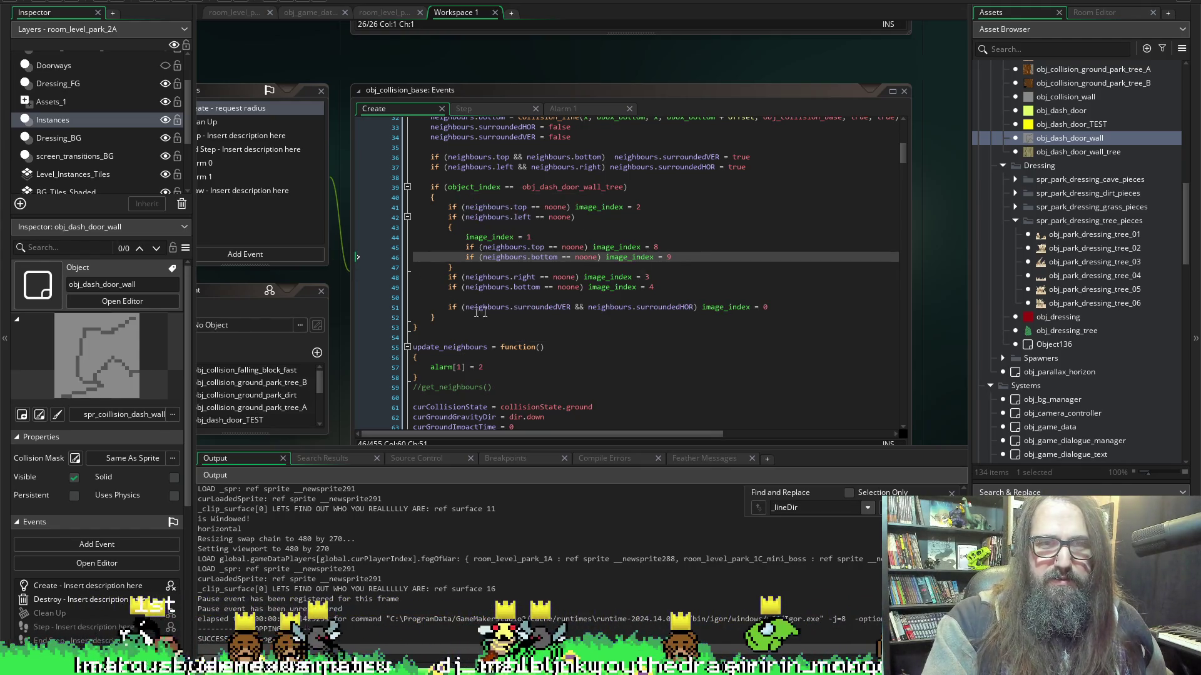
click(448, 287)
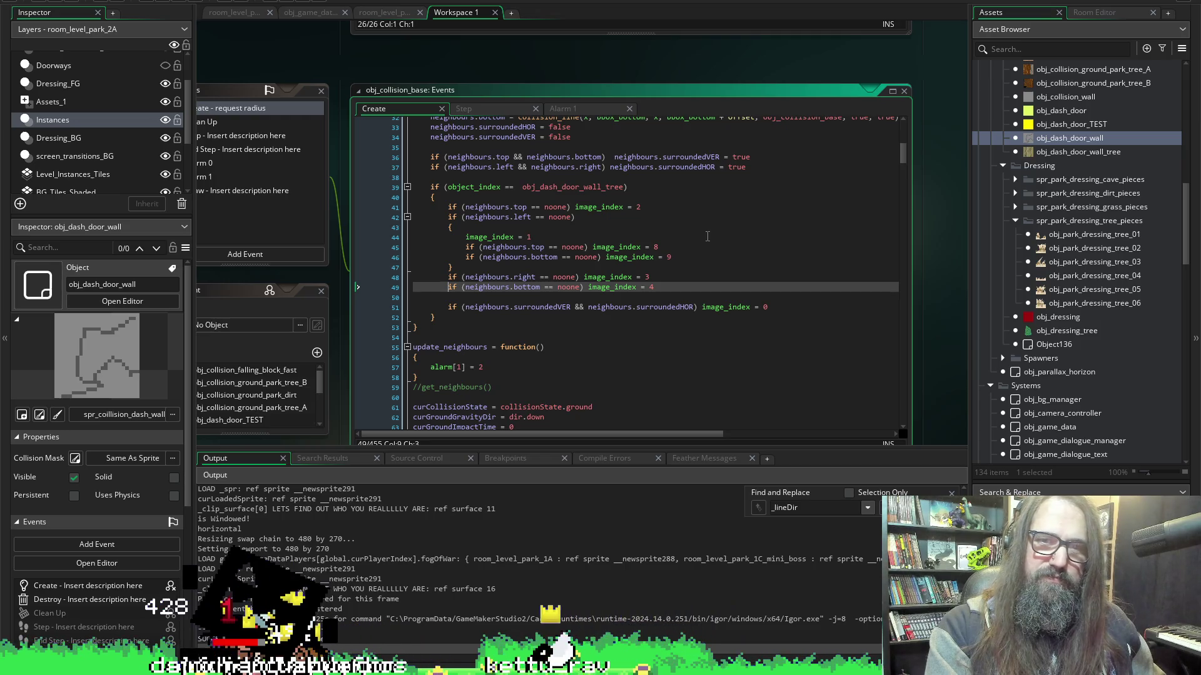
text(//)
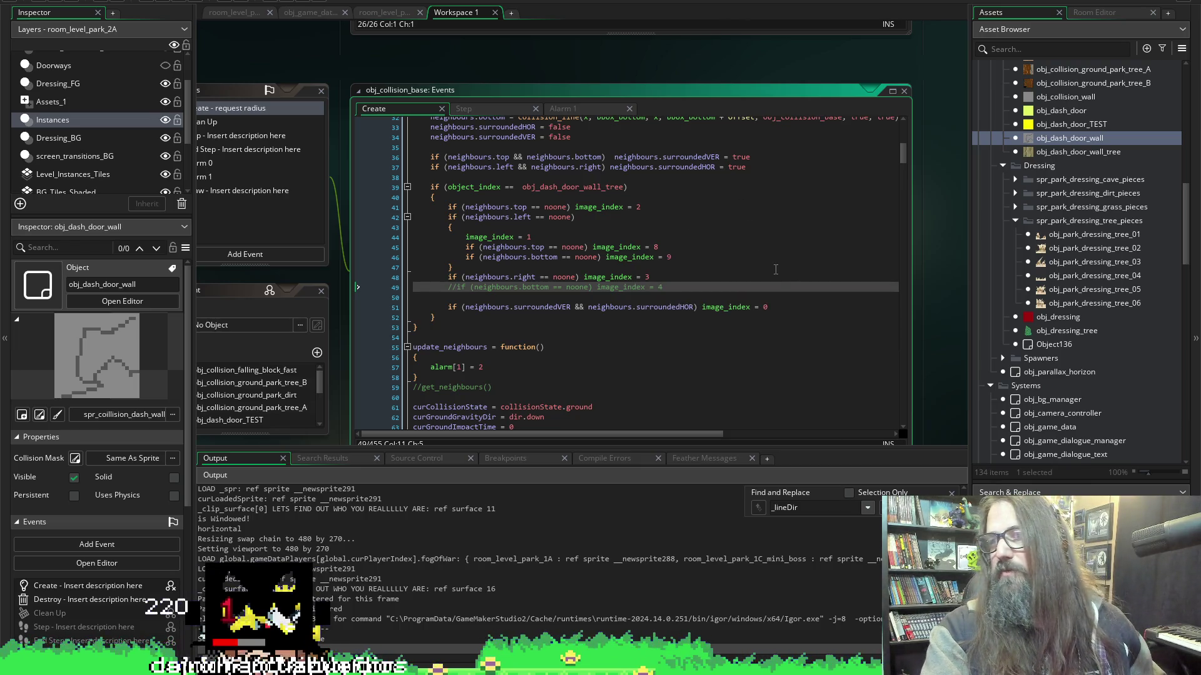
click(75, 3)
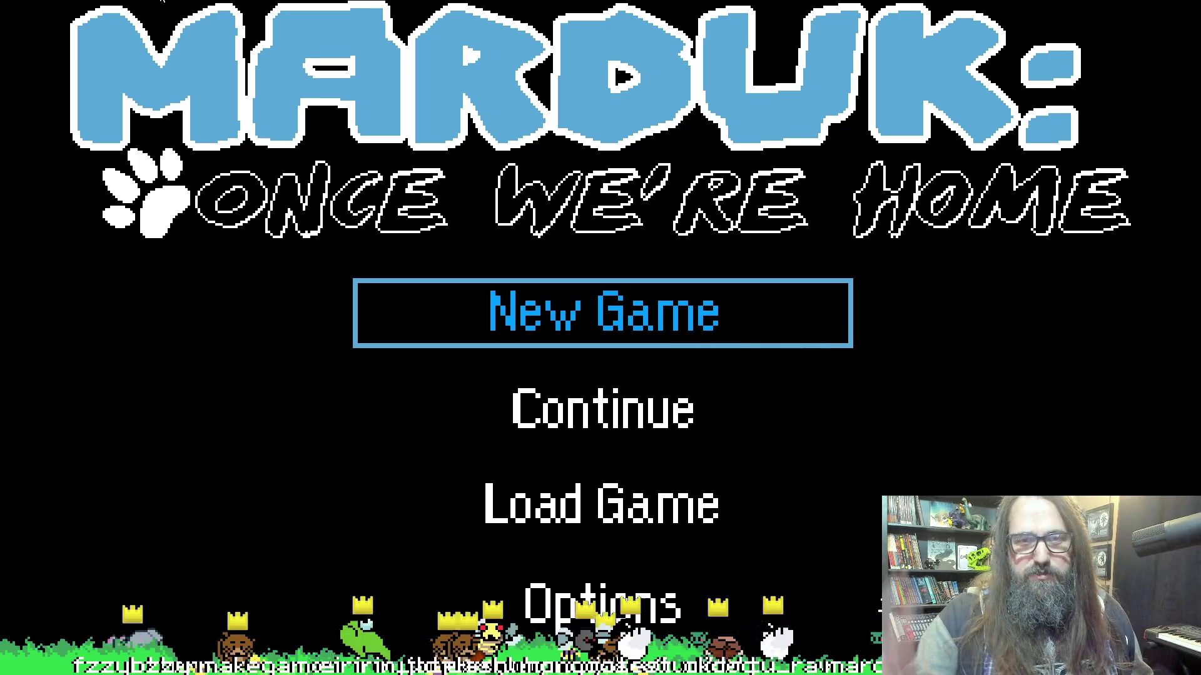
Choose Continue to load the park level, then leave fullscreen and close the game.
key(Down)
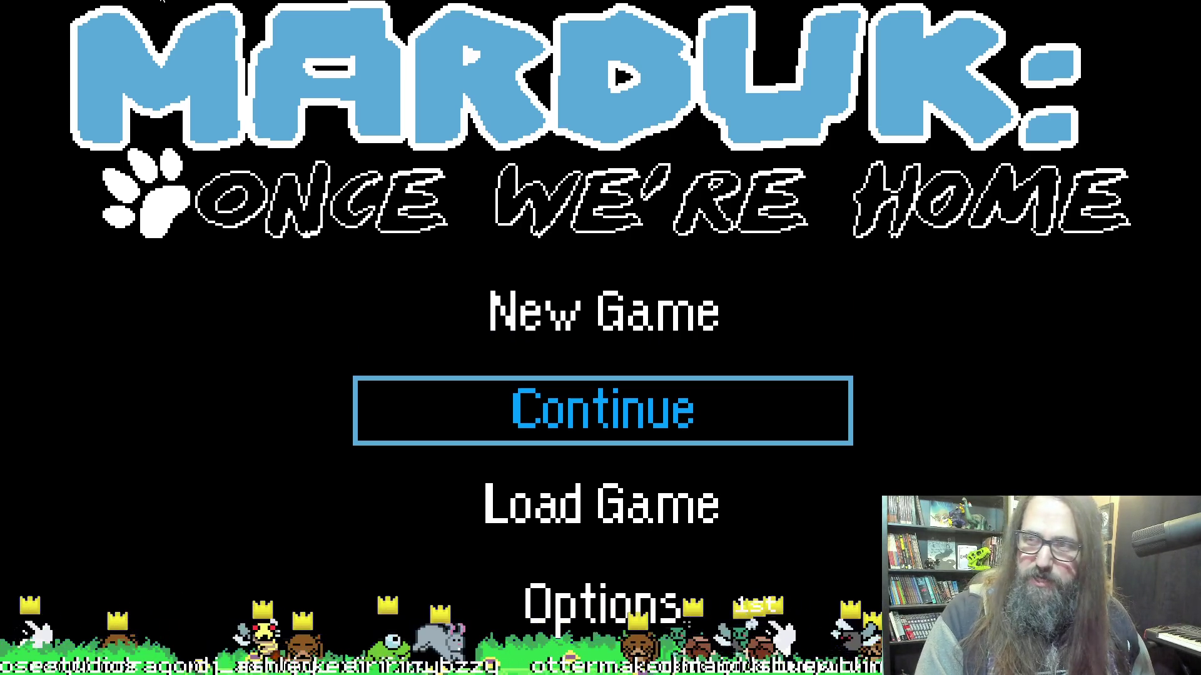
key(Return)
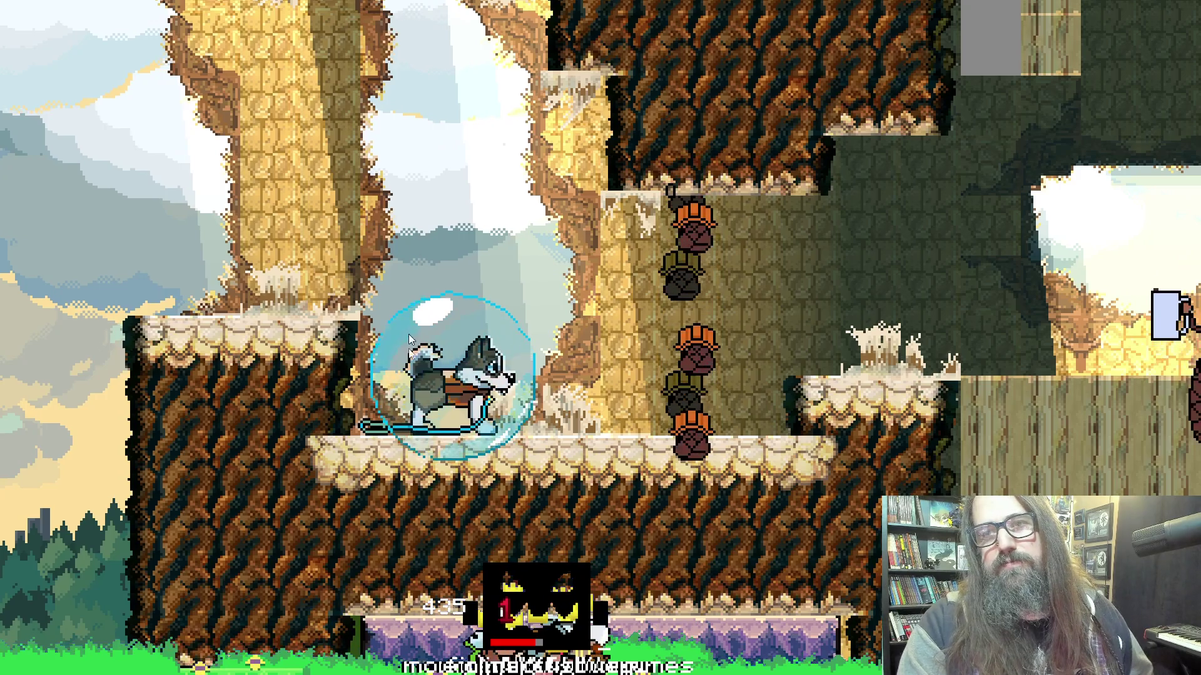
key(F11)
key(Escape)
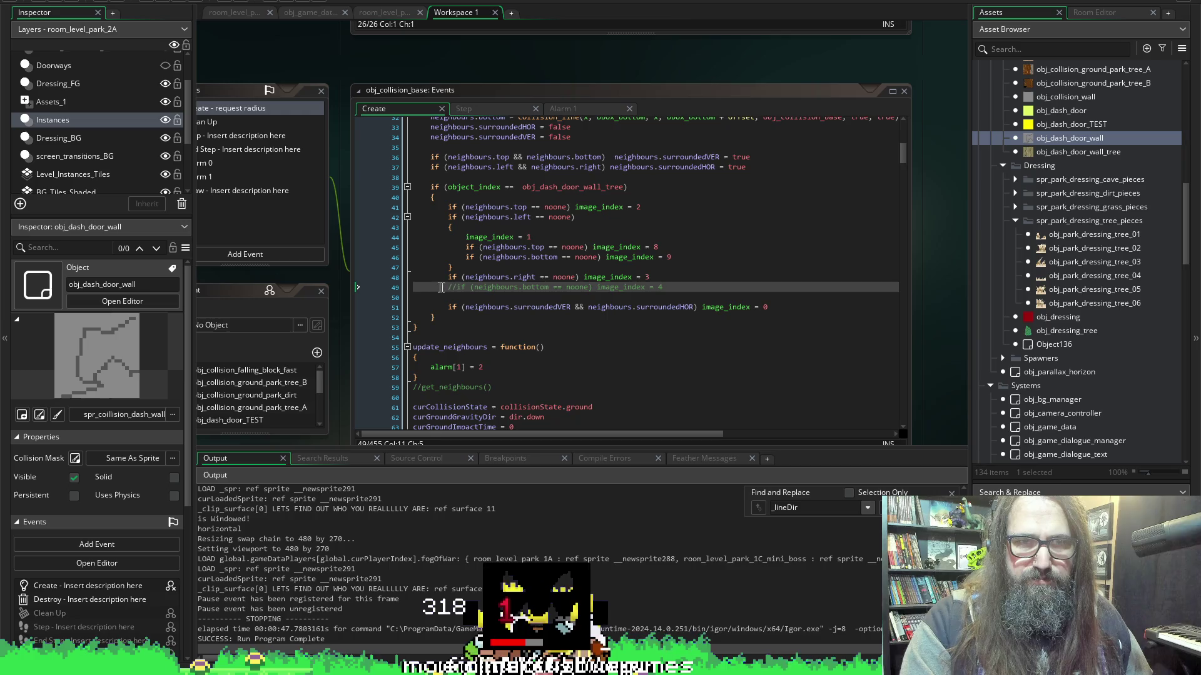
Review the tree-wall rules on lines 40–41 of the Create code, then run the game again.
click(475, 197)
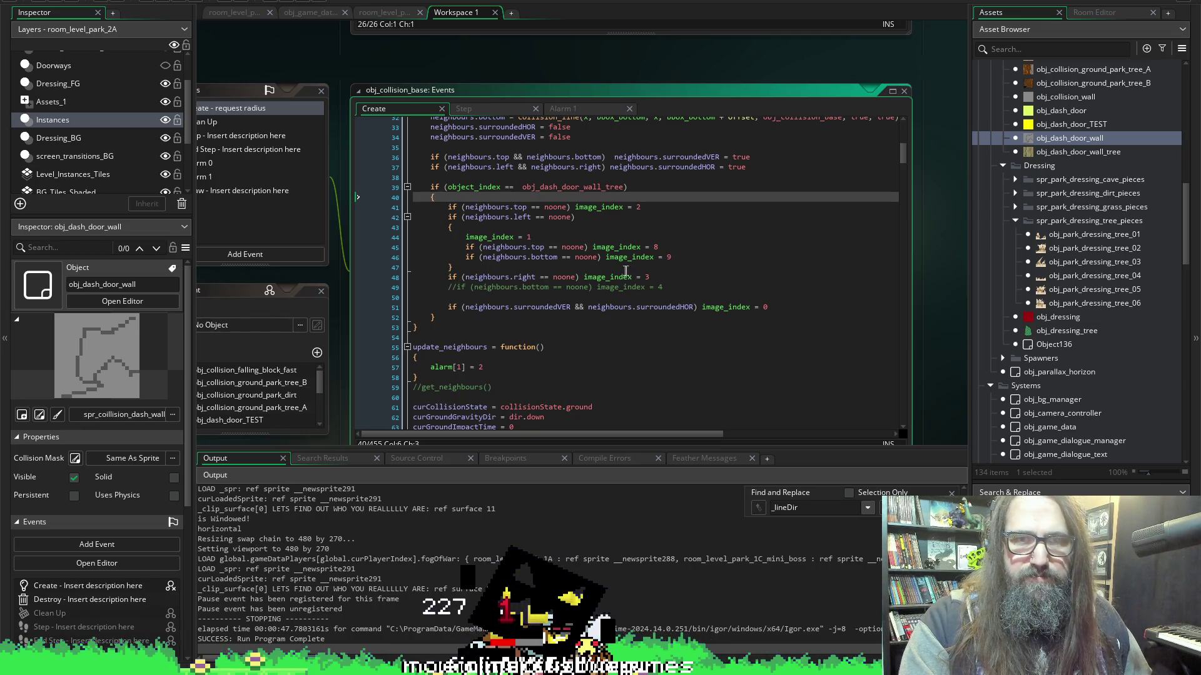
click(448, 207)
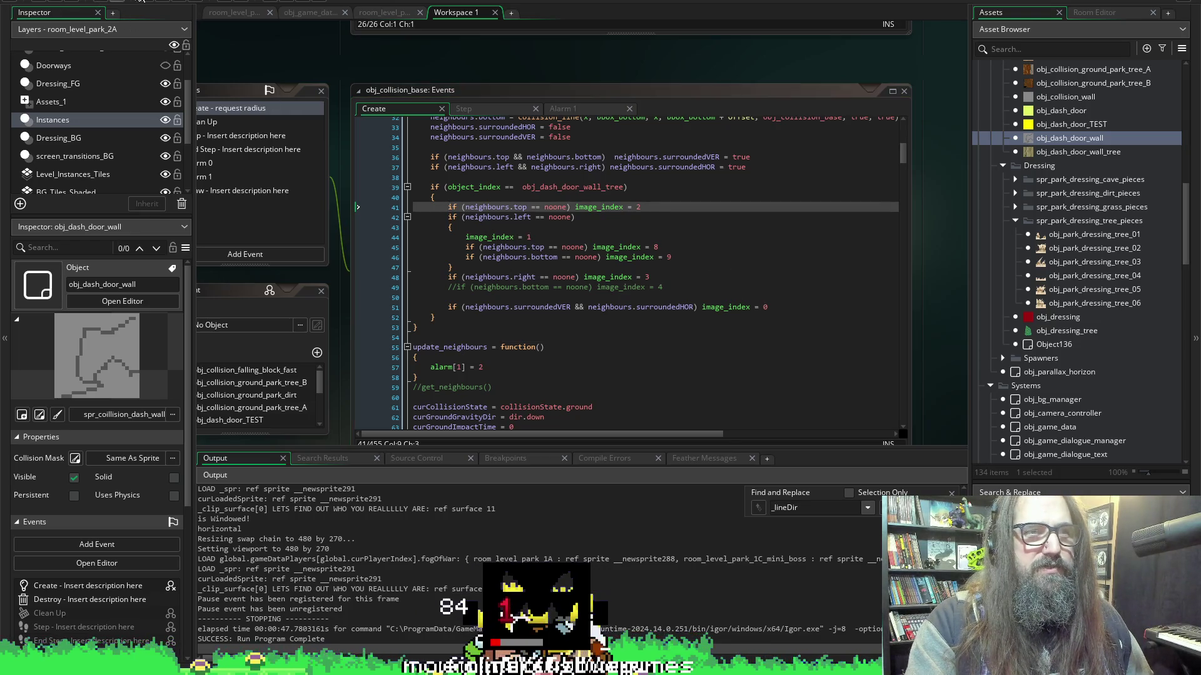
click(169, 0)
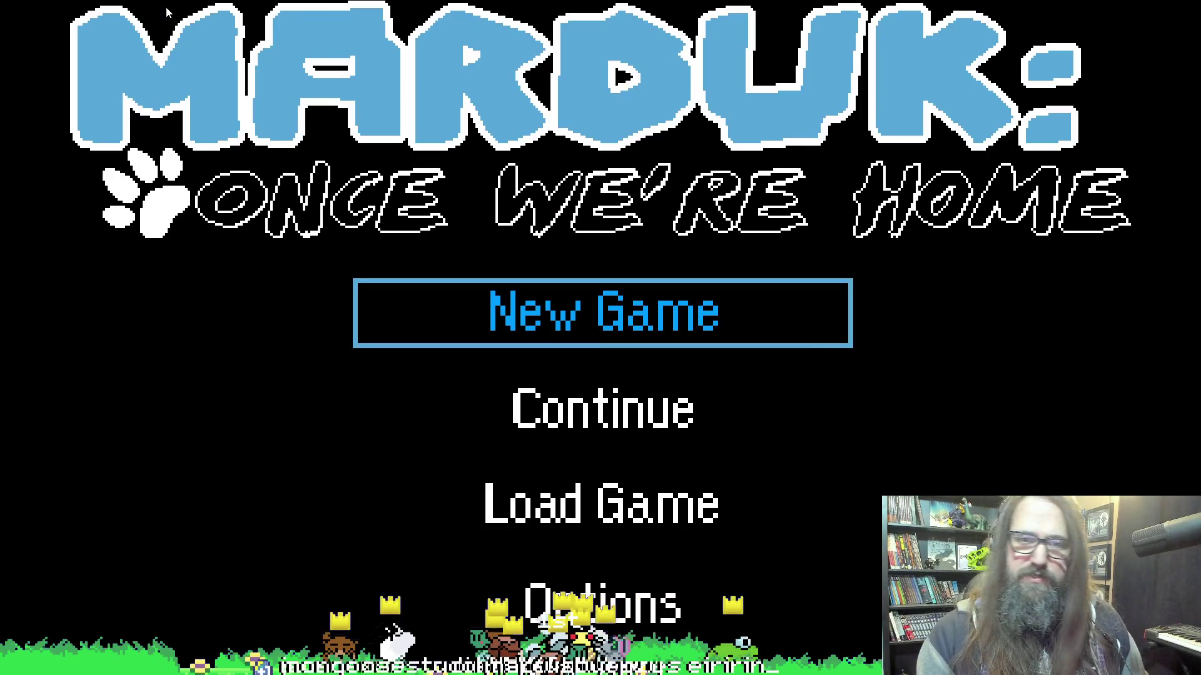
key(Down)
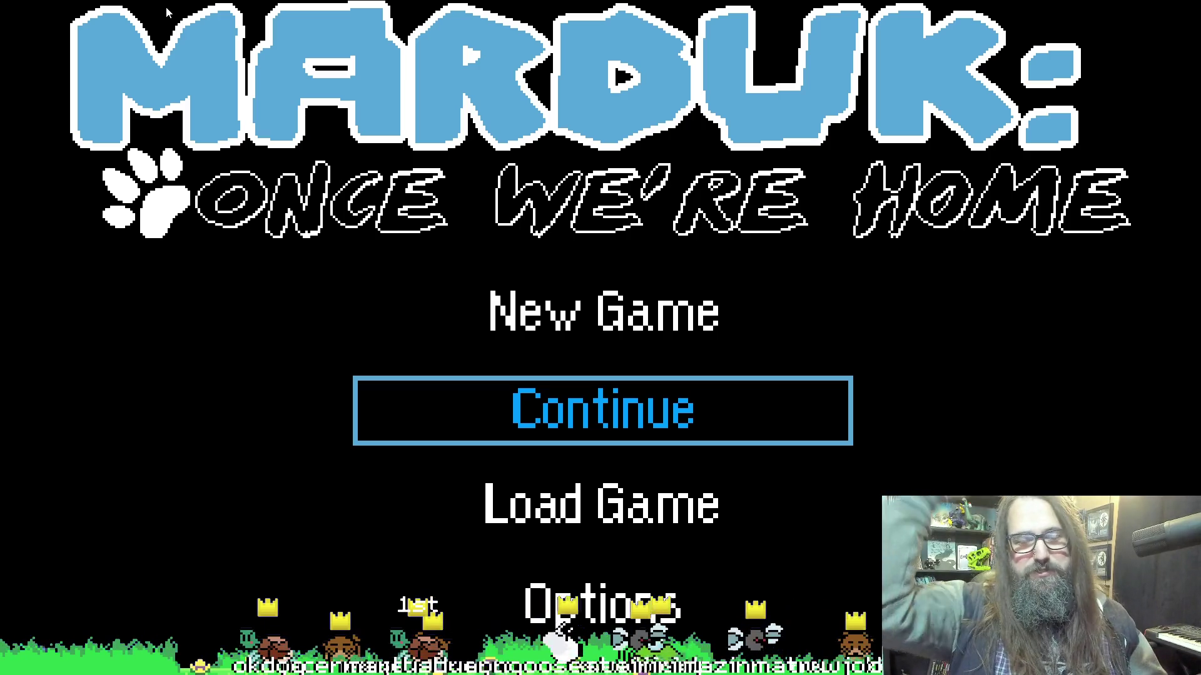
key(Up)
key(Down)
key(Down)
key(Up)
key(Up)
key(Down)
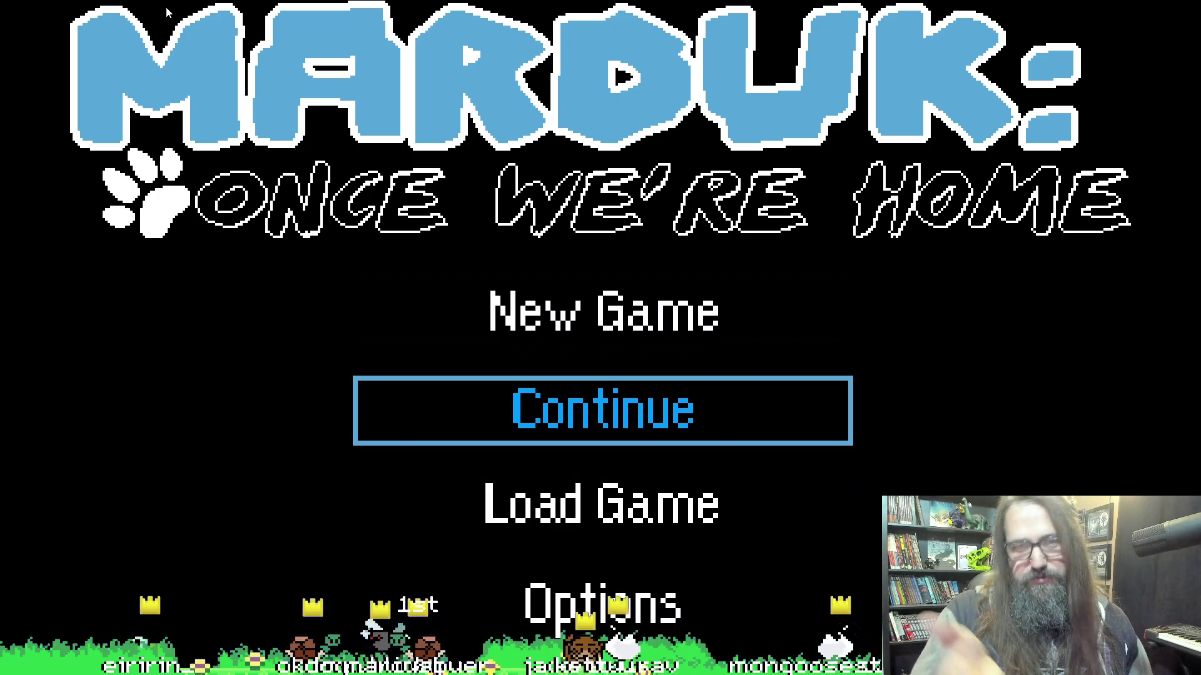